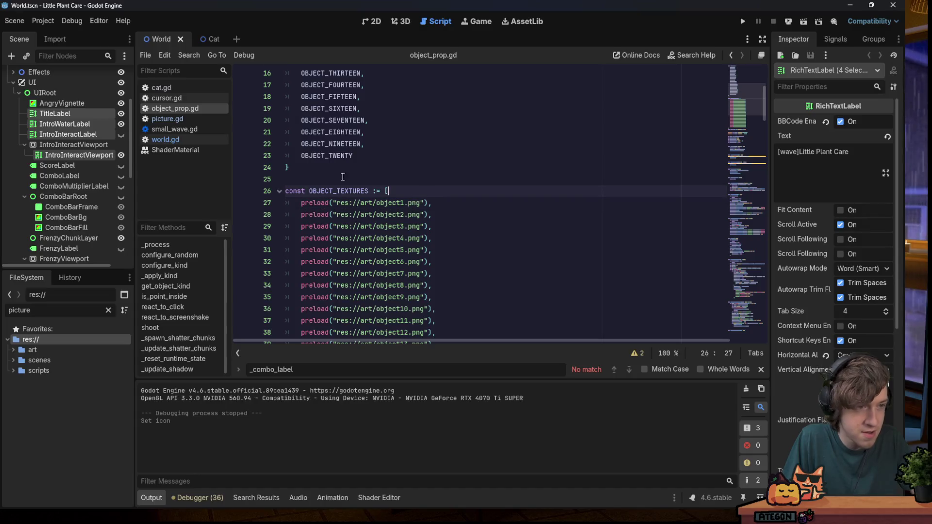
Open Project Settings and clear its search filter
click(41, 21)
click(40, 22)
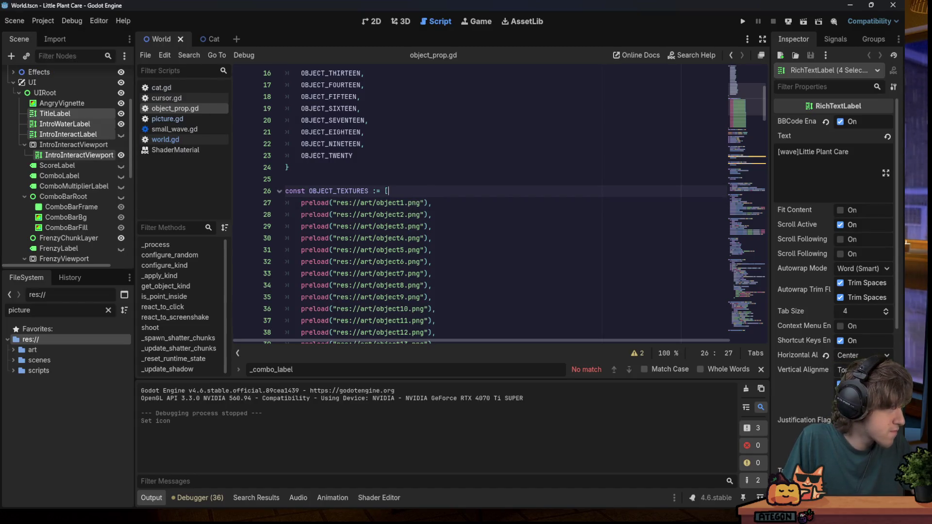
click(55, 21)
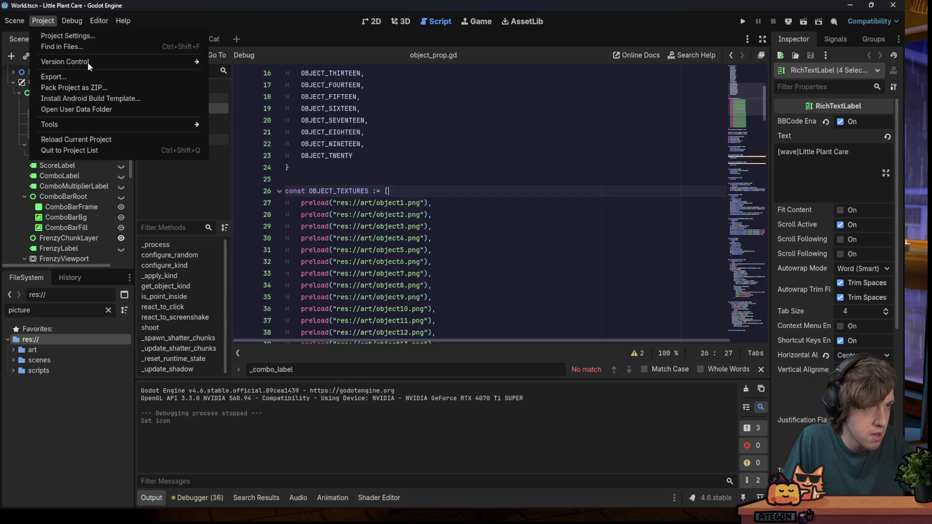
click(14, 21)
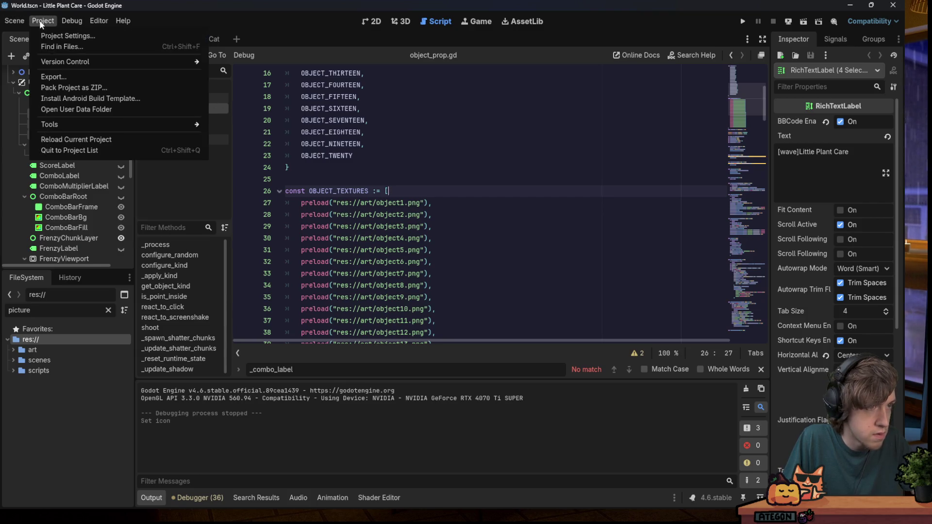
click(54, 36)
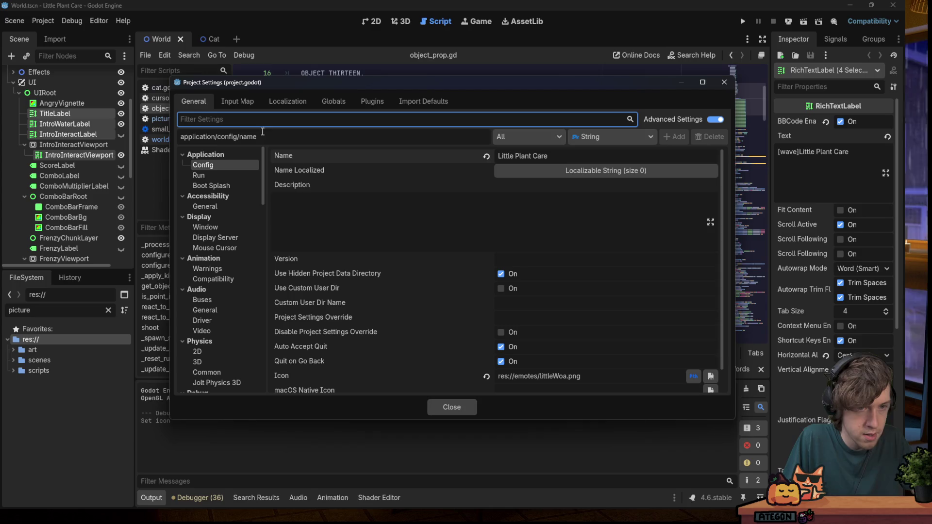
text(full)
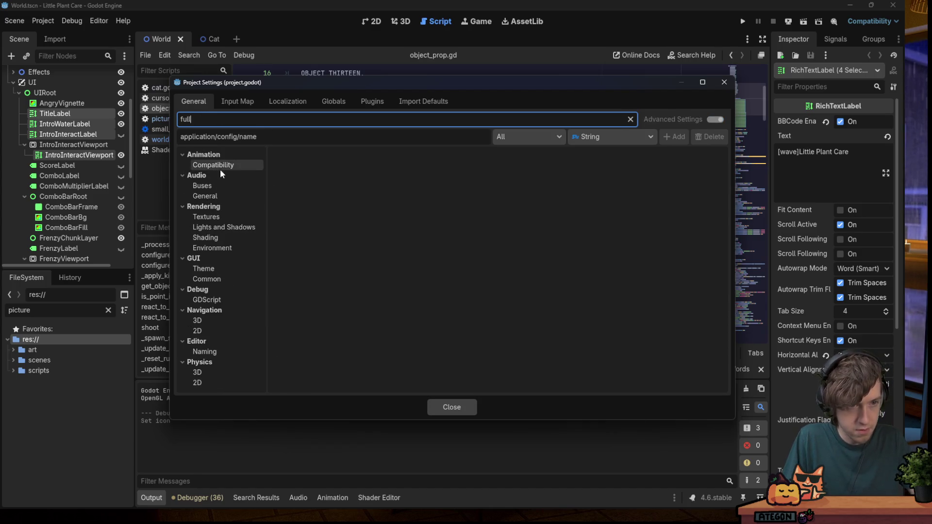
key(BackSpace)
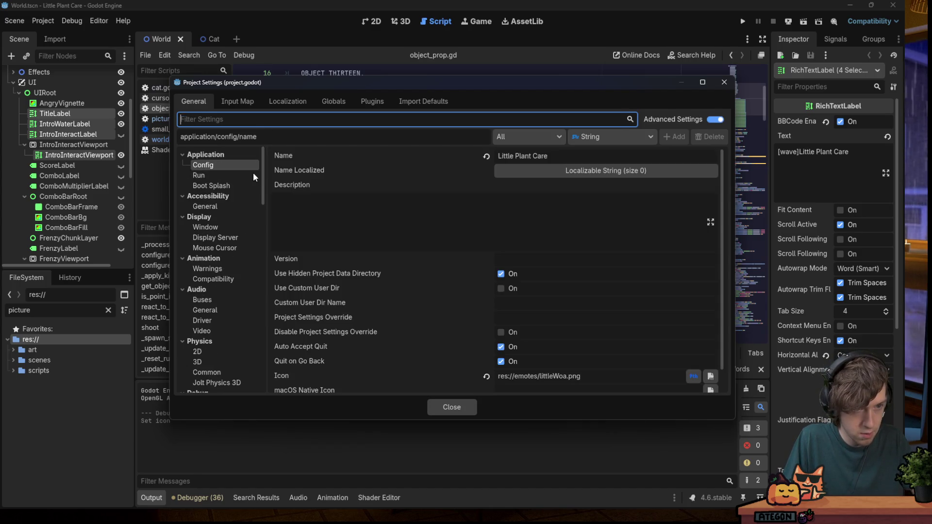
scroll(496, 270, down, 1)
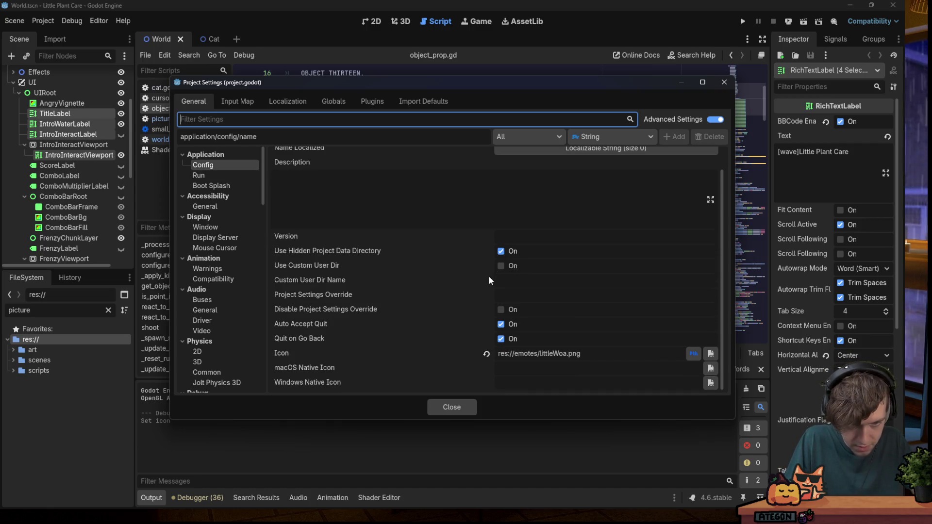
scroll(373, 278, up, 1)
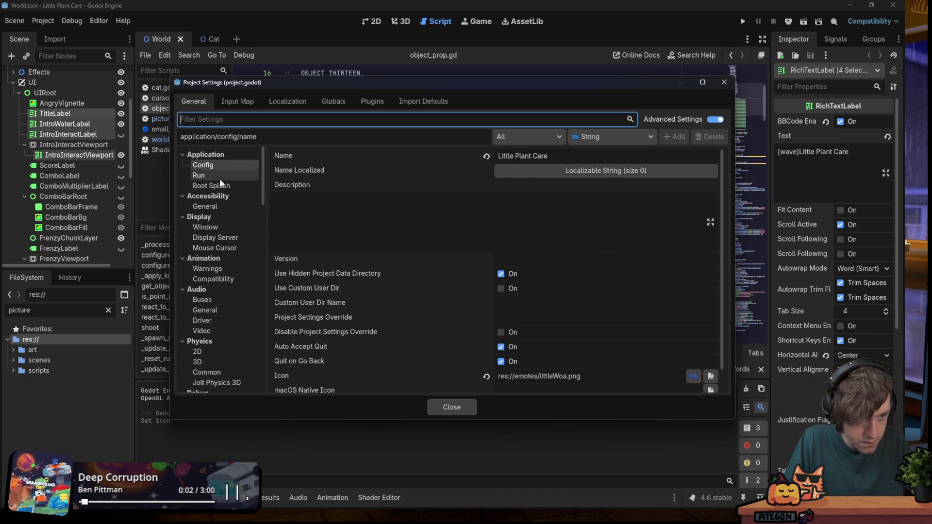
Set Display > Window mode to Fullscreen, close the settings, and run the game
click(222, 230)
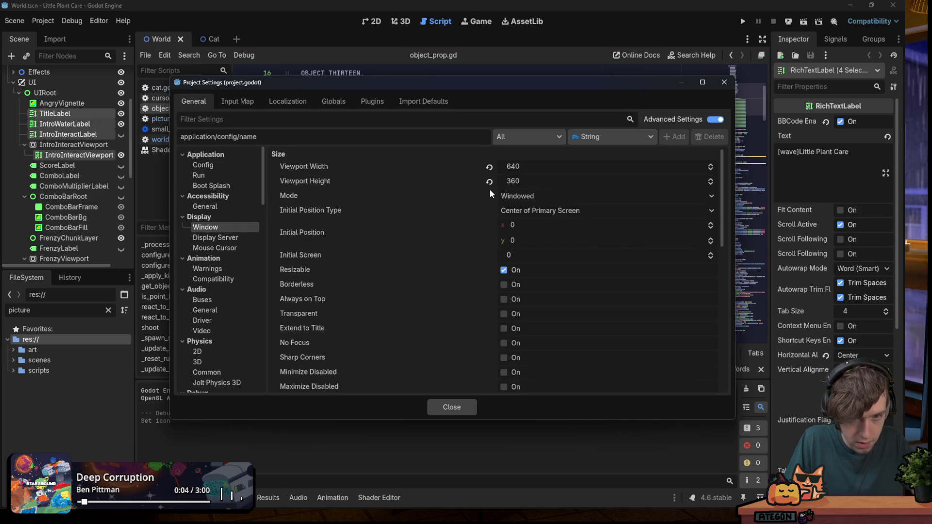
click(499, 195)
click(514, 243)
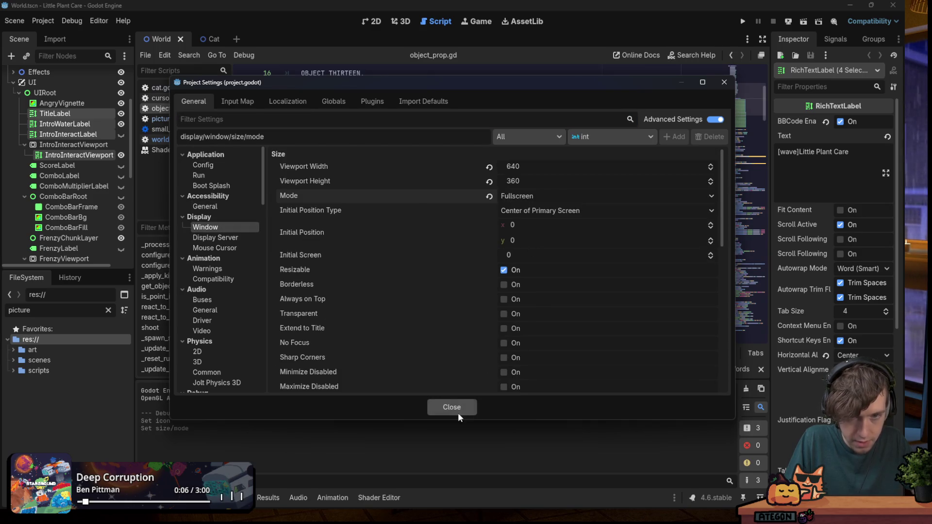
click(451, 407)
click(742, 21)
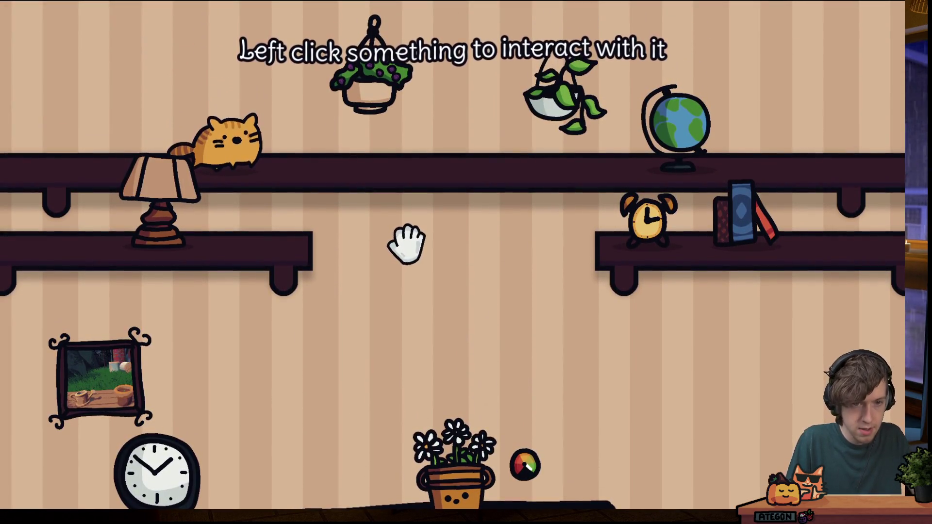
Play the test round to Game Over at score 135, then close the game window
click(470, 270)
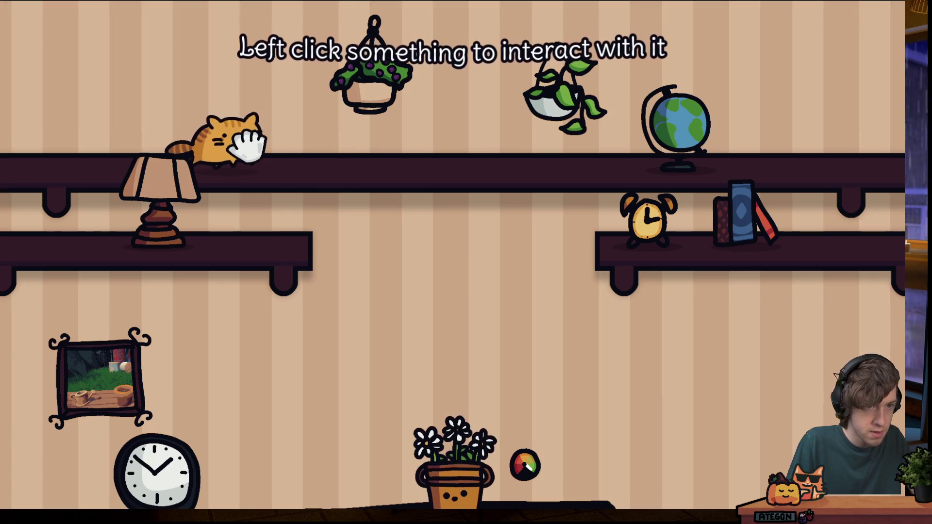
click(247, 143)
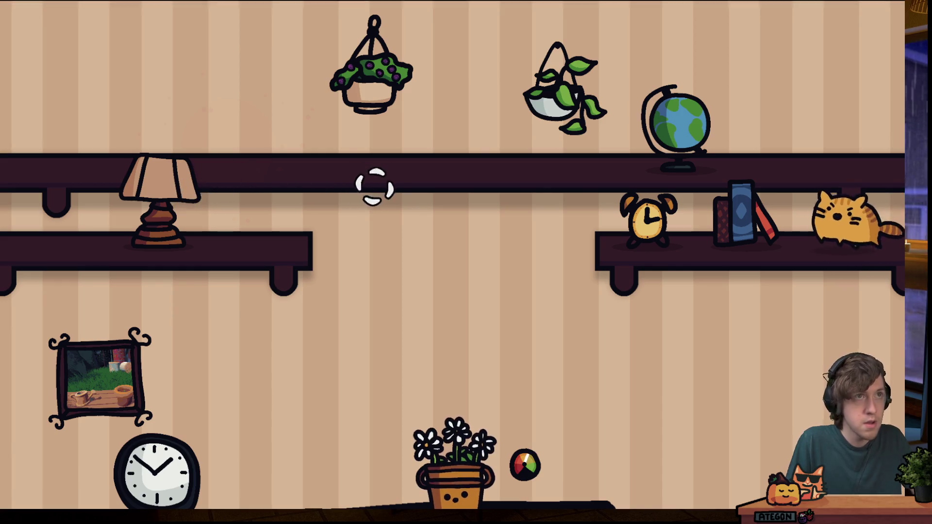
key(super)
key(super)
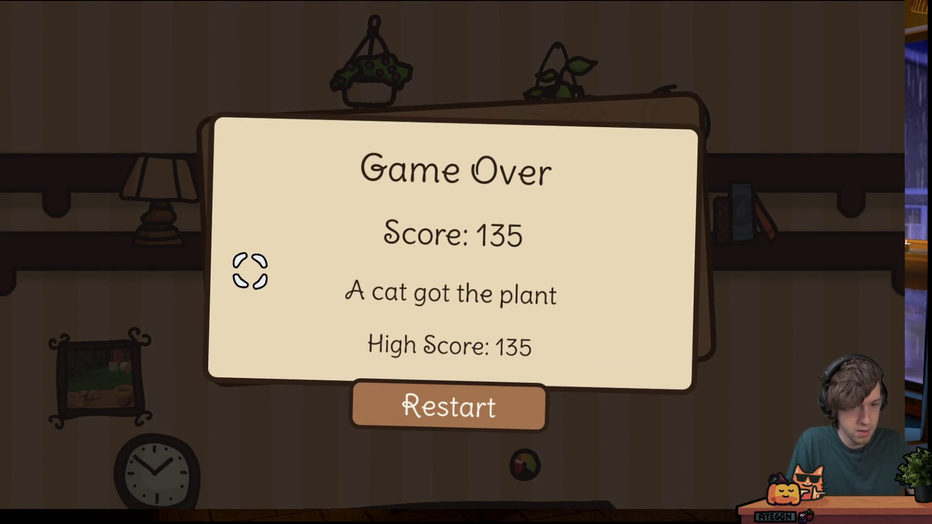
key(alt+F4)
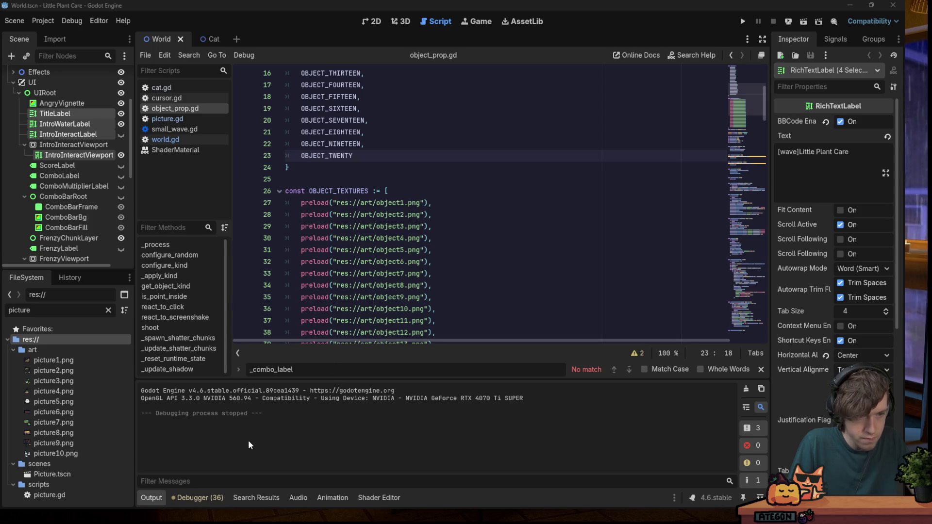
Lower the Master bus volume in the Audio mixer and save the scene
click(296, 497)
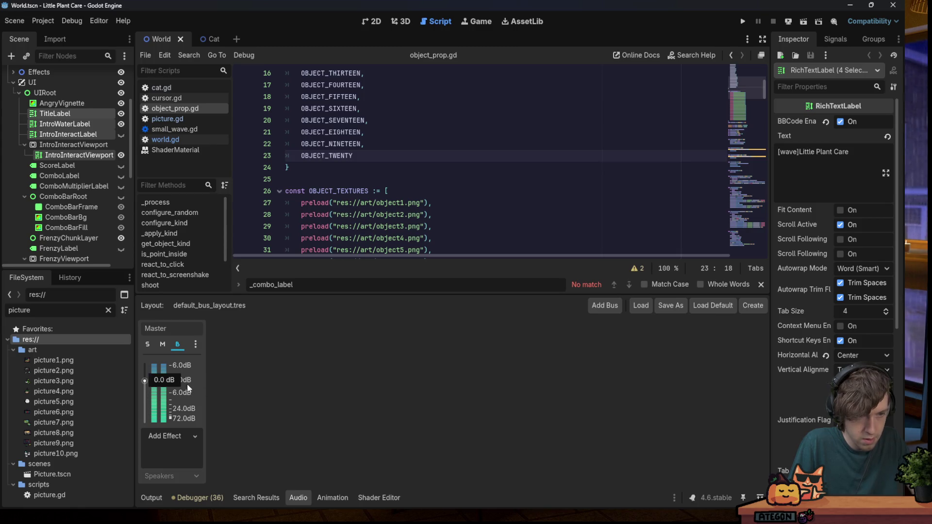
click(427, 144)
key(ctrl+s)
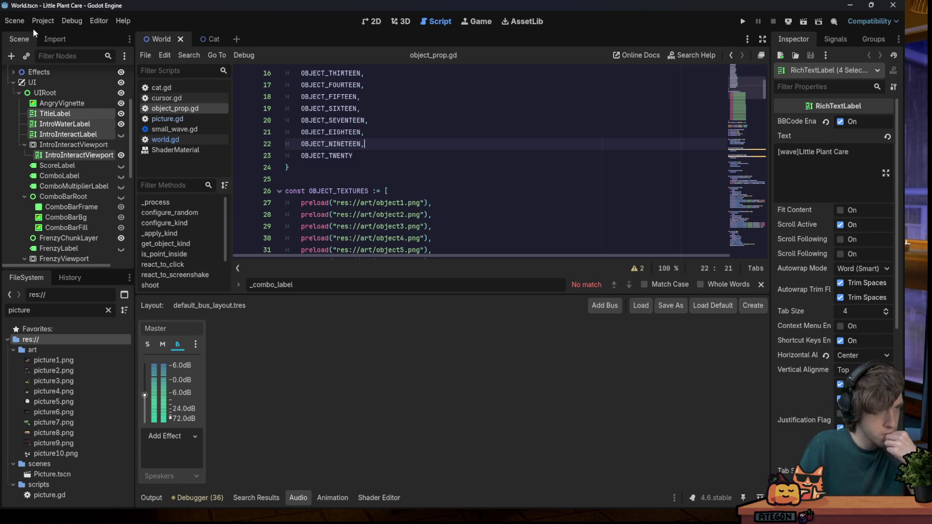
Launch the project again with F5
click(42, 21)
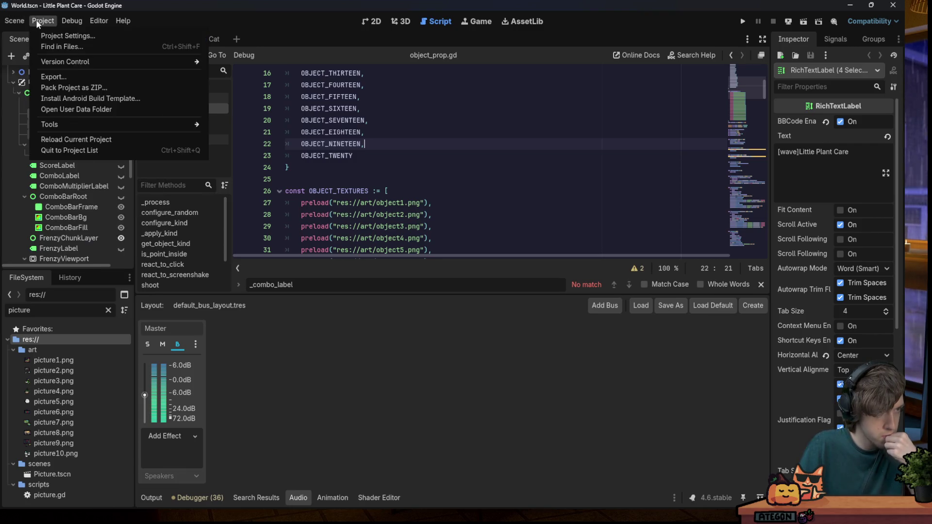
click(39, 21)
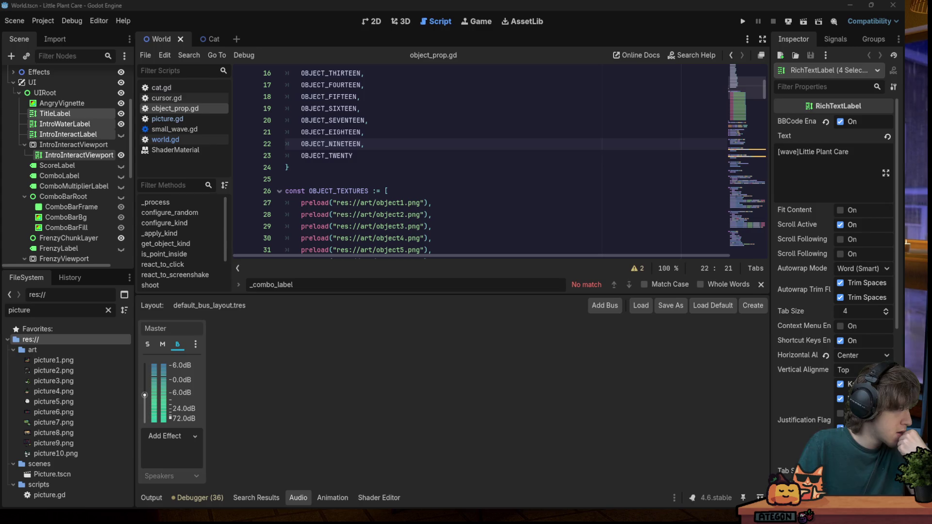
click(388, 190)
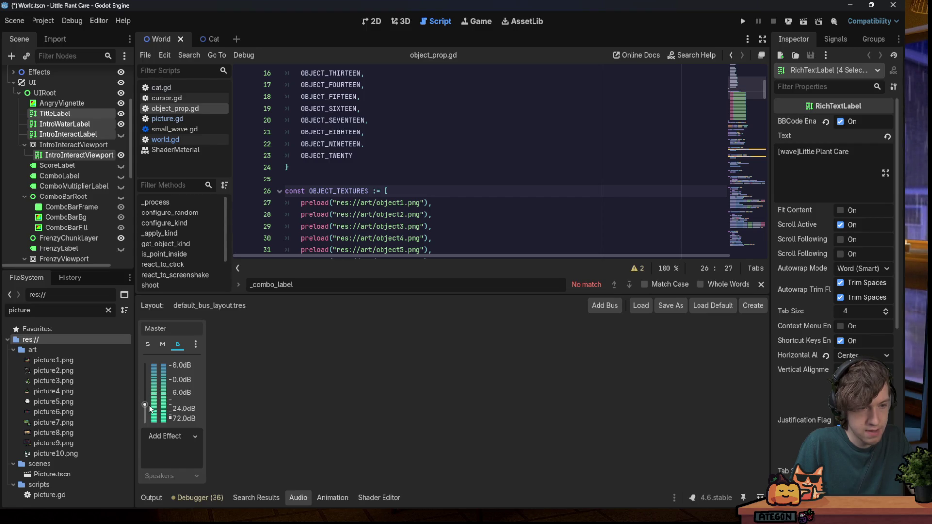
key(F5)
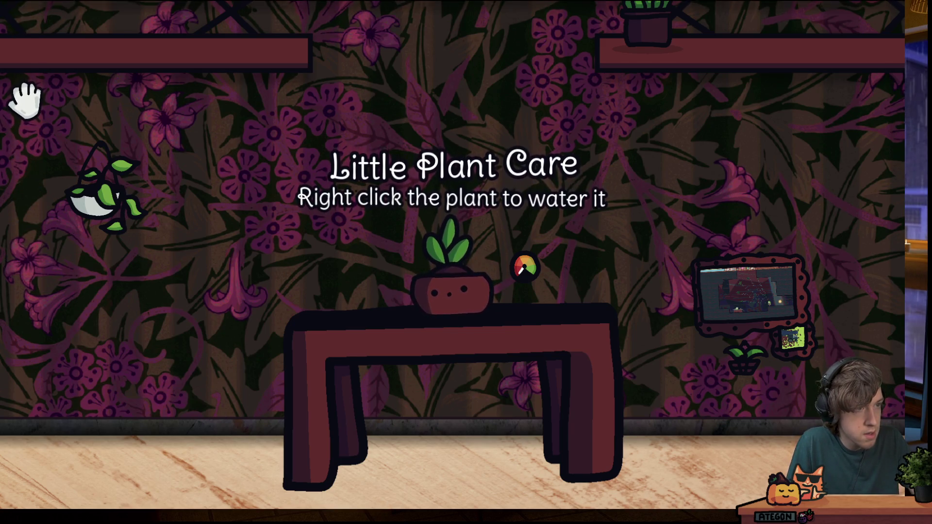
Water the plant, blast it to reach Game Over, then choose Restart
right_click(478, 252)
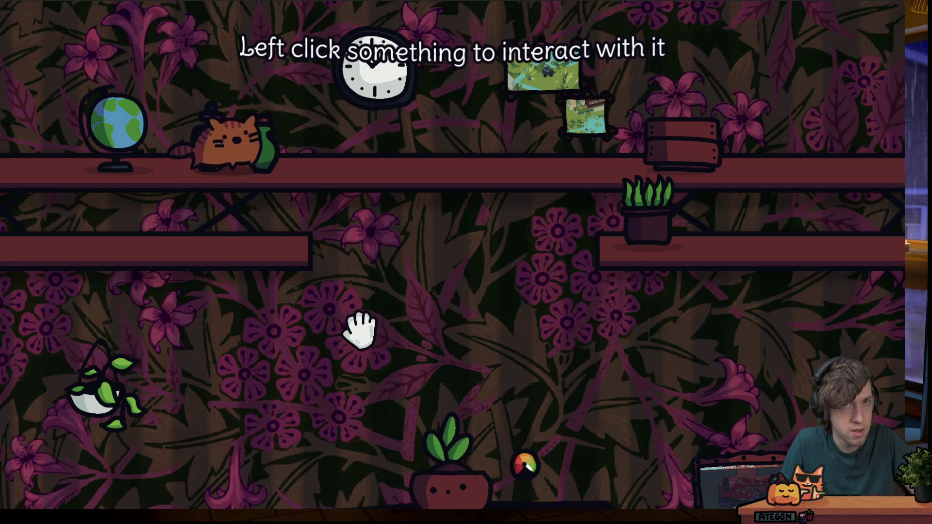
click(276, 153)
click(447, 388)
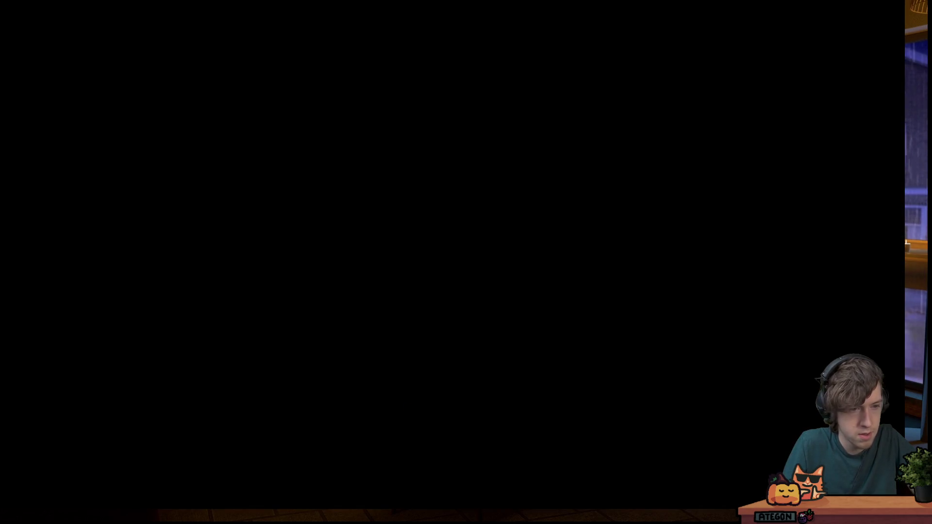
Restart the round and shoot cats across the shelves, watering the cactus between shots
click(412, 465)
click(401, 408)
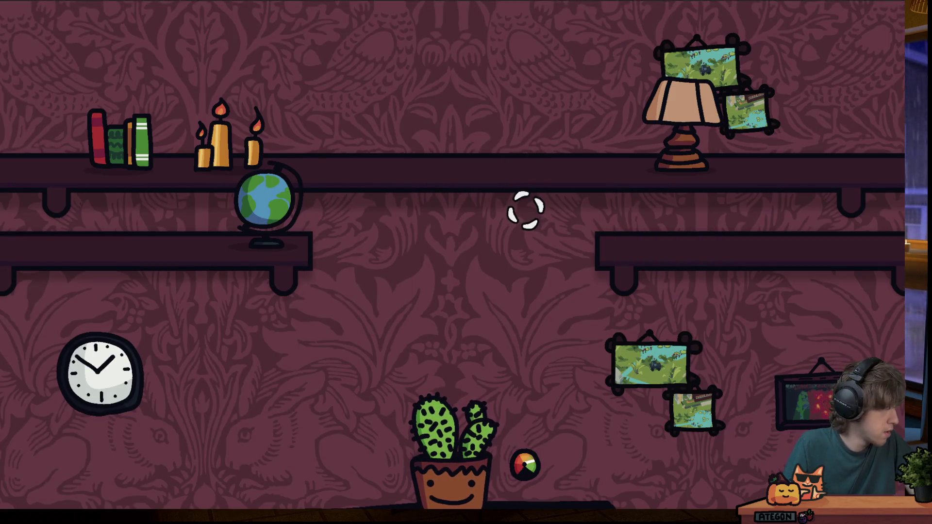
click(708, 143)
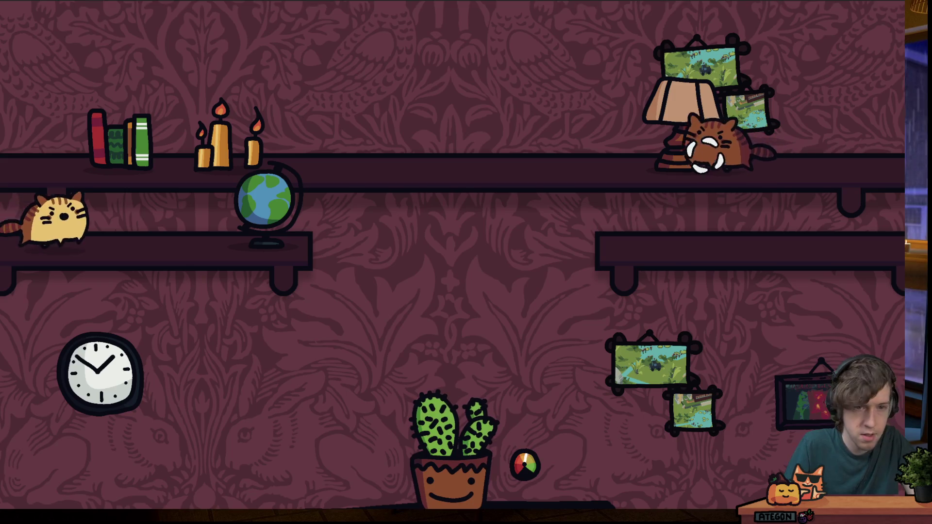
click(145, 221)
click(106, 145)
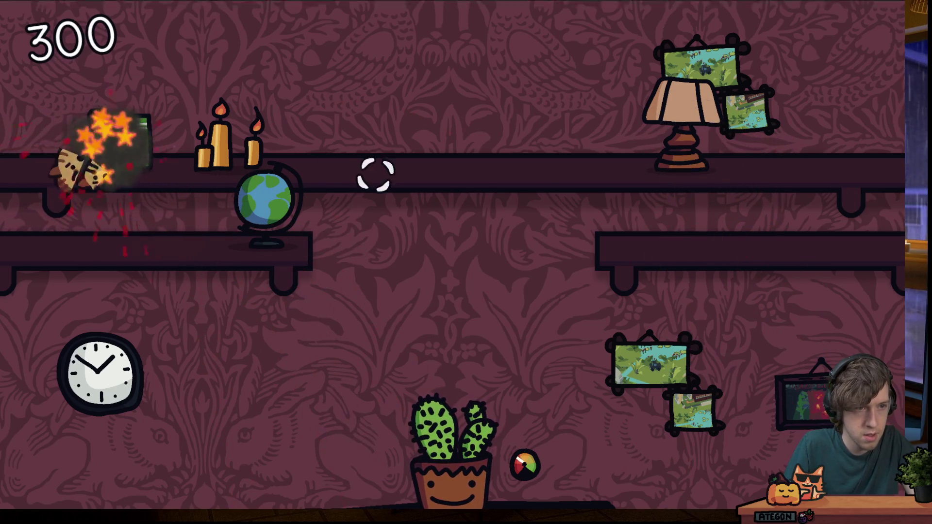
click(474, 426)
click(820, 227)
click(87, 144)
click(73, 215)
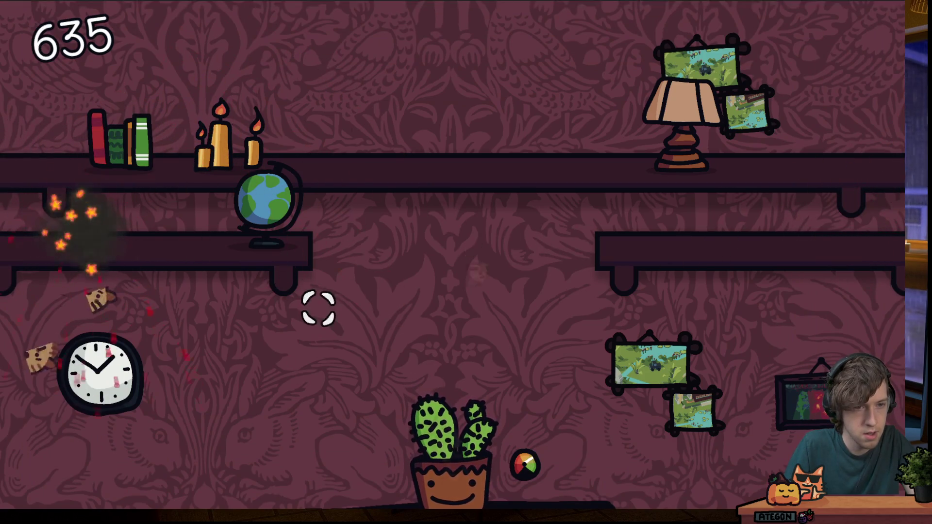
click(433, 380)
click(146, 145)
click(795, 148)
click(457, 385)
click(458, 416)
click(141, 146)
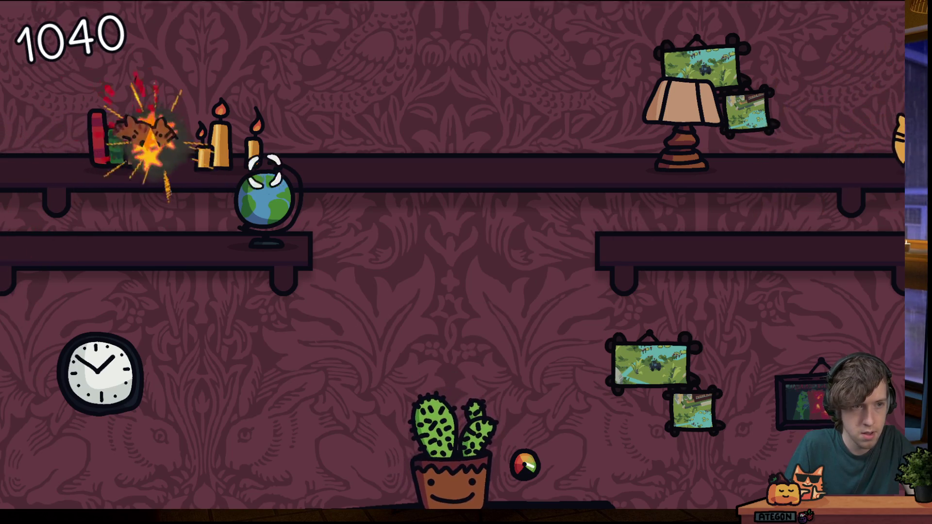
click(454, 405)
click(786, 143)
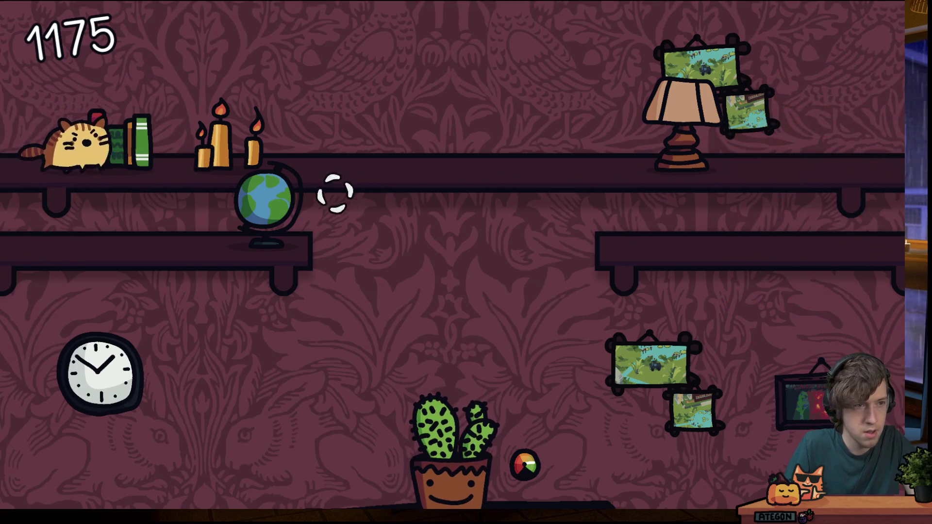
click(116, 136)
click(791, 143)
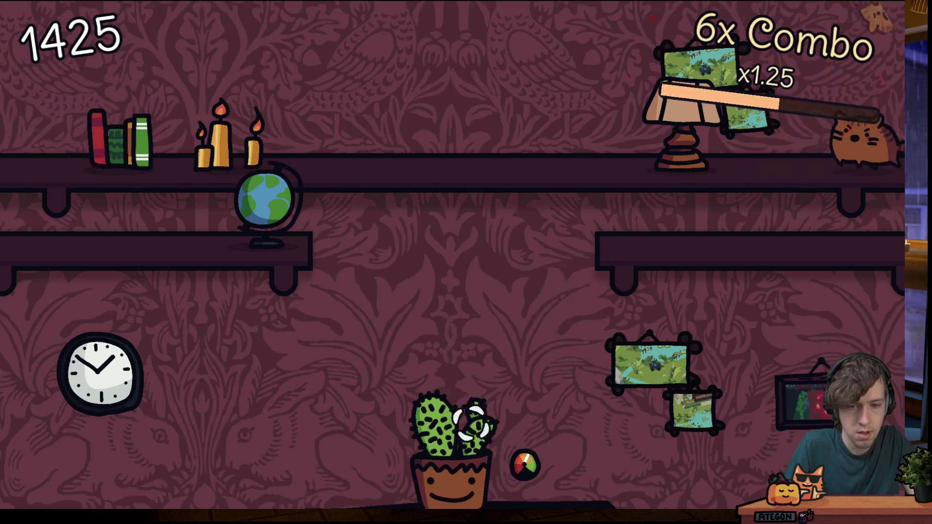
click(470, 415)
click(762, 150)
click(119, 140)
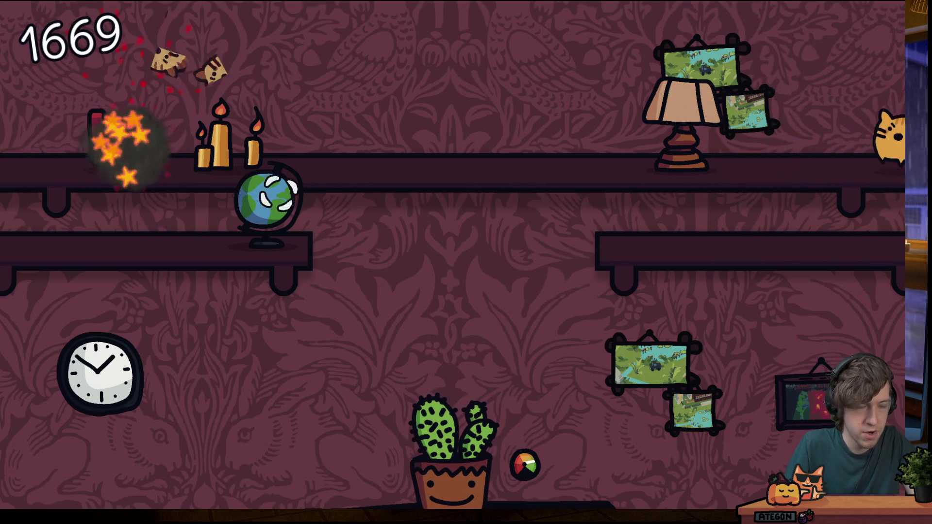
click(815, 141)
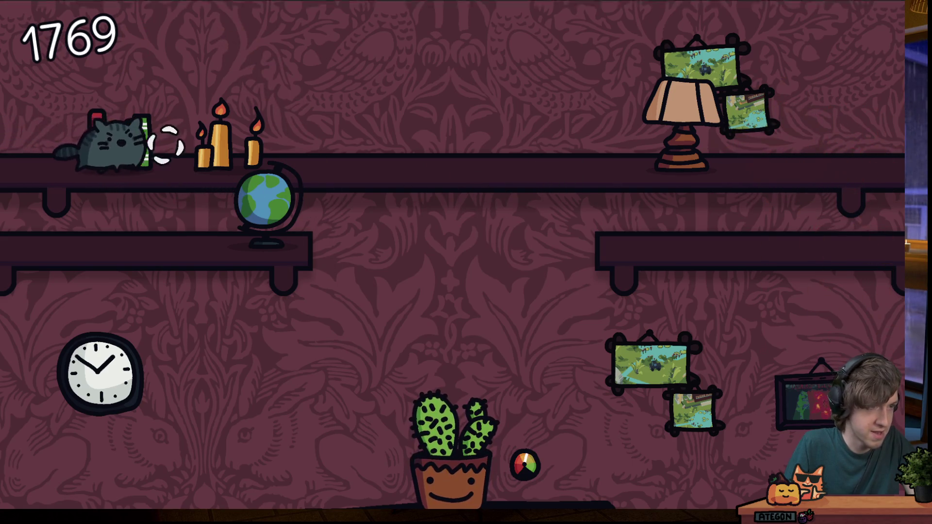
click(122, 143)
click(124, 143)
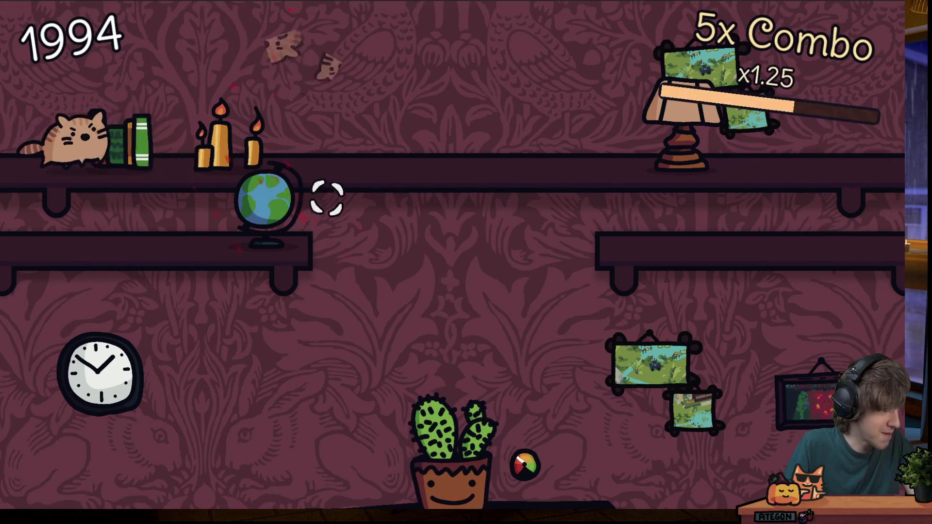
click(189, 154)
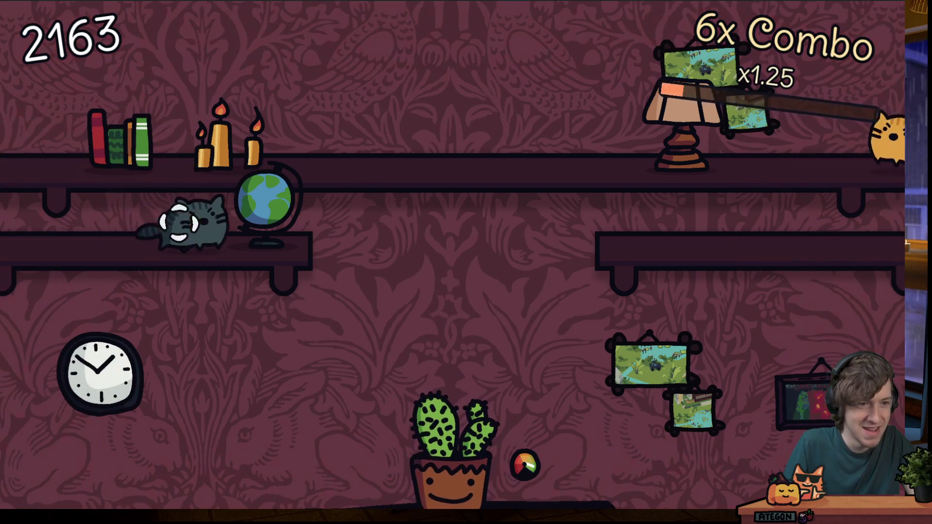
click(194, 223)
click(777, 145)
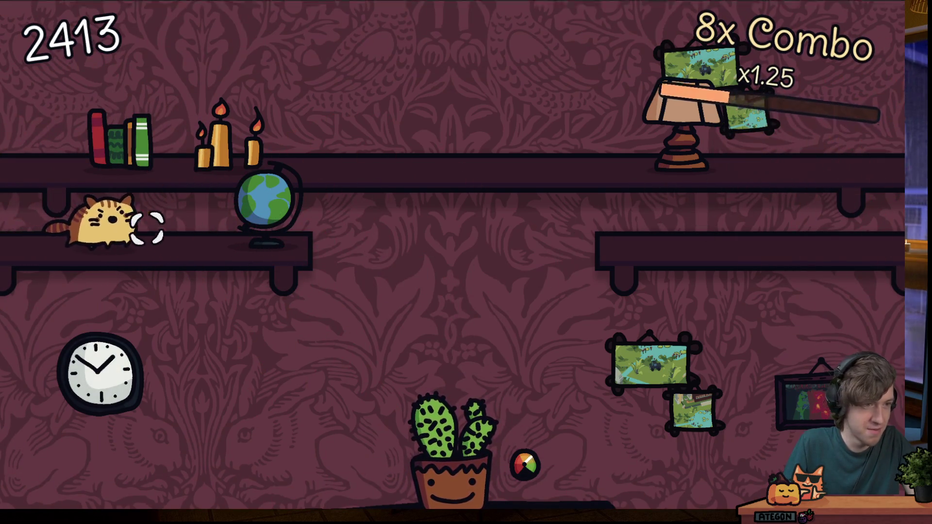
click(109, 224)
click(444, 427)
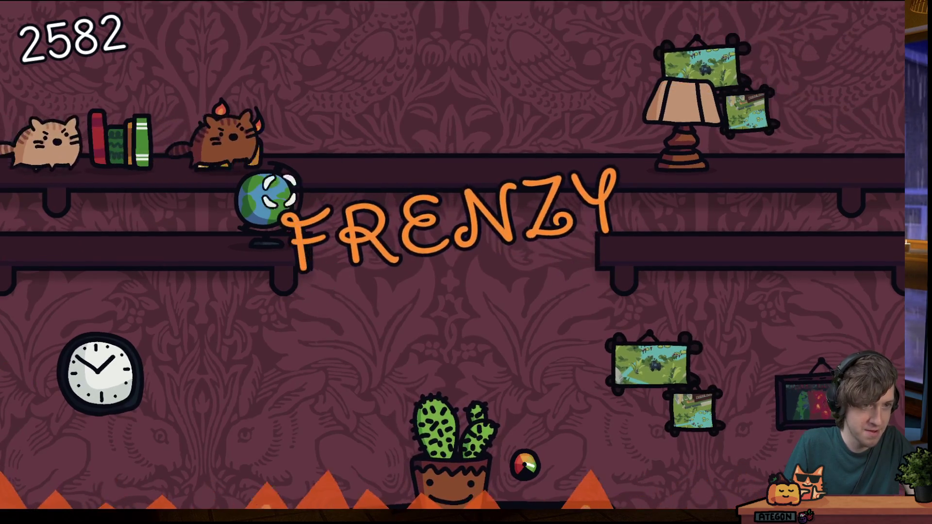
click(225, 136)
click(187, 143)
click(100, 136)
click(364, 110)
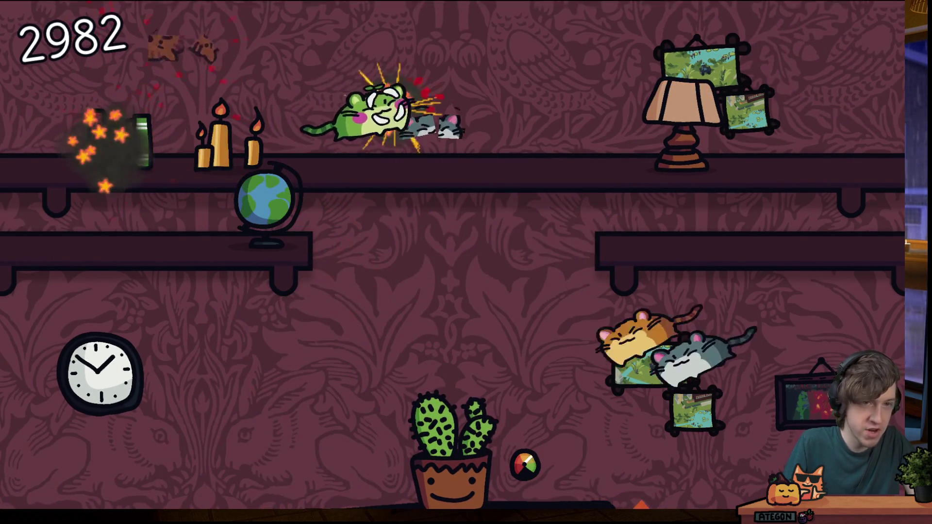
click(519, 228)
Keep chaining cat hits and cactus bonus hits to build the combo
click(529, 107)
click(452, 412)
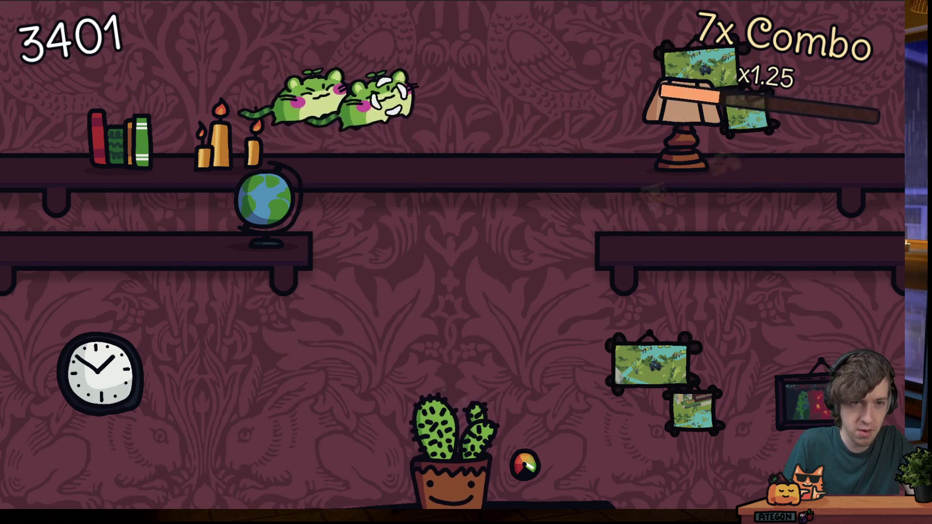
click(352, 99)
click(364, 97)
click(447, 422)
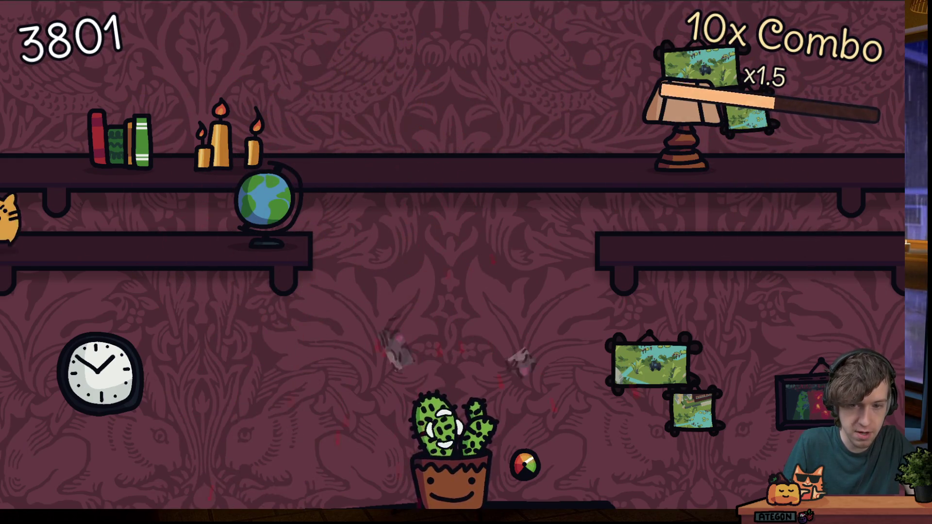
click(131, 223)
click(493, 190)
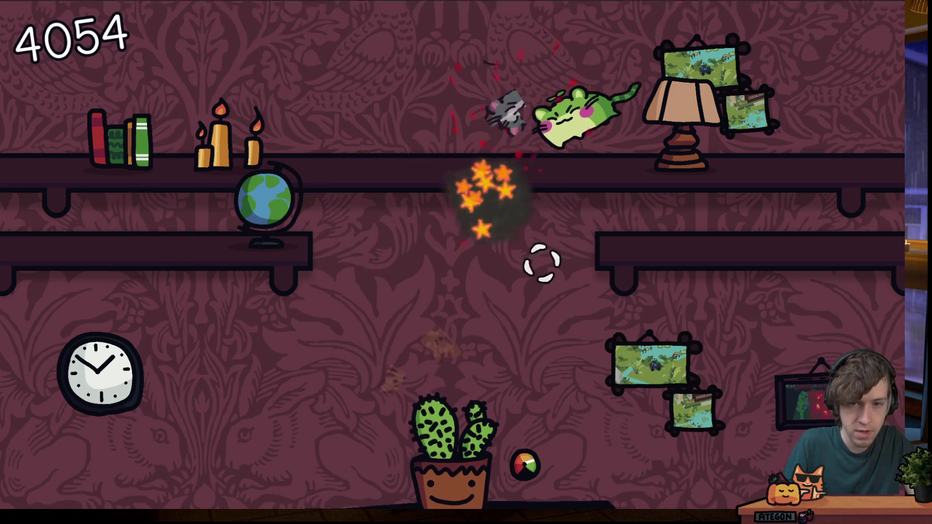
click(493, 172)
click(444, 425)
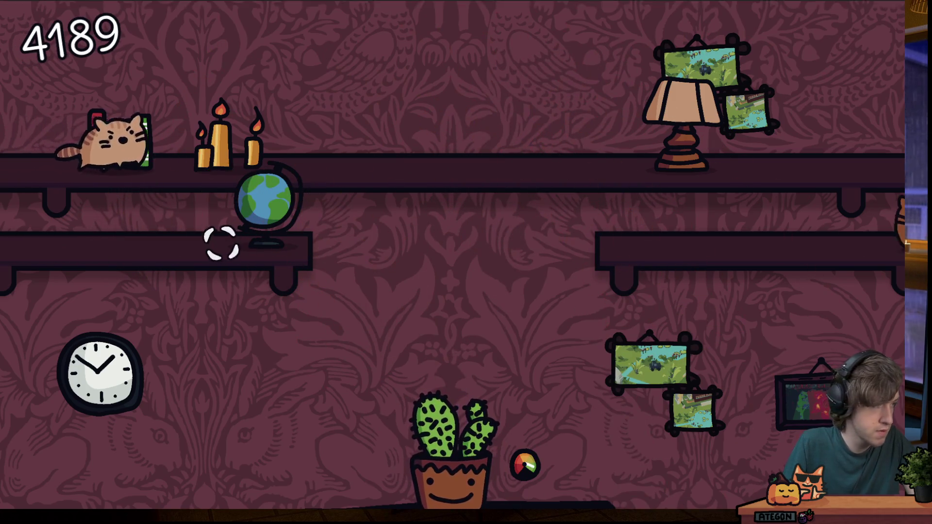
click(182, 141)
click(844, 219)
click(447, 427)
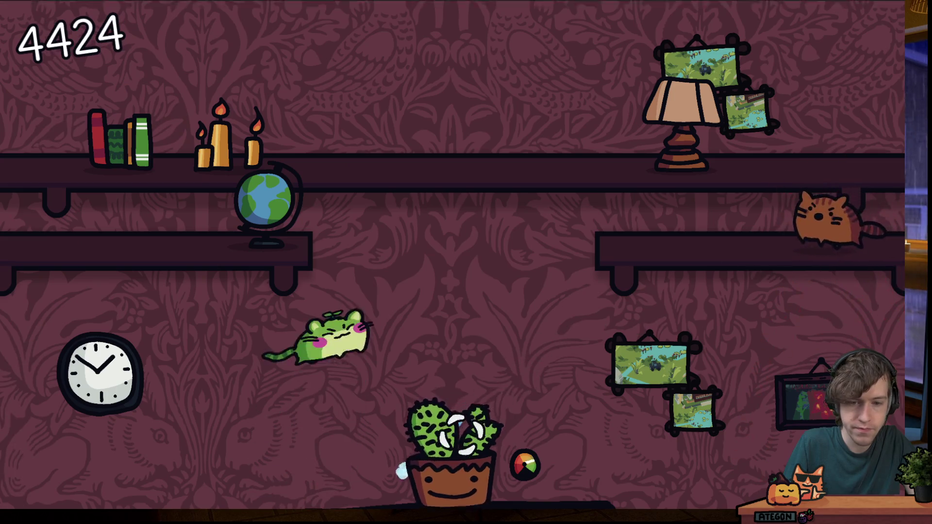
click(374, 90)
click(704, 218)
click(444, 427)
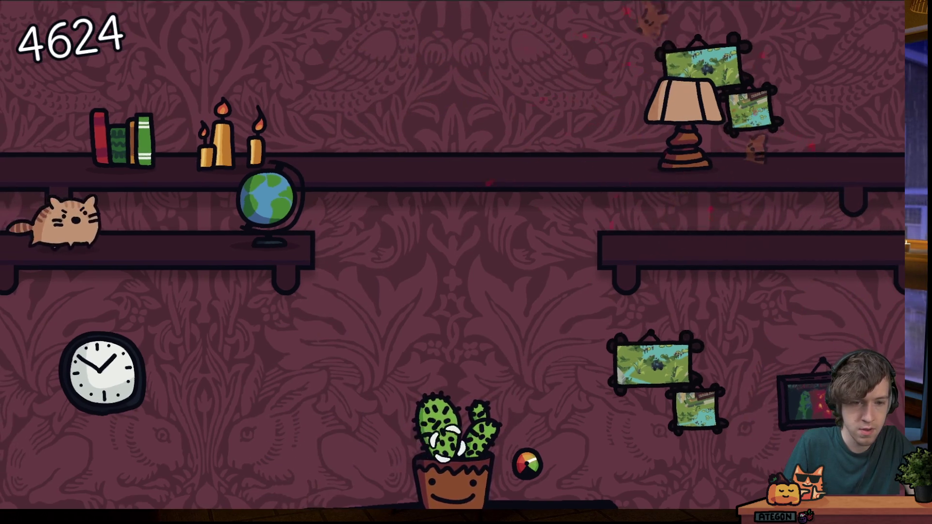
click(139, 223)
click(689, 153)
click(449, 427)
click(512, 118)
click(335, 145)
click(362, 107)
click(444, 427)
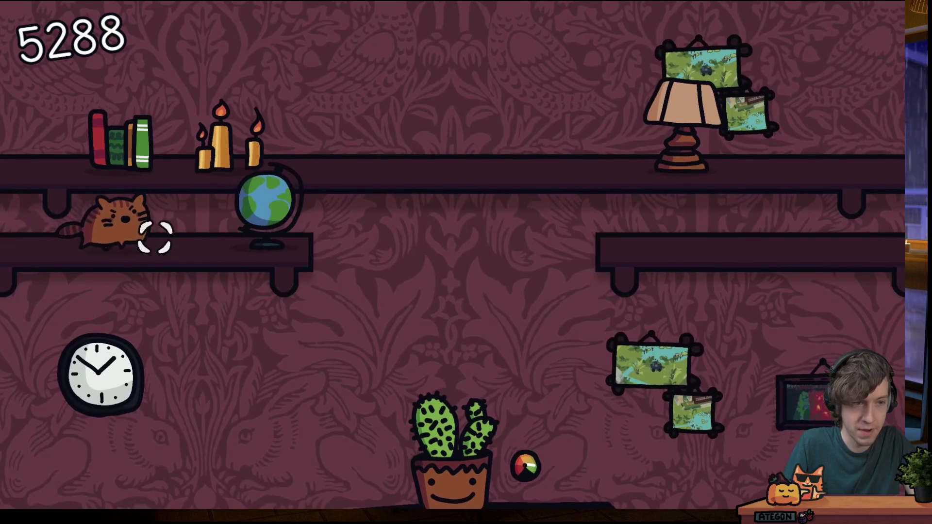
click(107, 221)
click(162, 141)
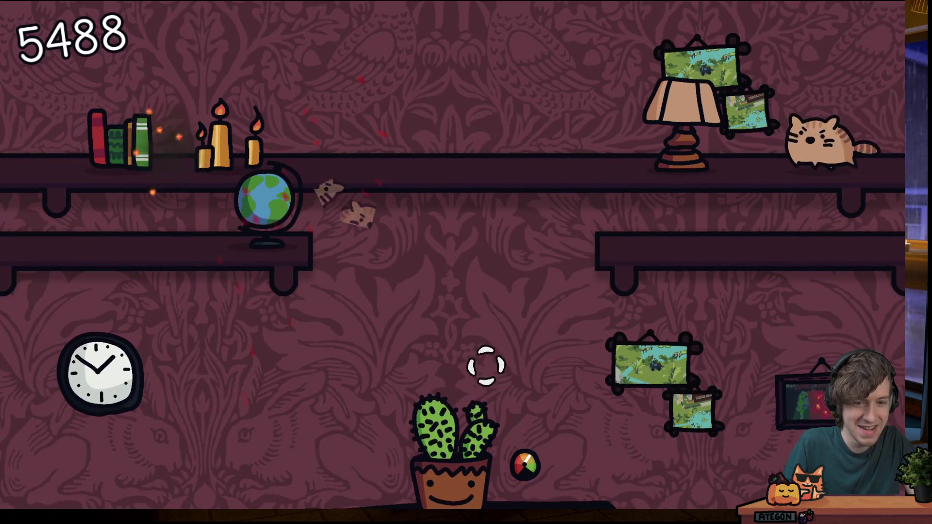
click(449, 427)
click(633, 145)
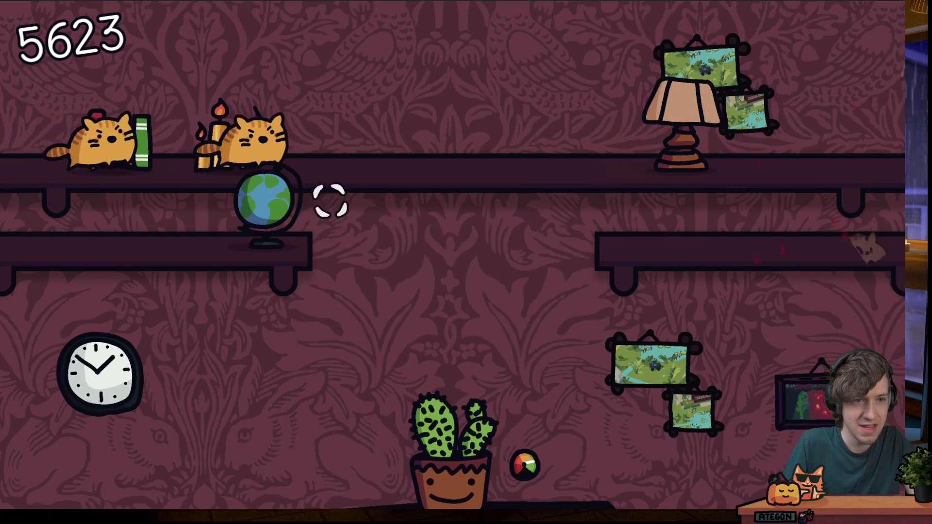
click(279, 156)
click(247, 139)
click(784, 143)
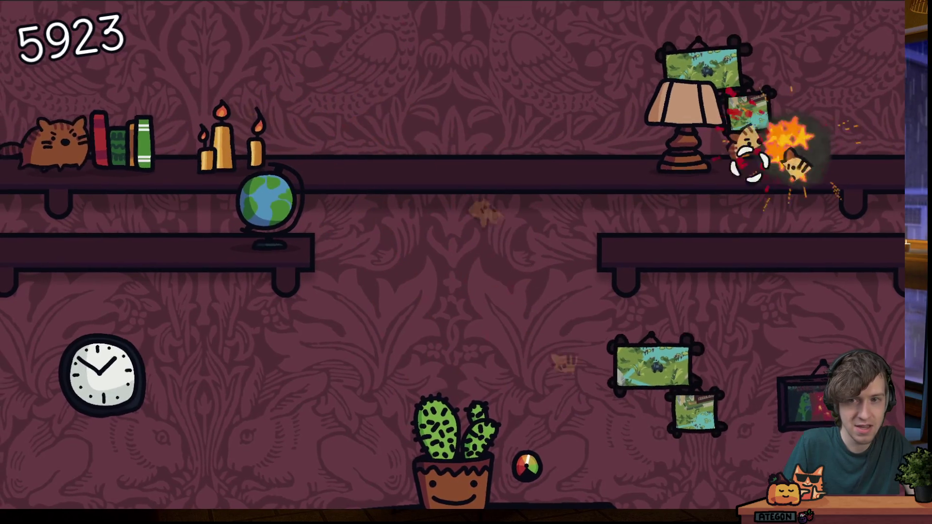
click(160, 143)
click(138, 146)
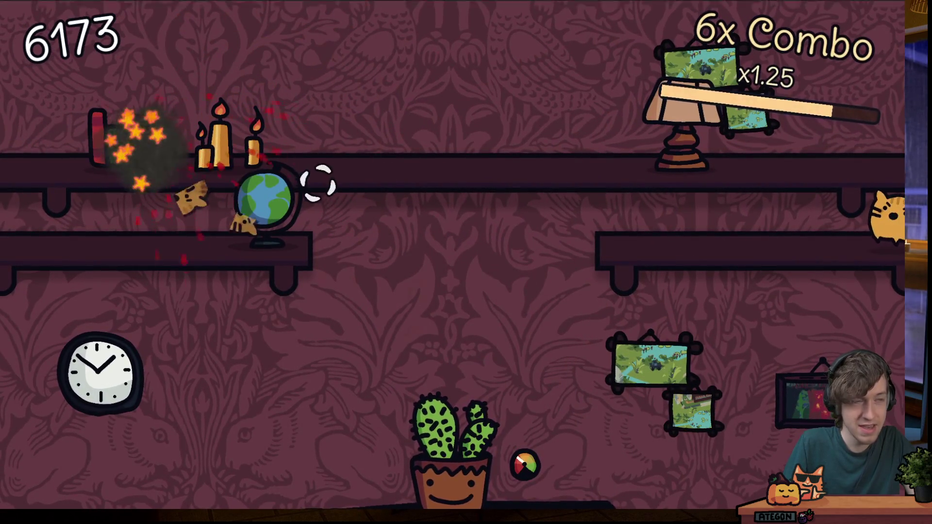
click(829, 198)
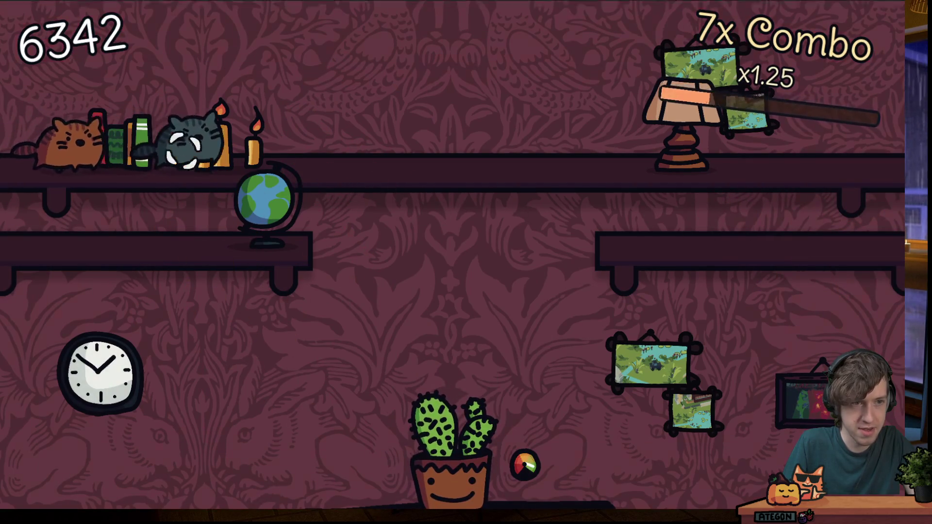
click(272, 146)
click(155, 145)
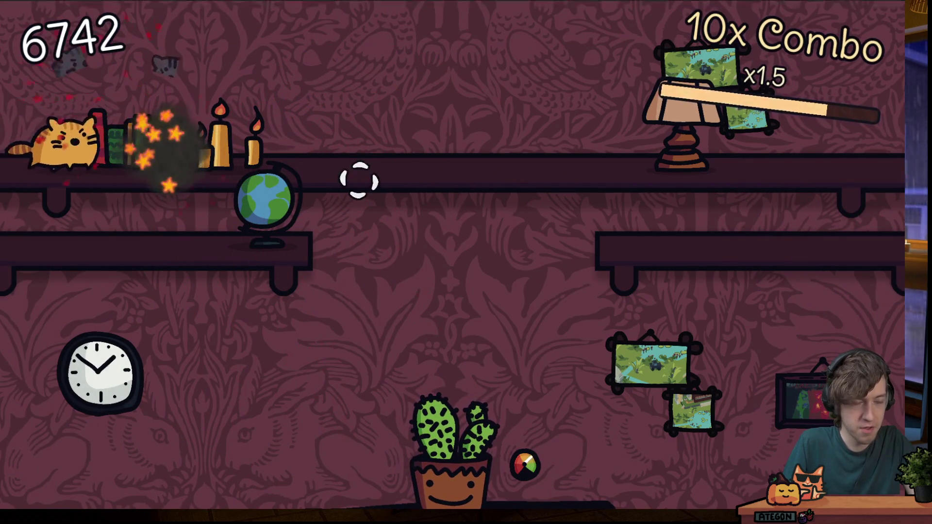
click(194, 150)
click(179, 155)
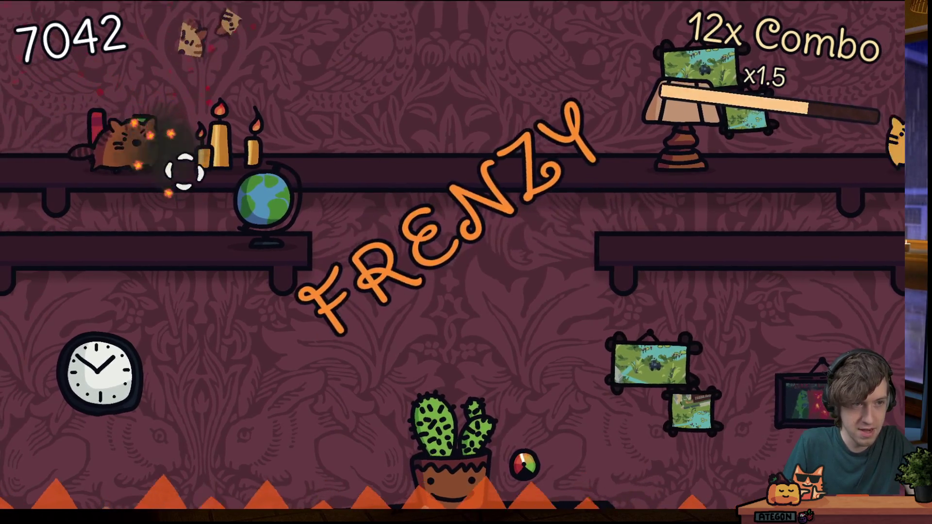
click(165, 145)
Shoot cats and frogs rapidly during FRENZY, reaching 14730 points and a 48x combo
click(316, 74)
click(312, 53)
click(686, 145)
click(567, 95)
click(335, 114)
click(345, 104)
click(161, 122)
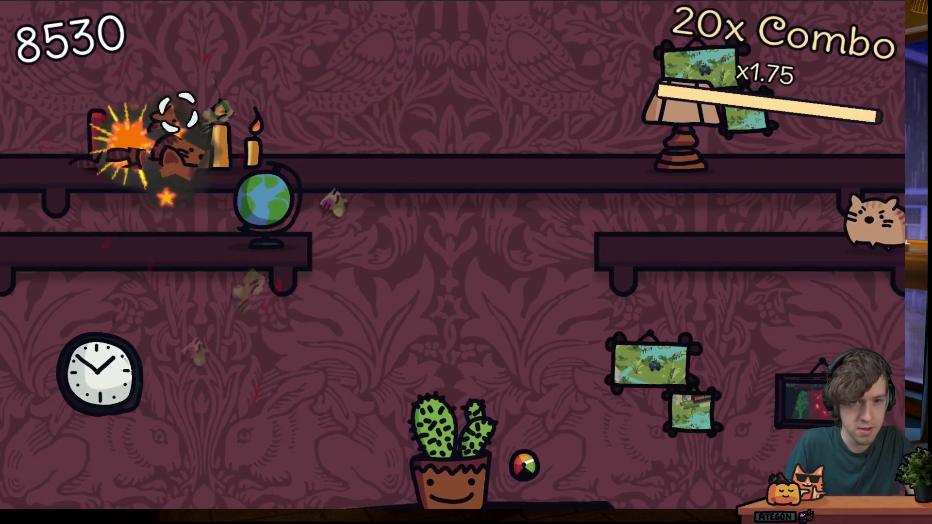
click(865, 208)
click(111, 141)
click(781, 138)
click(794, 224)
click(800, 152)
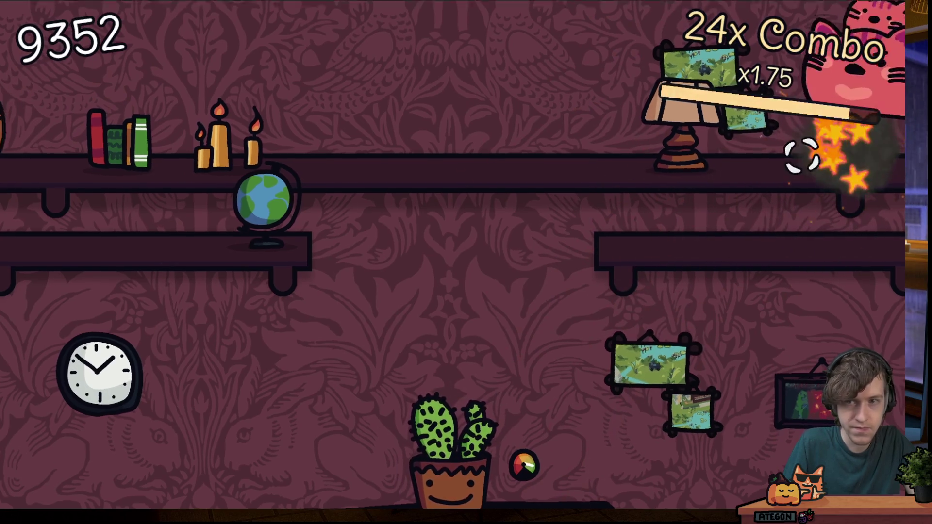
click(376, 110)
click(141, 94)
click(141, 104)
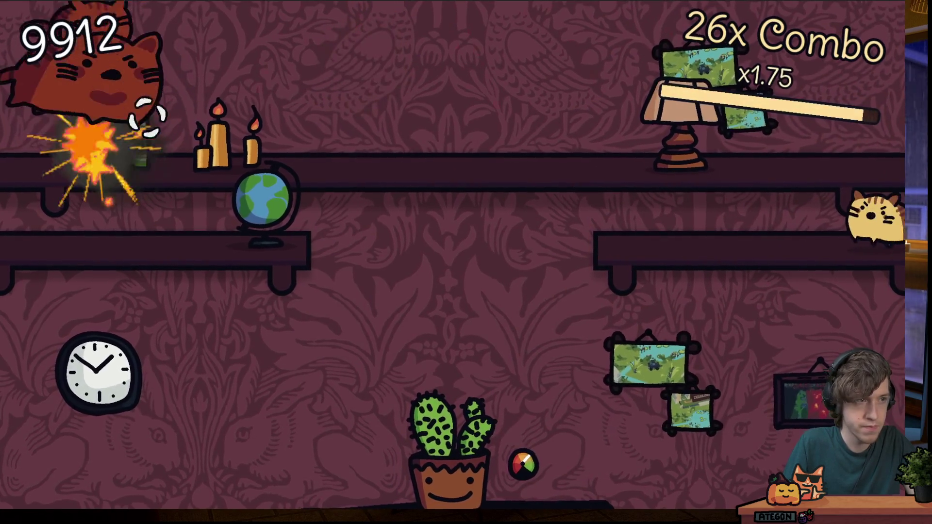
click(713, 213)
click(218, 219)
click(715, 148)
click(800, 155)
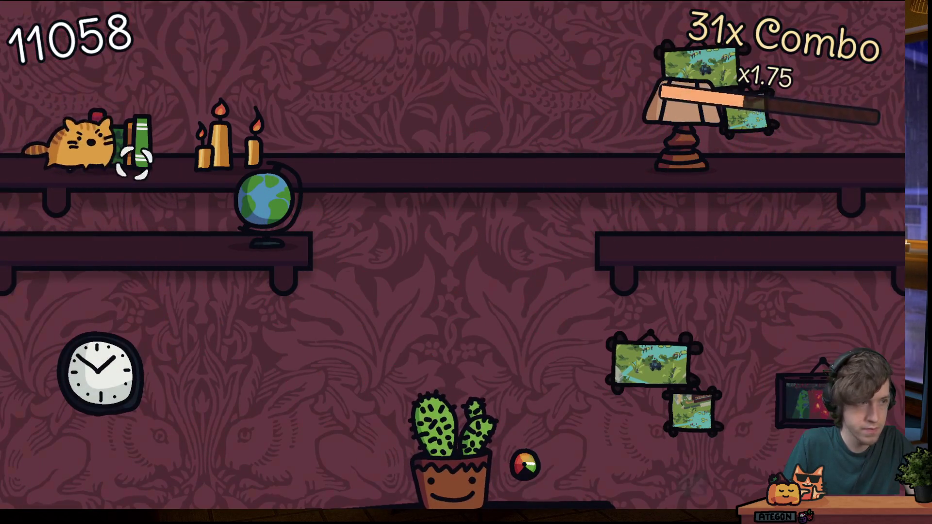
click(114, 141)
click(172, 228)
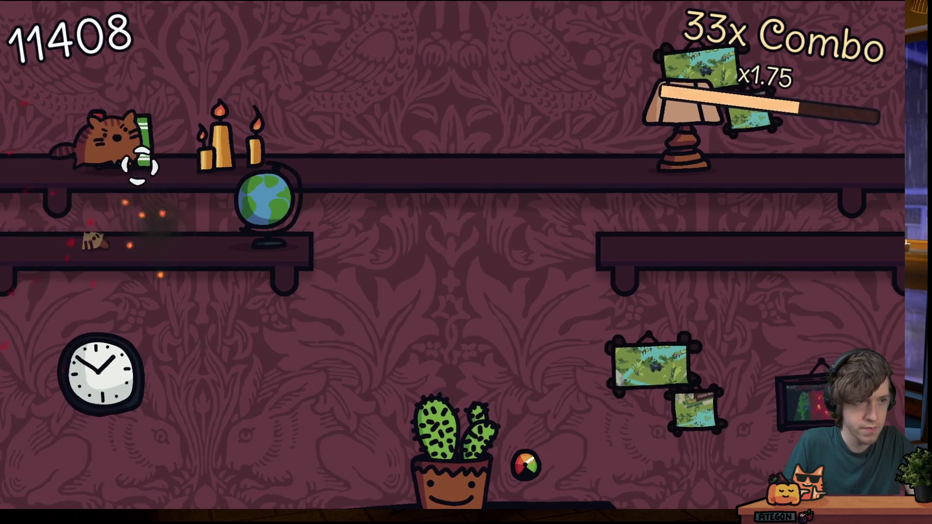
click(114, 141)
click(820, 216)
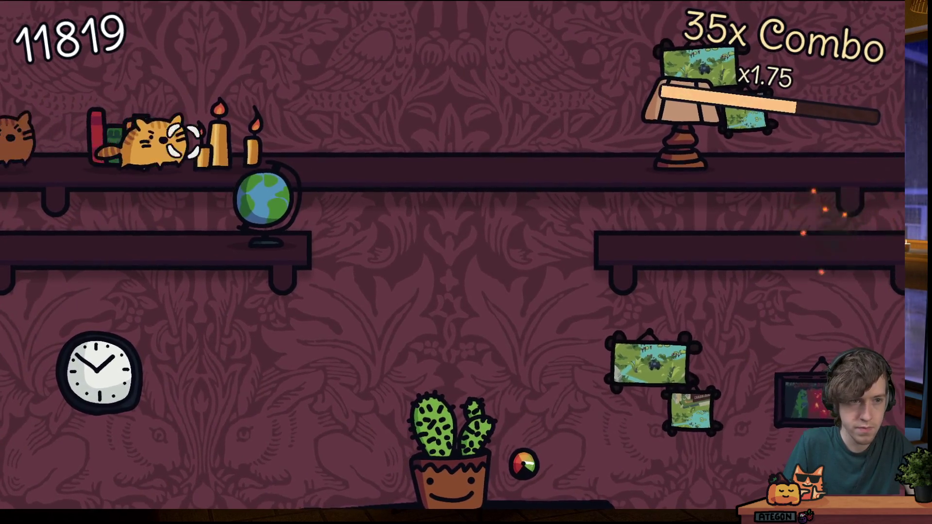
click(151, 141)
click(124, 140)
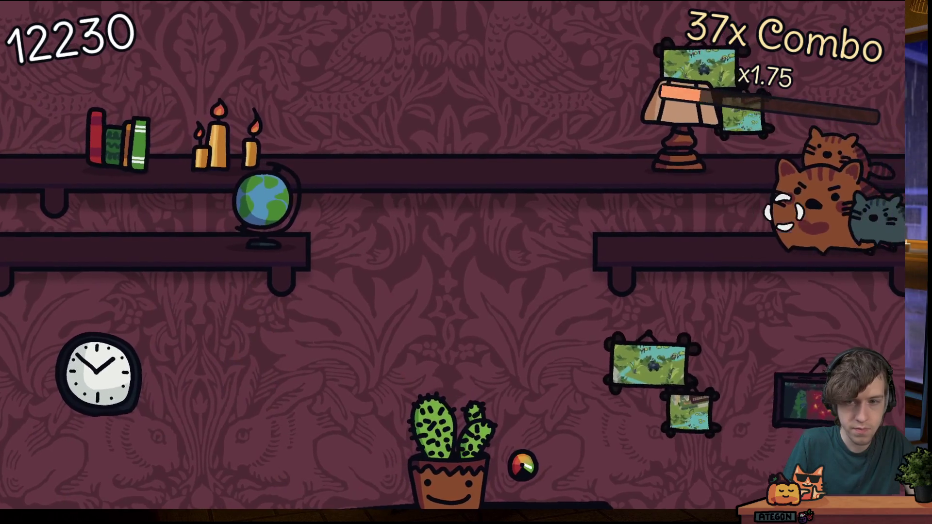
click(767, 224)
click(811, 198)
click(738, 147)
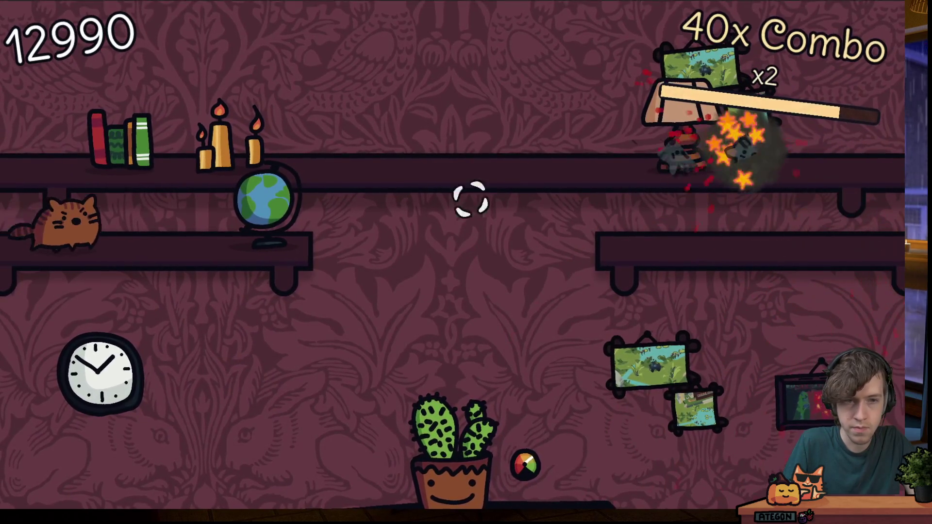
click(131, 214)
click(204, 221)
click(706, 135)
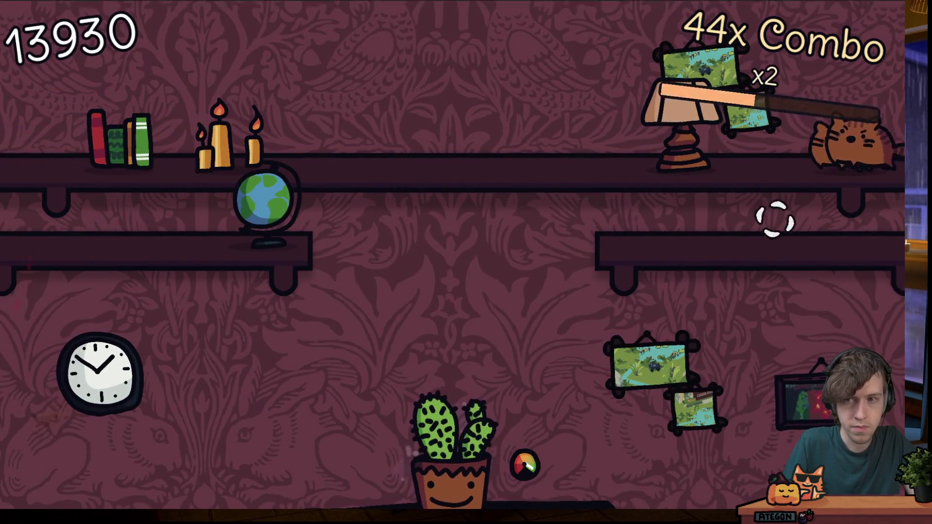
click(816, 160)
click(618, 138)
click(397, 56)
click(304, 138)
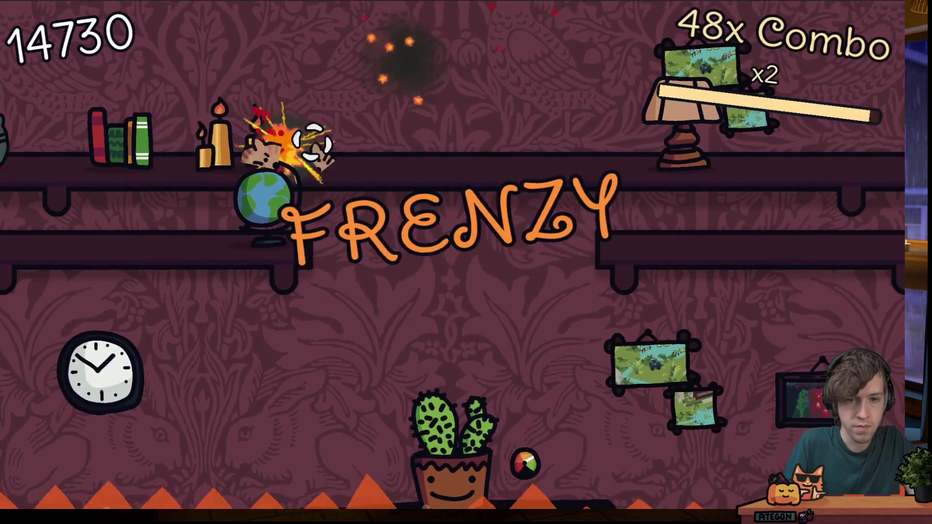
Shoot cats on the shelves, lamp and candles in quick succession, building a 111x combo
click(68, 138)
click(777, 213)
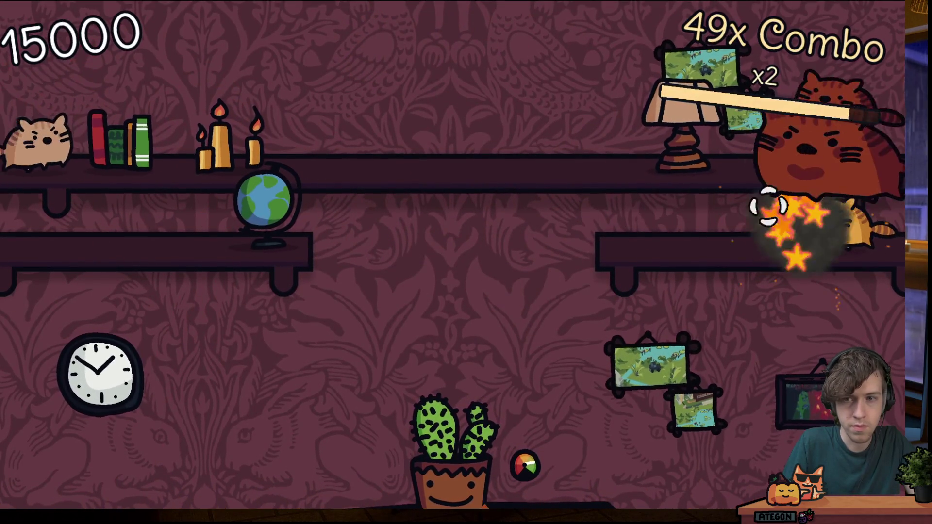
click(836, 183)
click(825, 168)
click(824, 187)
click(825, 129)
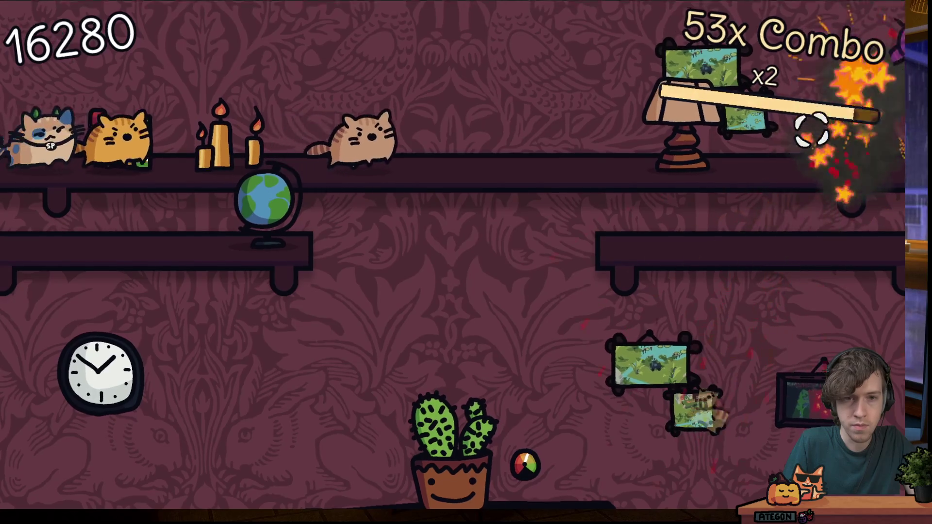
click(406, 146)
click(253, 141)
click(291, 63)
click(138, 140)
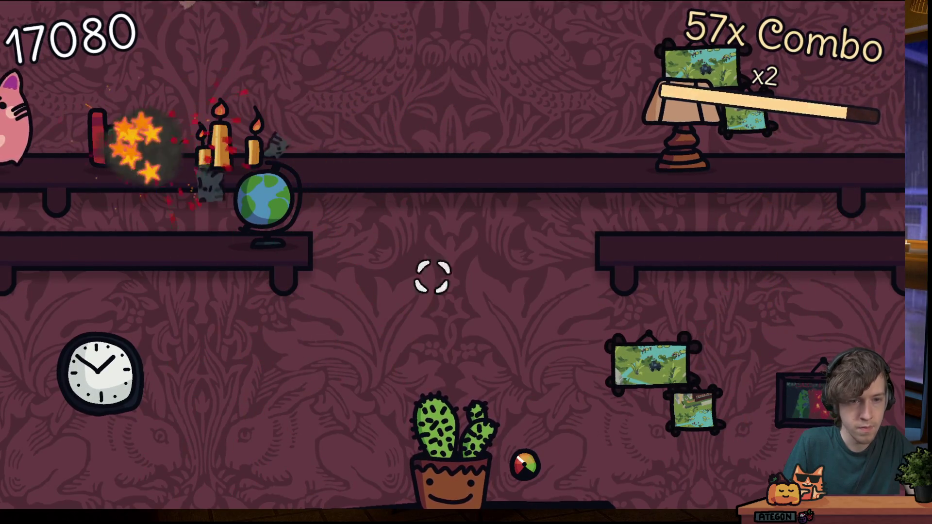
click(49, 107)
click(730, 220)
click(631, 95)
click(679, 97)
click(801, 145)
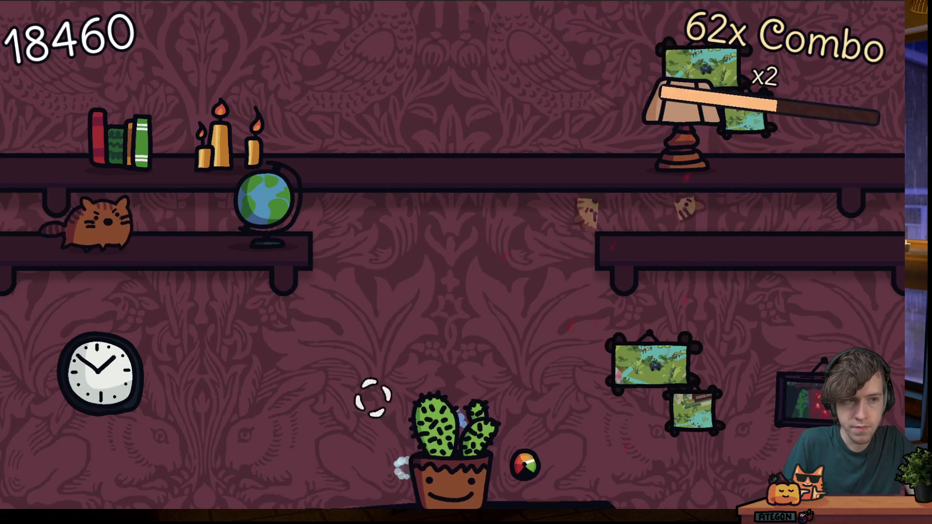
click(160, 216)
click(82, 140)
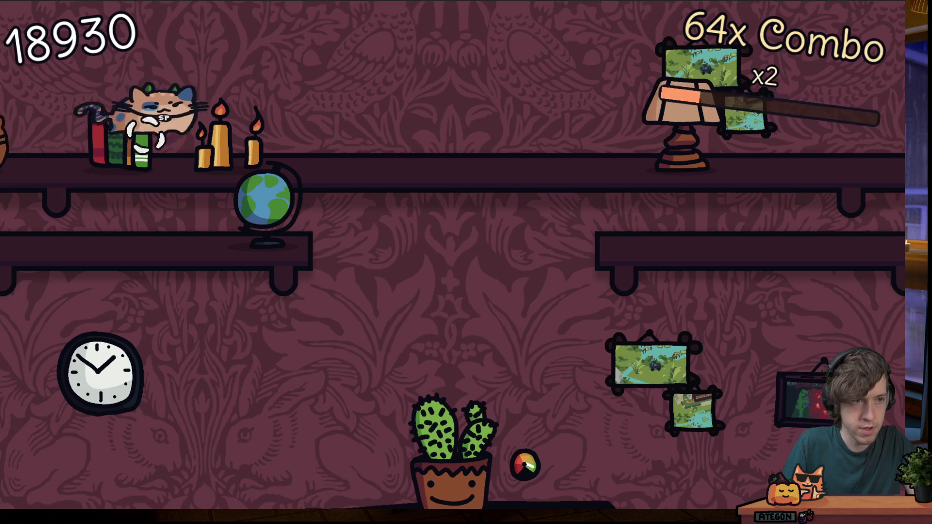
click(124, 138)
click(80, 140)
click(771, 213)
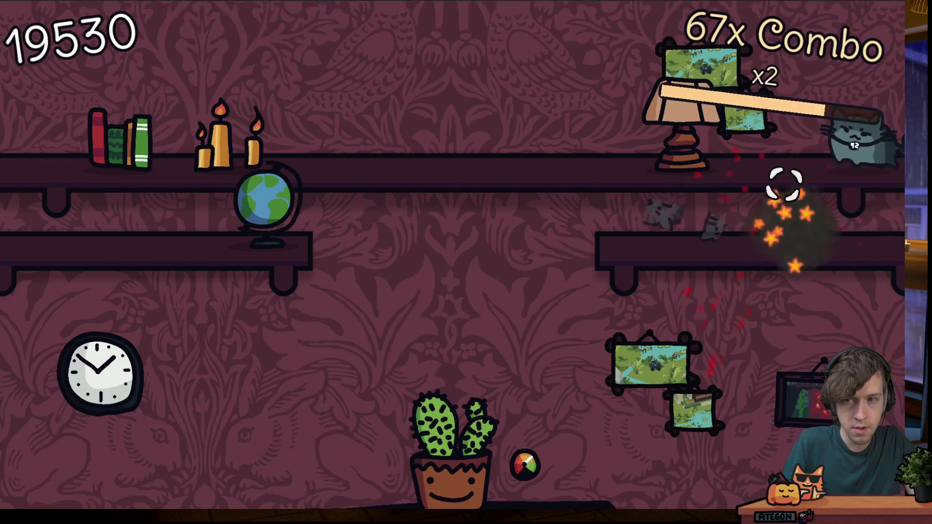
click(699, 72)
click(224, 136)
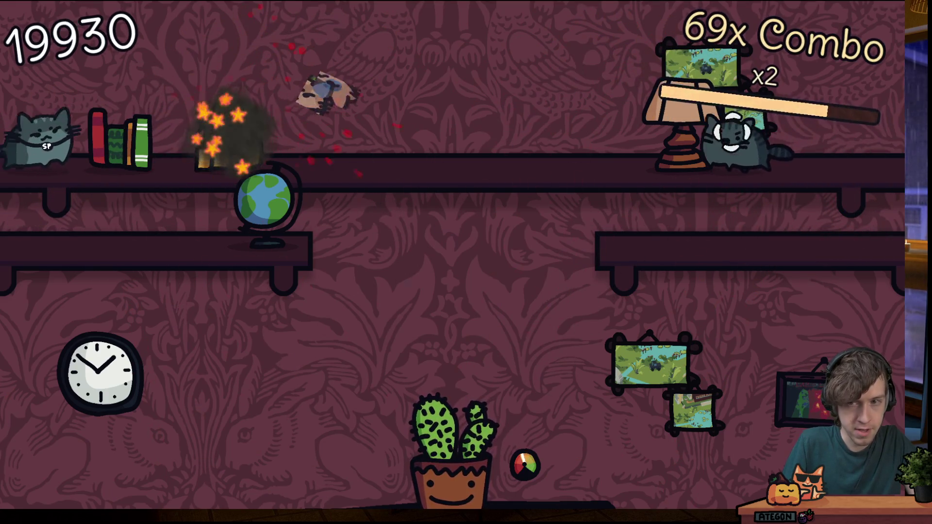
click(730, 138)
click(223, 90)
click(818, 223)
click(174, 153)
click(355, 34)
click(369, 126)
click(298, 73)
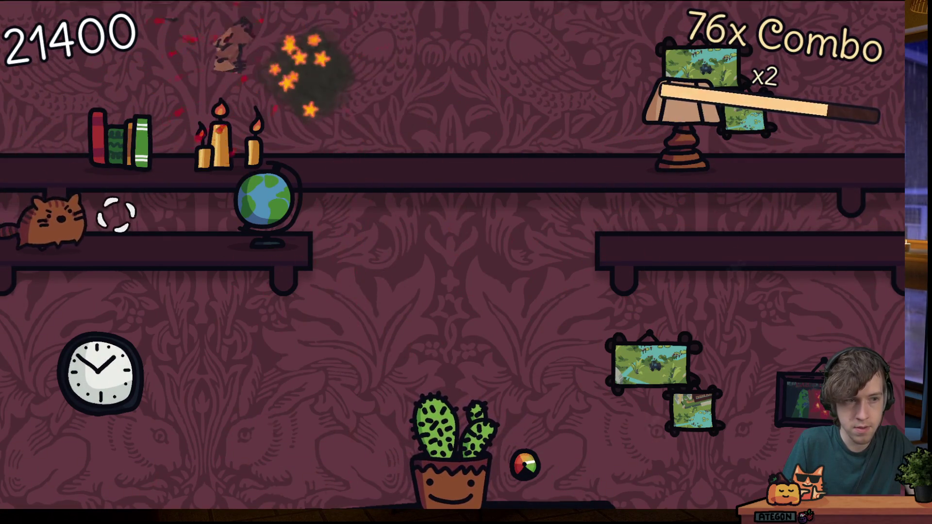
click(53, 219)
click(72, 131)
click(160, 126)
click(126, 134)
click(817, 148)
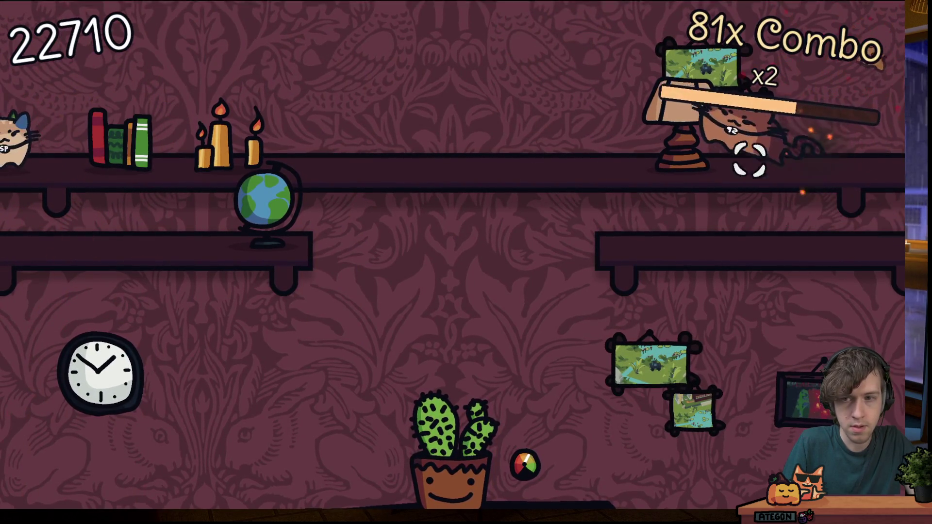
click(727, 140)
click(233, 82)
click(24, 105)
click(111, 219)
click(725, 218)
click(514, 41)
click(184, 141)
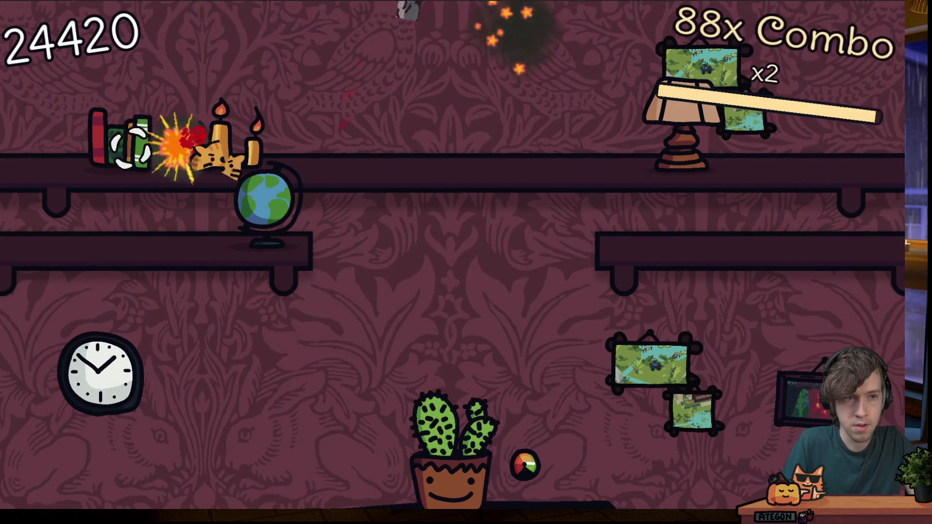
click(141, 141)
click(179, 82)
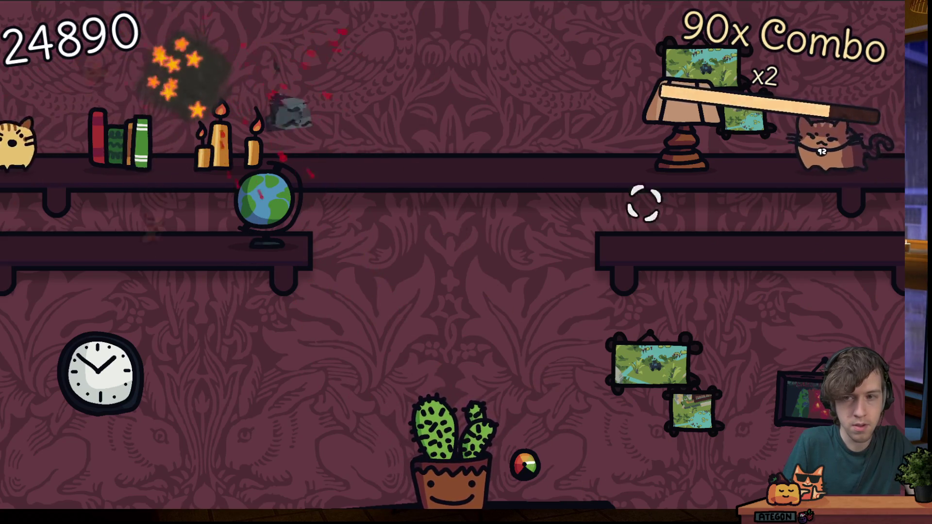
click(689, 83)
click(204, 145)
click(749, 155)
click(832, 150)
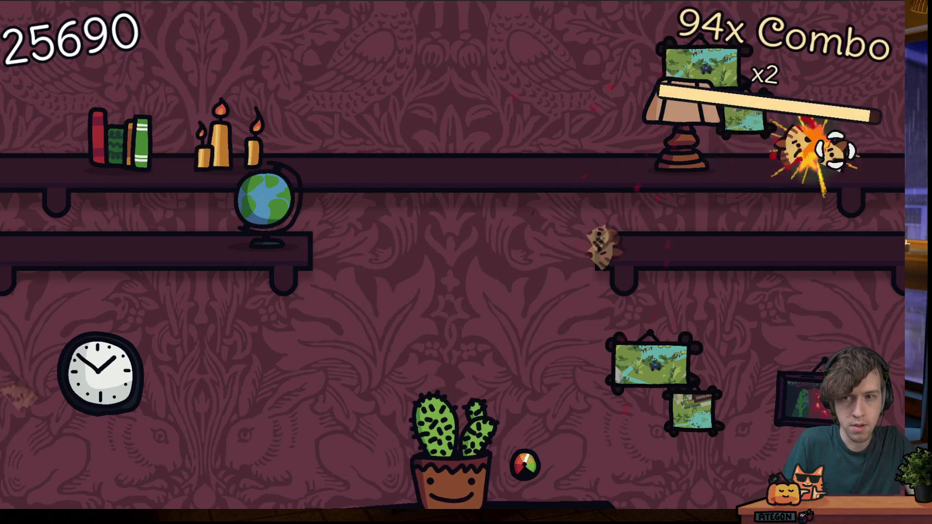
click(791, 143)
click(728, 218)
click(808, 138)
click(92, 141)
click(782, 145)
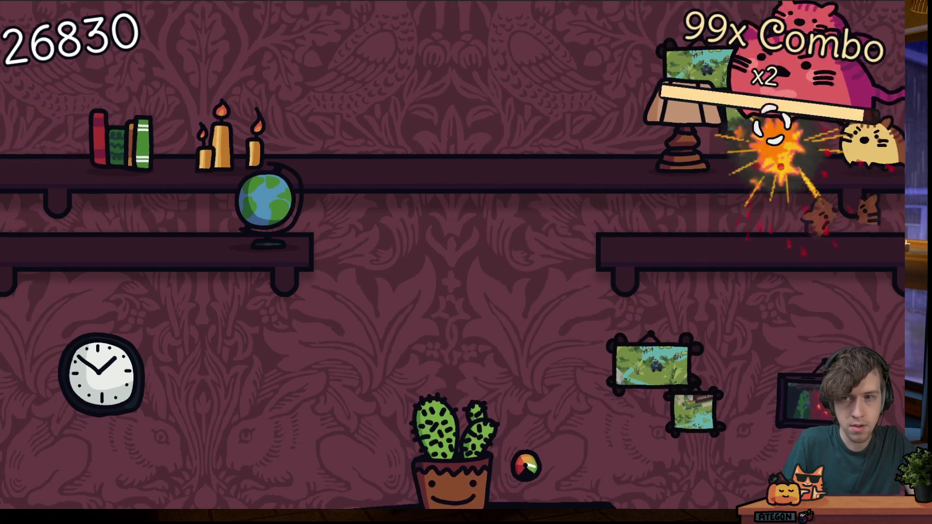
click(854, 141)
click(534, 58)
click(631, 48)
click(675, 141)
click(669, 58)
click(797, 150)
click(825, 141)
click(723, 141)
click(384, 19)
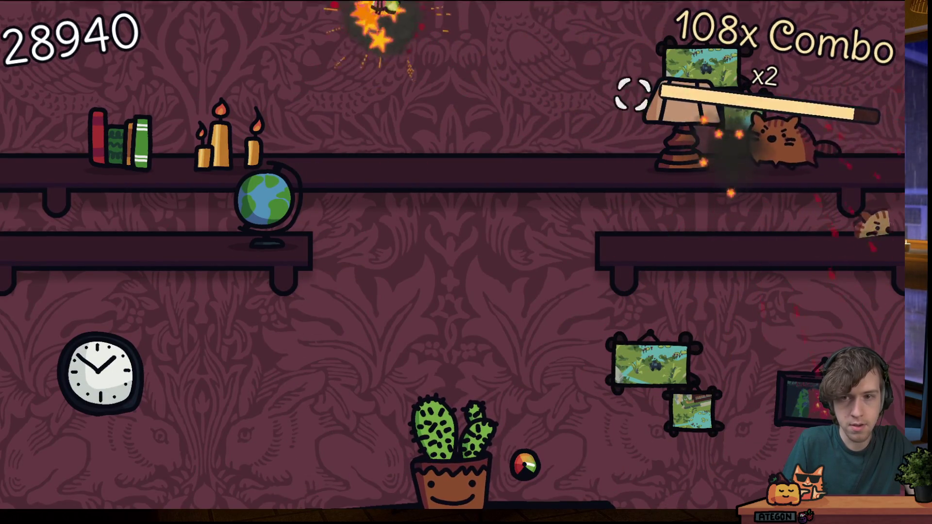
click(224, 103)
click(291, 55)
click(621, 136)
click(561, 63)
click(495, 29)
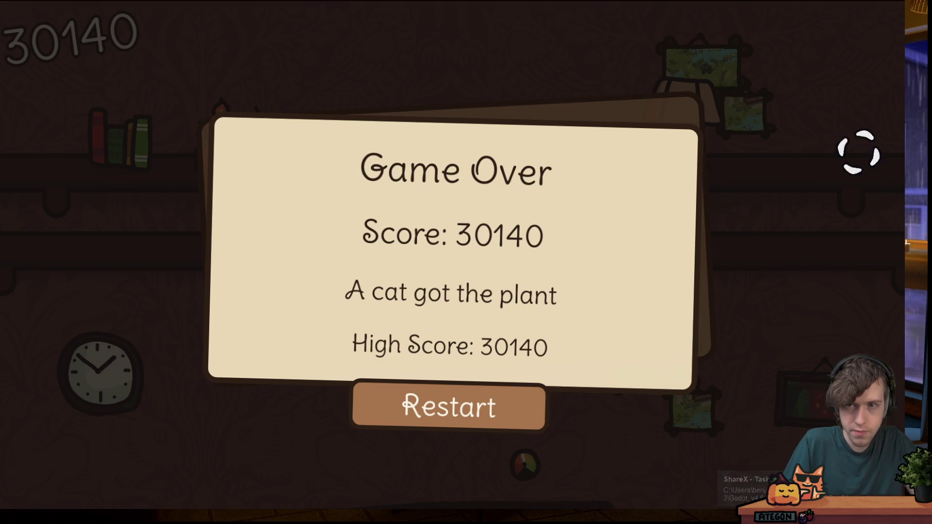
Stop the Godot test run with F8 and switch to DaVinci Resolve's Edit page timeline
key(F8)
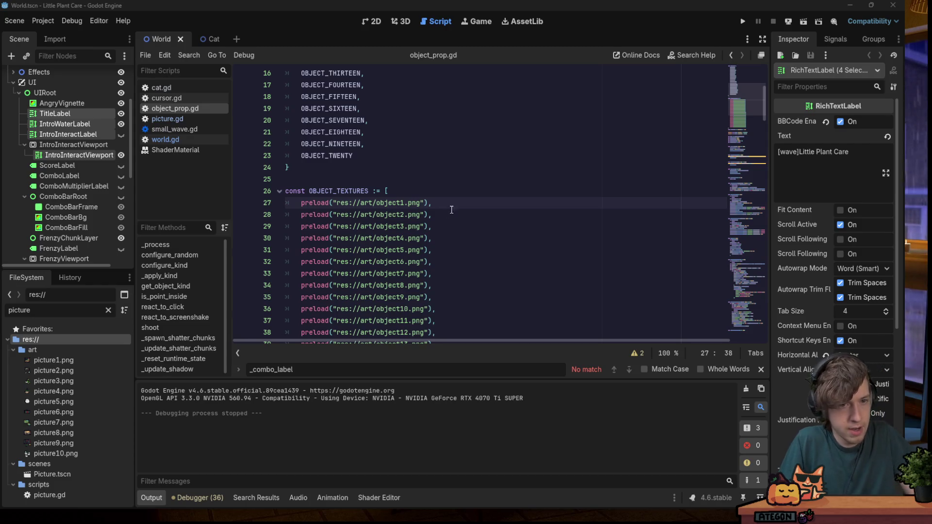
click(424, 180)
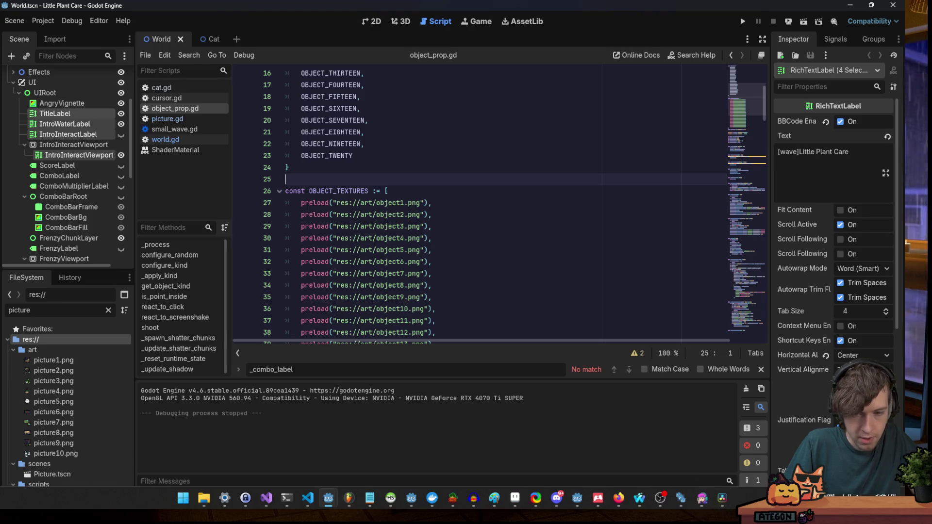
click(730, 500)
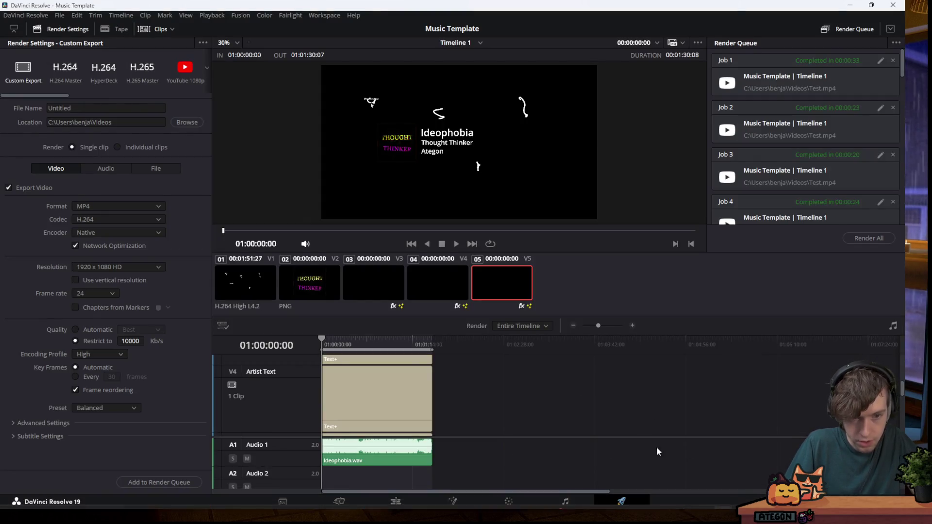
click(377, 504)
click(379, 507)
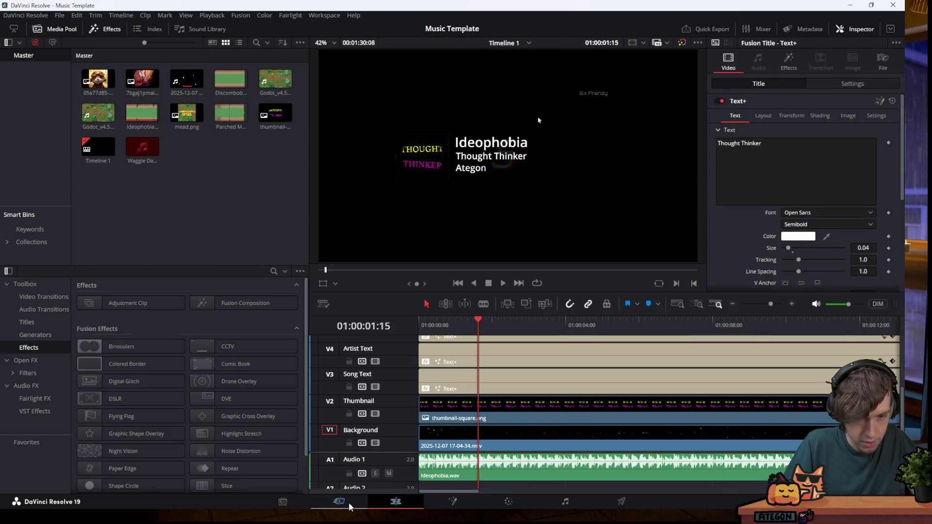
Paste the new gameplay recording from the screen recorder into the Media Pool
click(203, 207)
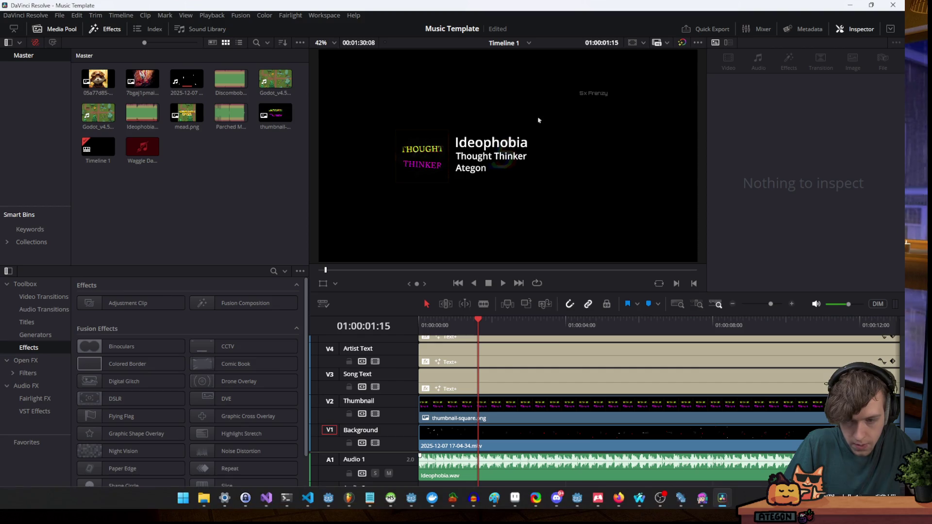
click(781, 499)
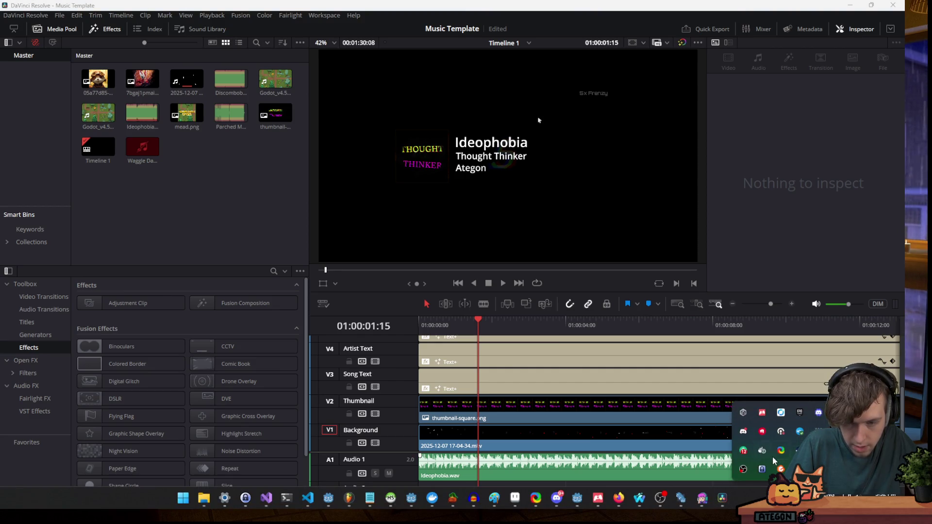
right_click(781, 449)
click(720, 404)
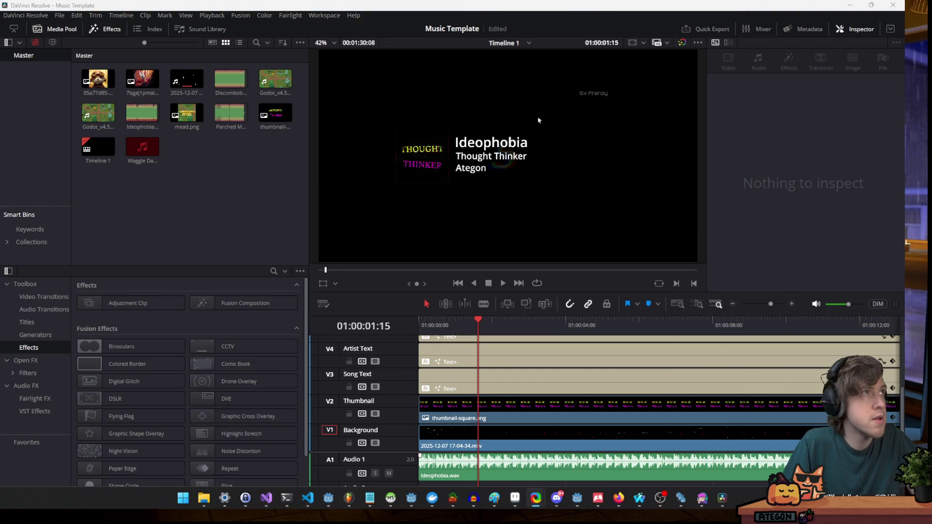
key(ctrl+v)
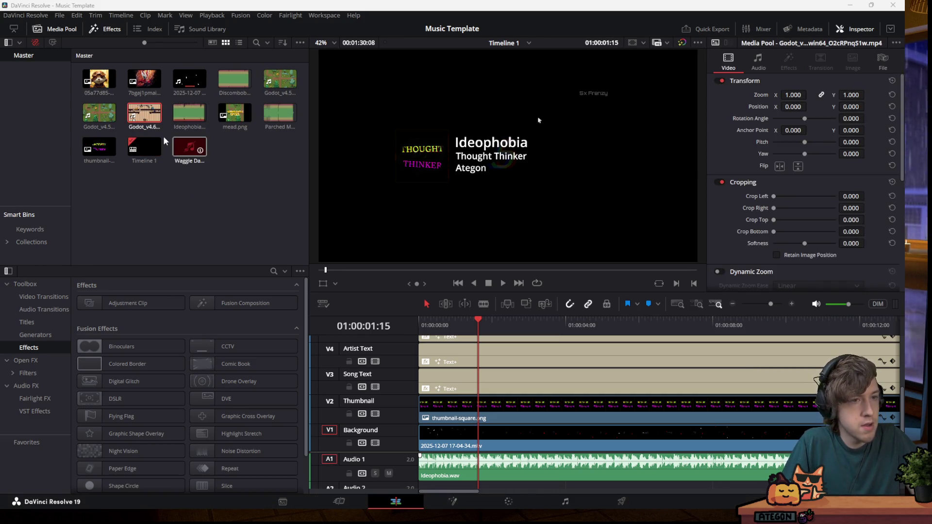
Delete the old background clip from the V1 track
click(165, 141)
click(524, 437)
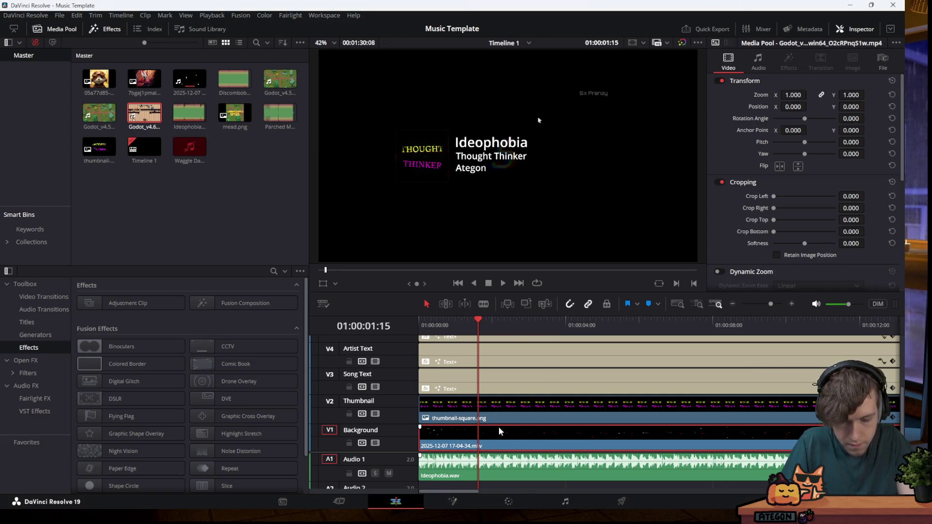
key(Delete)
Place the gameplay recording on V1/A1, with Ideophobia.wav moved to Audio 2
mouse_move(144, 113)
mouse_down()
mouse_move(438, 441)
mouse_move(214, 220)
mouse_up()
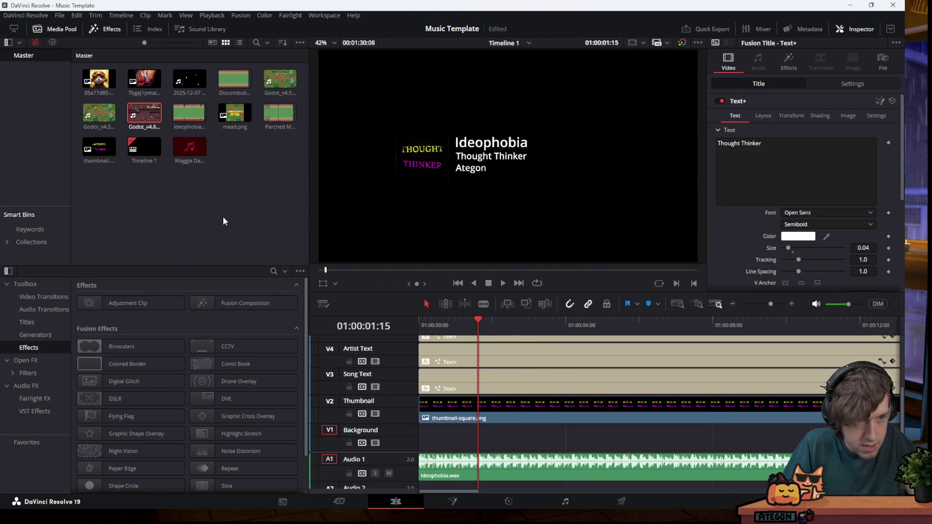
key(ctrl+z)
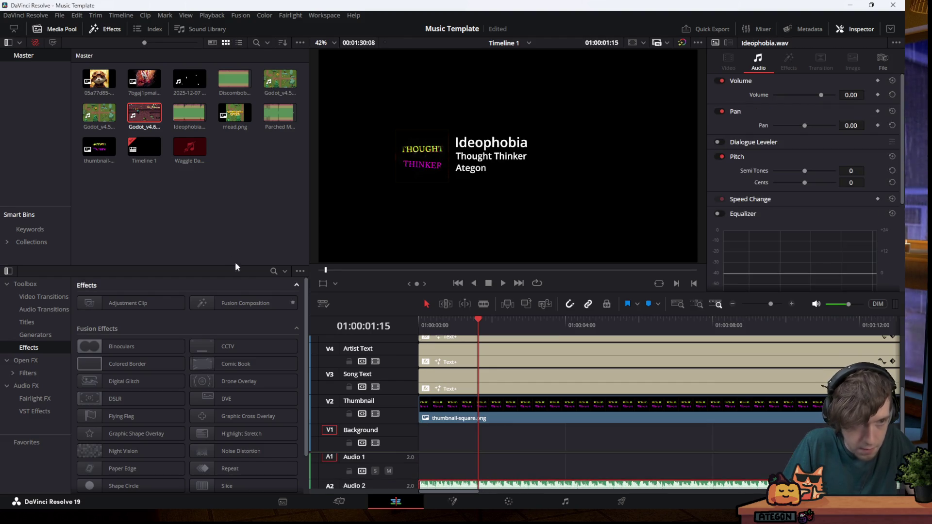
drag(152, 104, 420, 449)
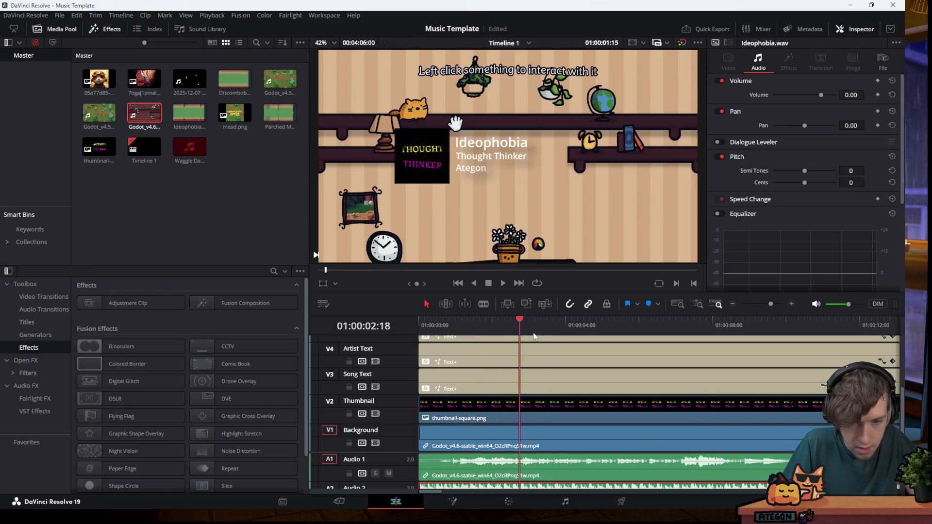
Blade the game clip where gameplay begins and delete the footage before the cut
drag(527, 336, 632, 338)
mouse_move(760, 339)
mouse_down()
mouse_move(886, 351)
mouse_move(829, 343)
mouse_up()
drag(904, 340, 820, 304)
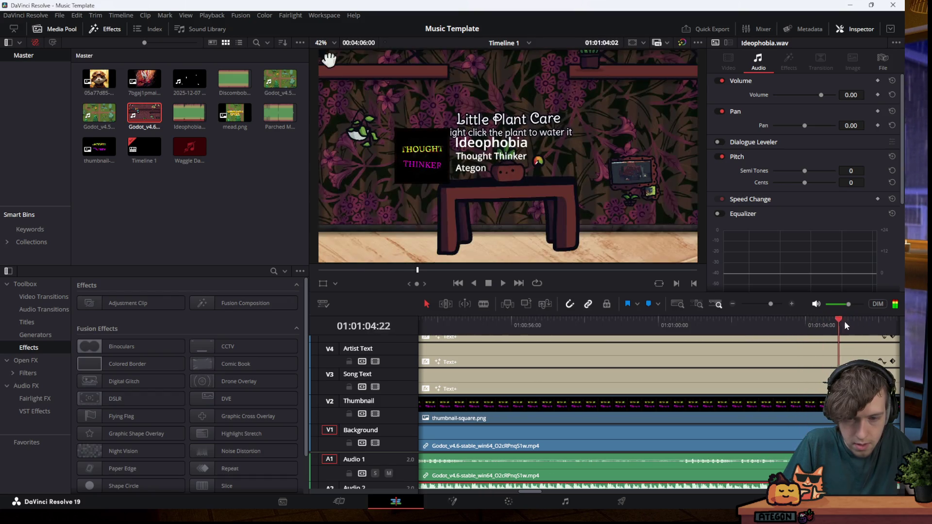
drag(710, 301, 761, 324)
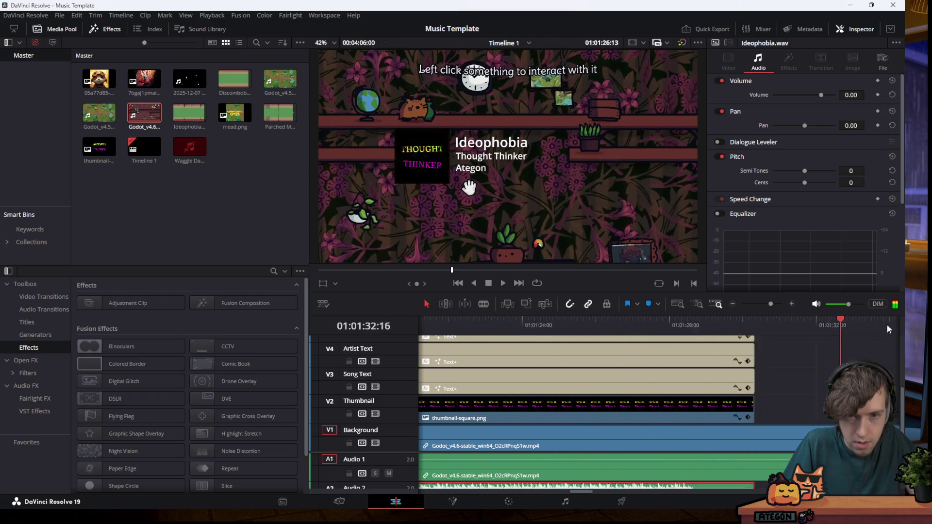
click(470, 321)
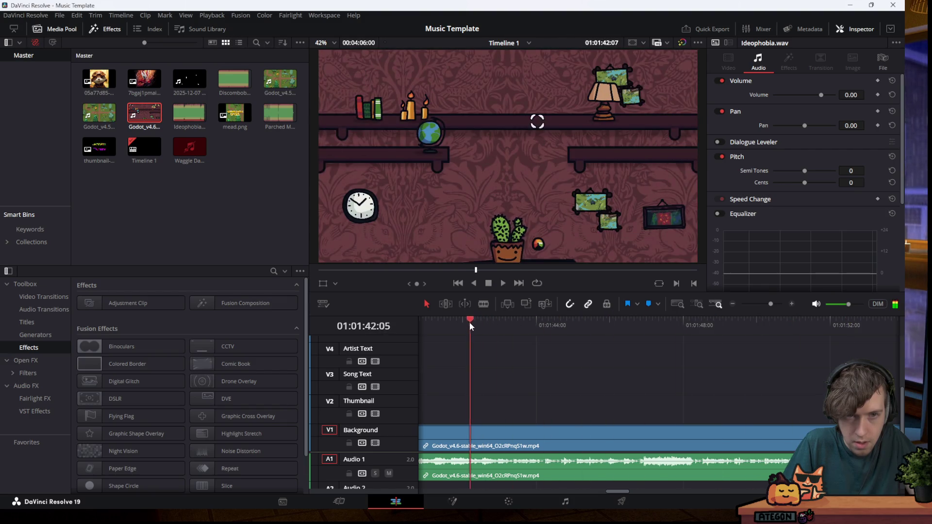
mouse_move(434, 328)
mouse_down()
mouse_move(509, 343)
mouse_move(636, 342)
mouse_up()
drag(722, 345, 685, 338)
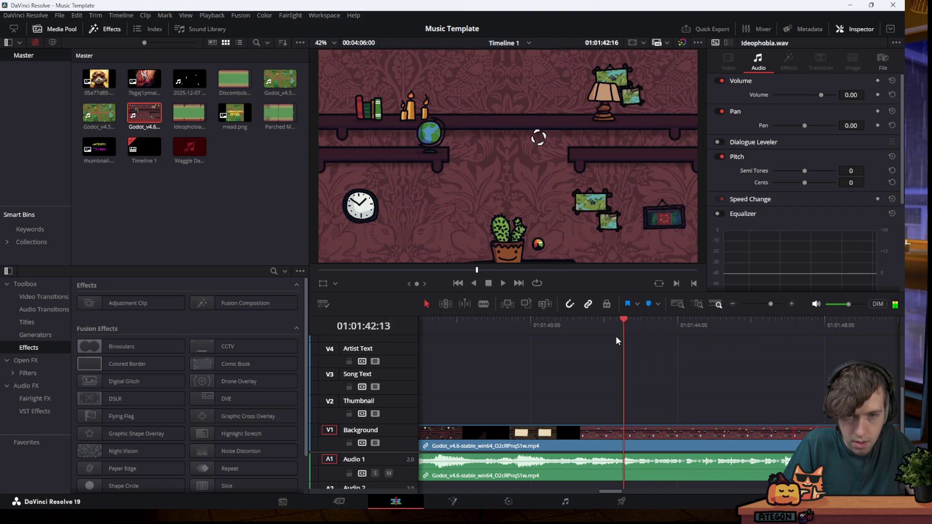
drag(618, 340, 562, 339)
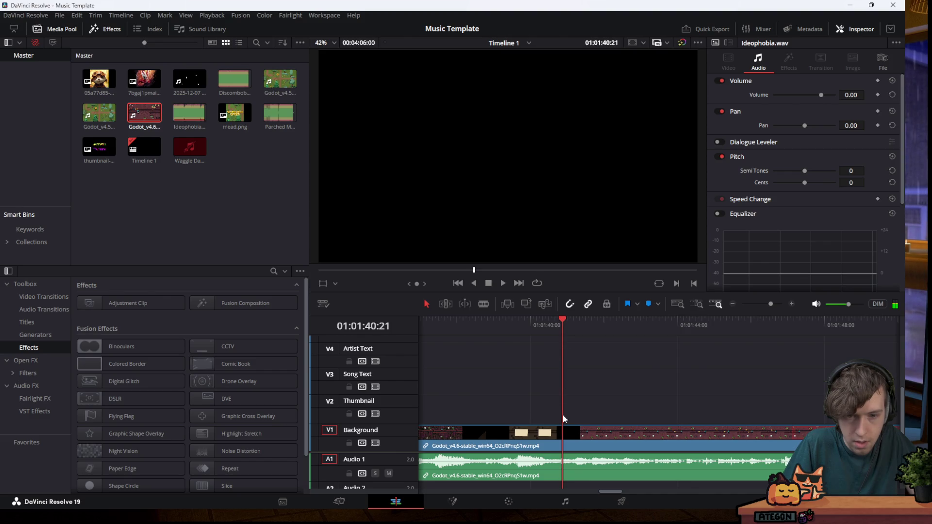
key(b)
click(564, 466)
key(a)
click(534, 466)
key(Delete)
Unlink the game clip's audio, delete it from Audio 1, and move the video to 01:00:00:00
right_click(604, 461)
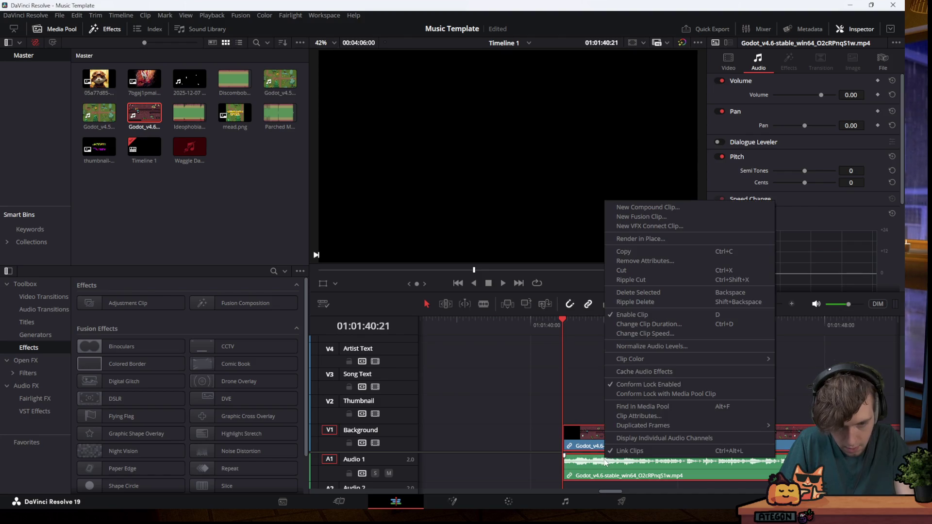
click(622, 451)
click(631, 466)
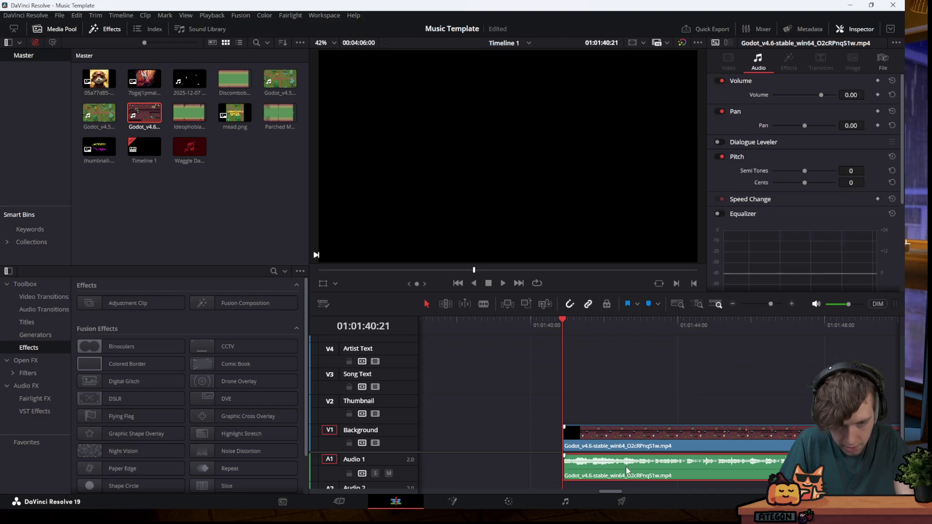
key(Delete)
drag(633, 450, 388, 436)
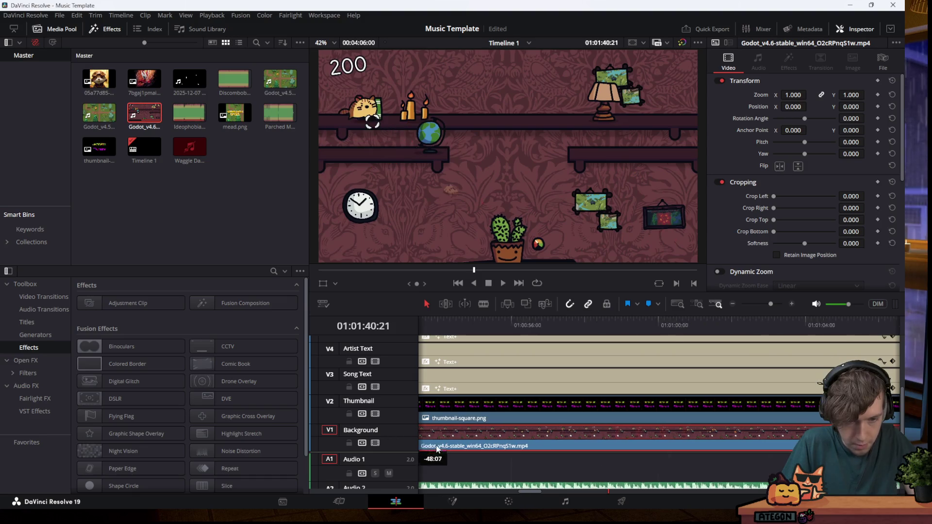
drag(389, 436, 487, 438)
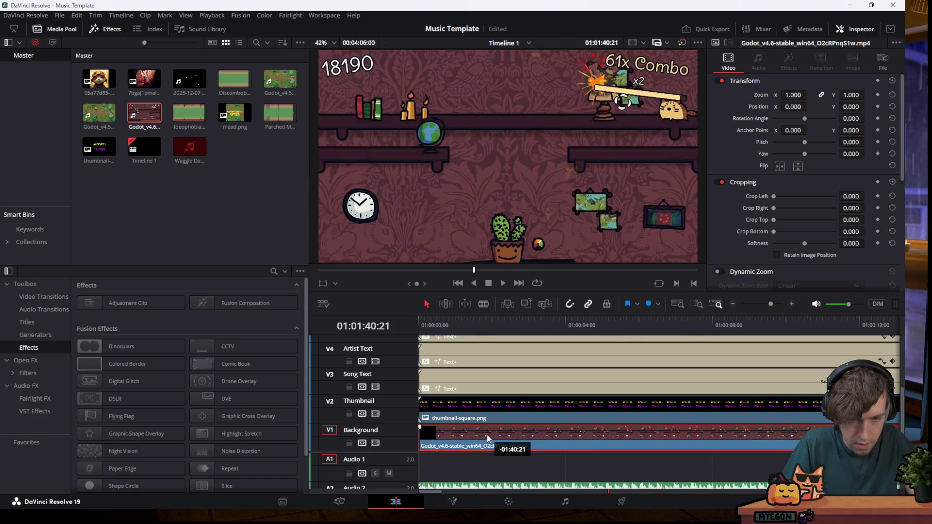
Play the edit from the start, then delete the Ideophobia.wav clip on Audio 2
click(499, 284)
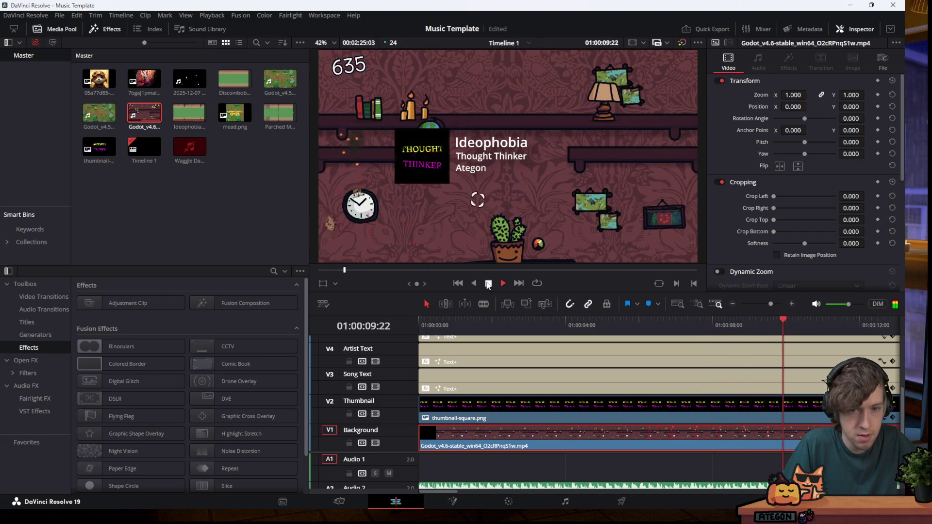
scroll(454, 477, down, 2)
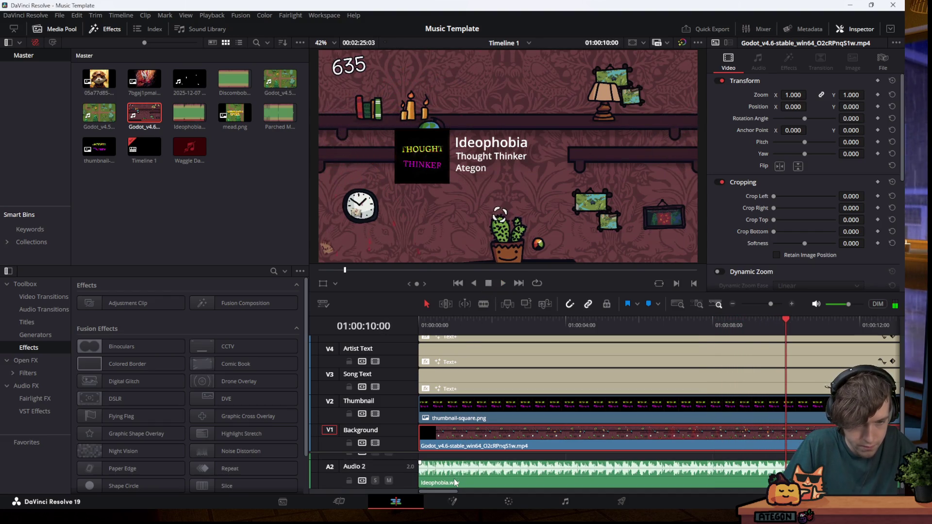
click(462, 478)
key(Delete)
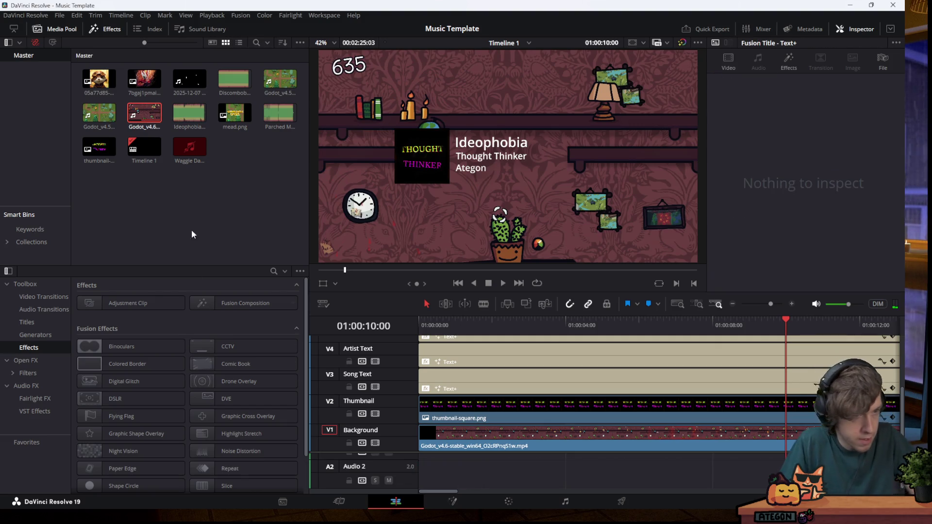
right_click(200, 174)
click(232, 263)
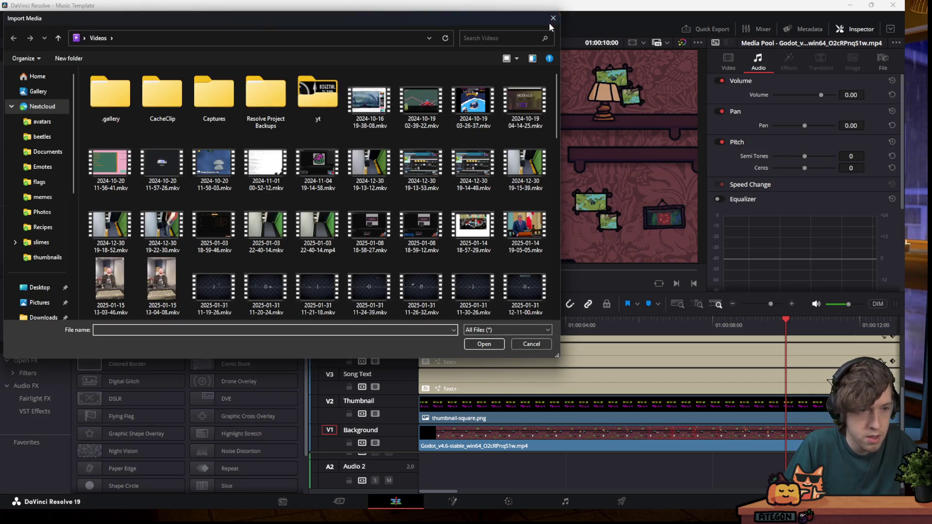
click(550, 19)
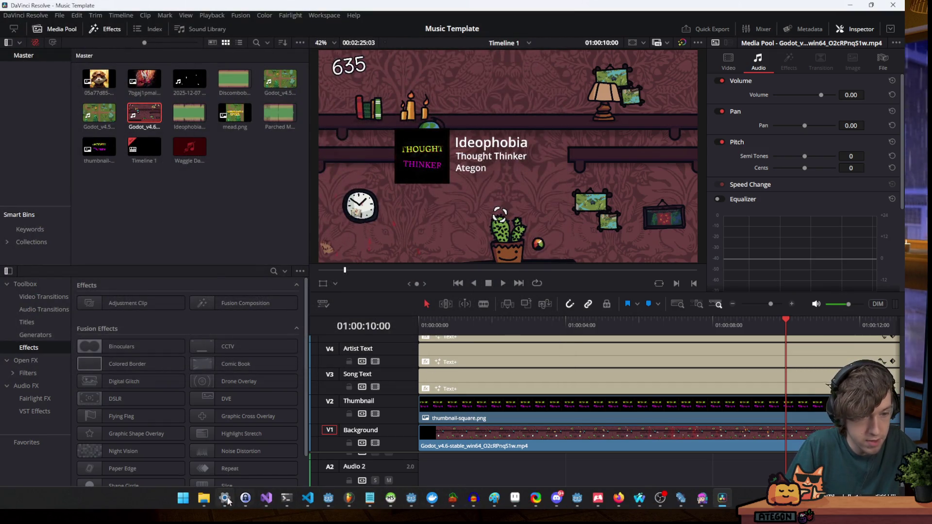
click(348, 357)
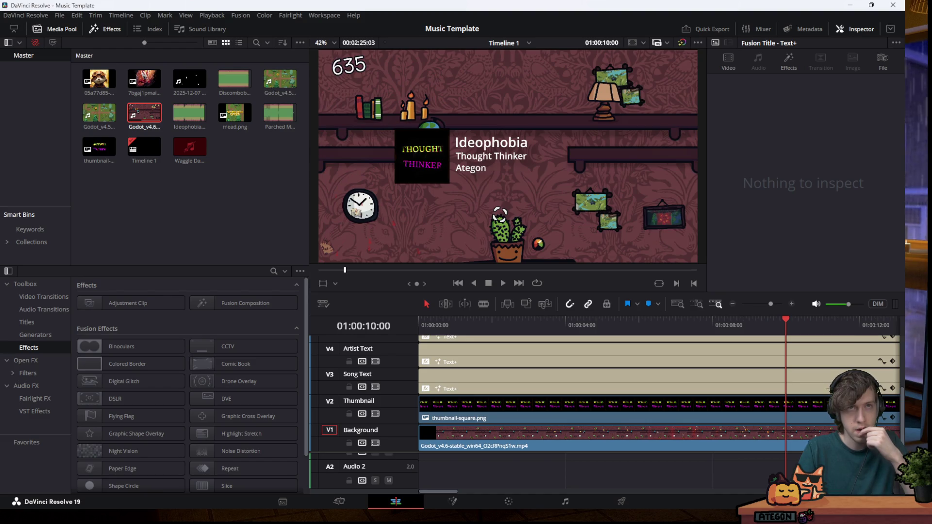
mouse_move(346, 513)
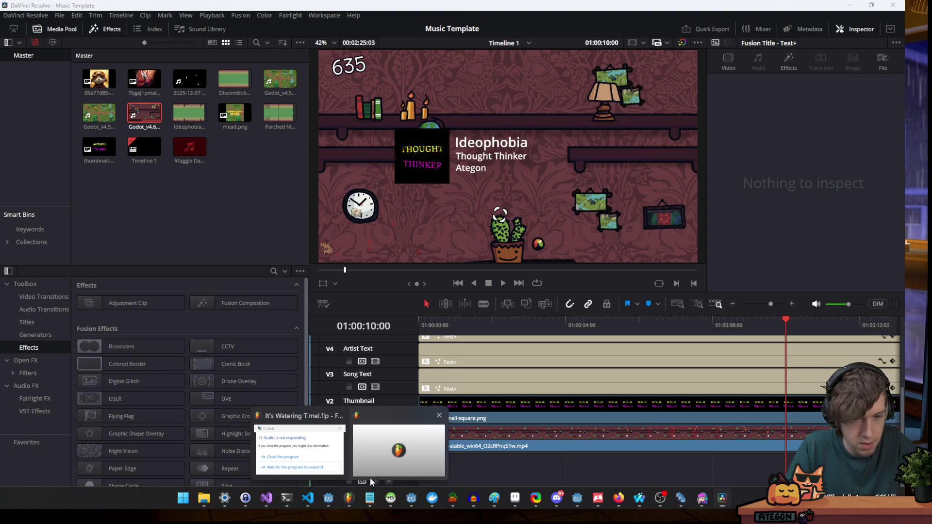
click(370, 470)
click(447, 357)
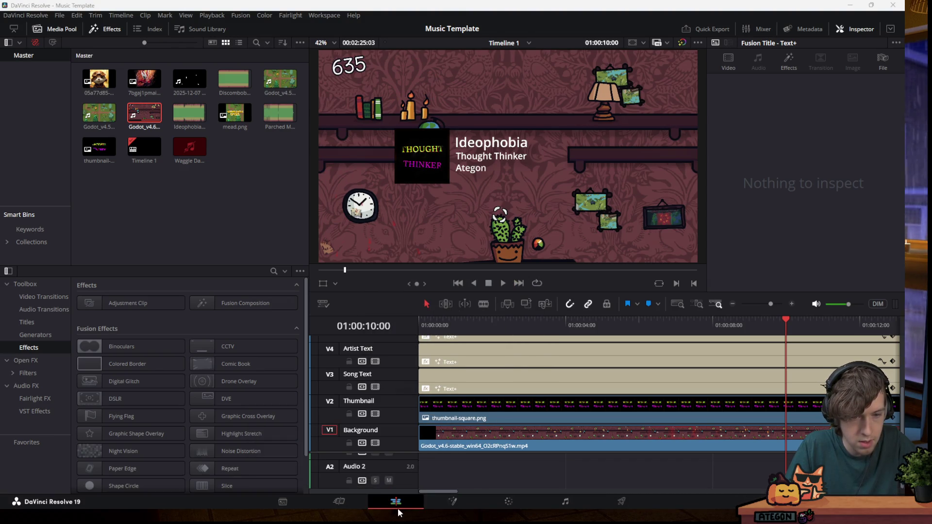
mouse_move(373, 505)
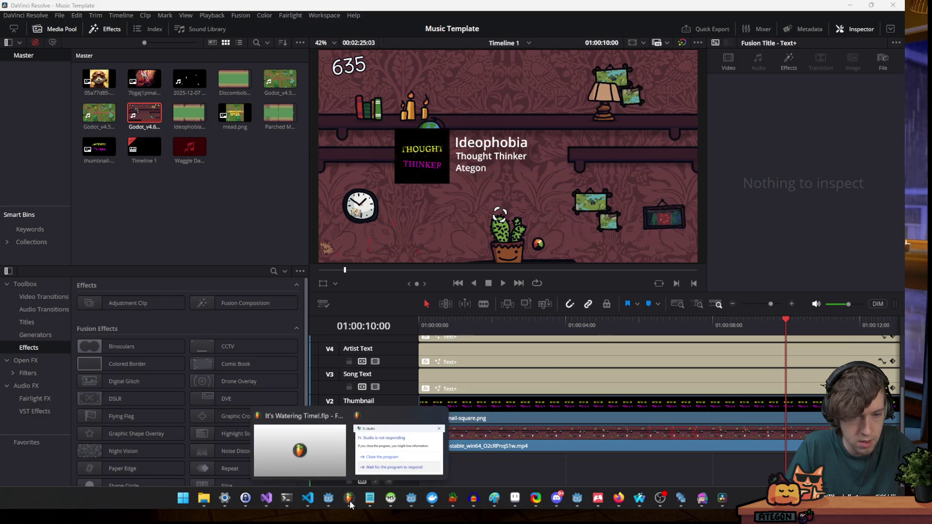
Close the Not Responding FL Studio window via 'Close the program'
click(342, 451)
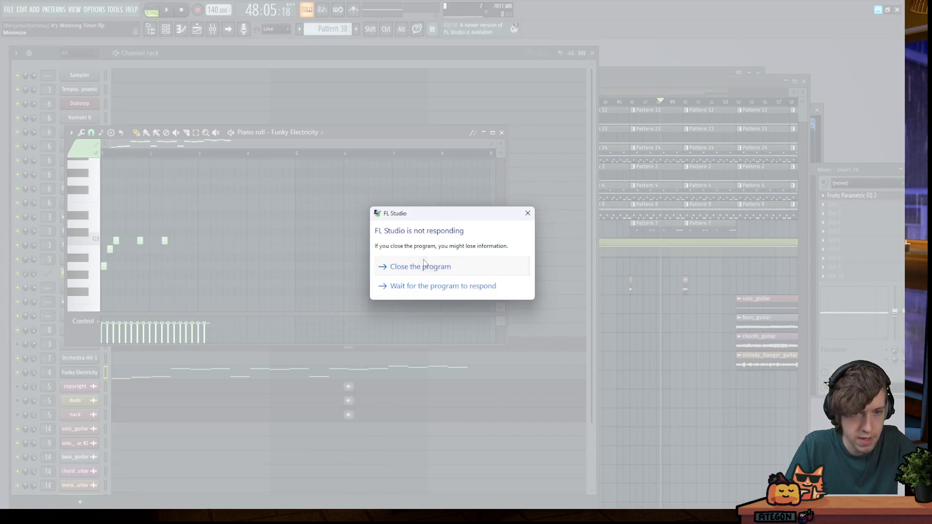
click(420, 266)
click(503, 277)
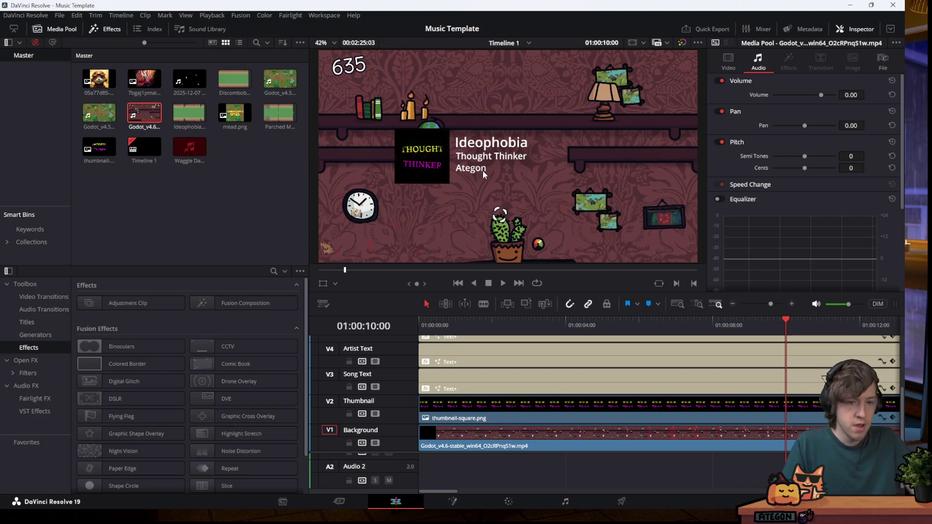
click(338, 502)
click(386, 499)
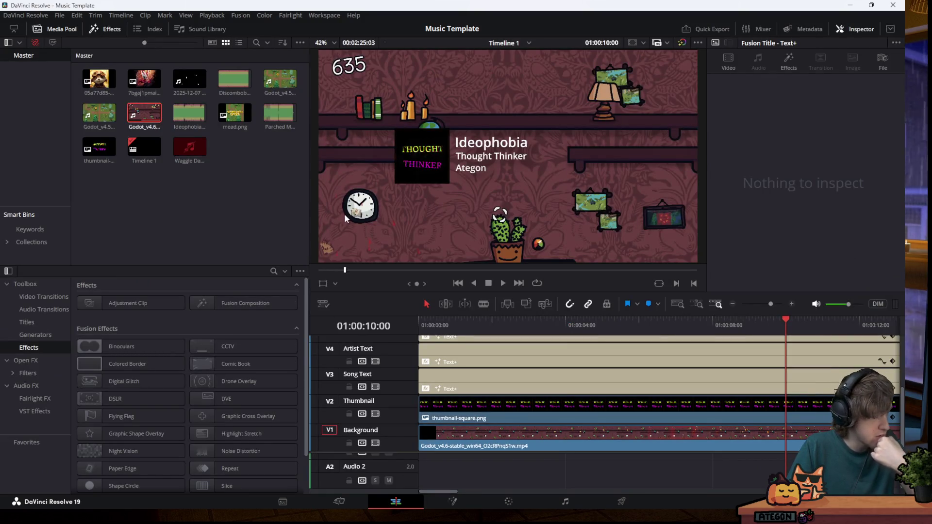
right_click(235, 194)
click(217, 208)
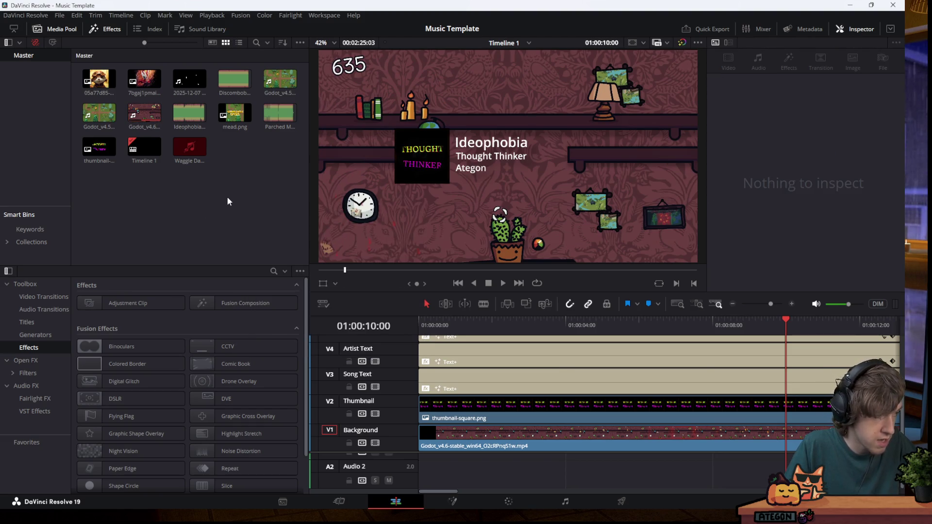
right_click(257, 198)
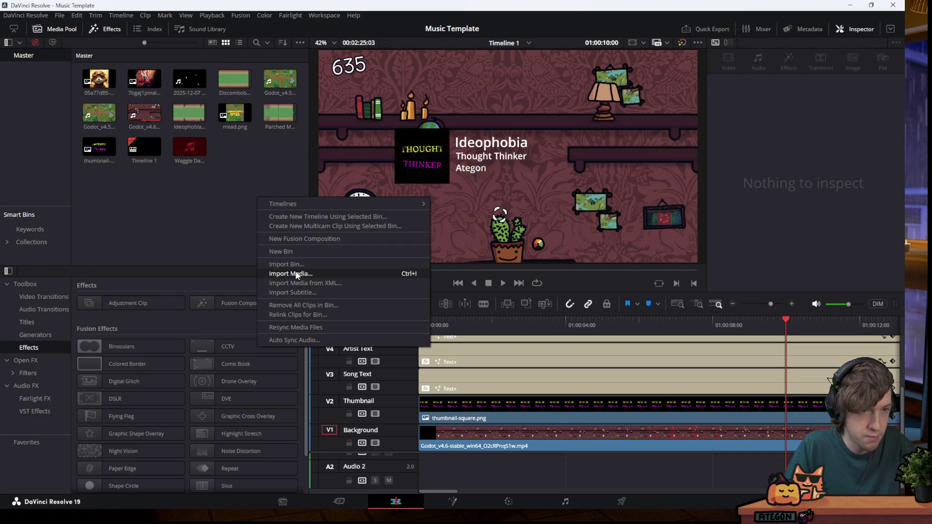
click(231, 213)
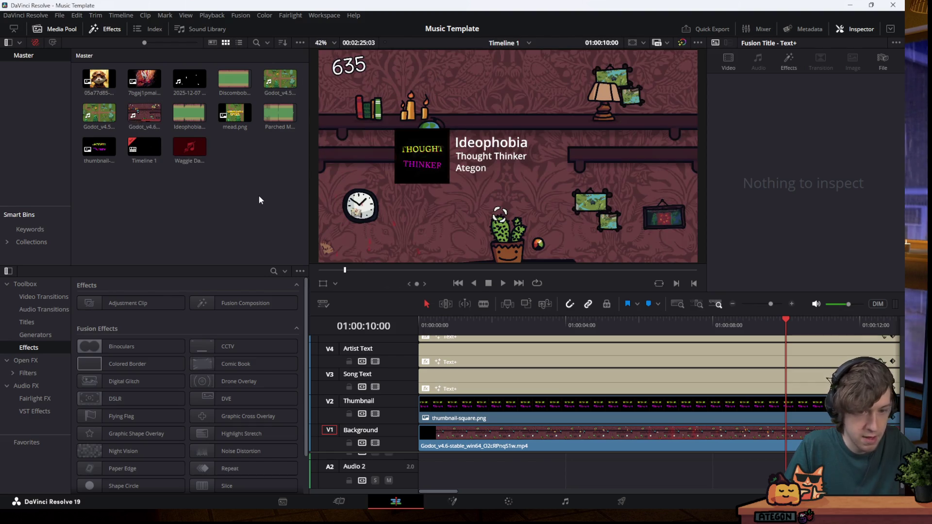
scroll(492, 391, up, 3)
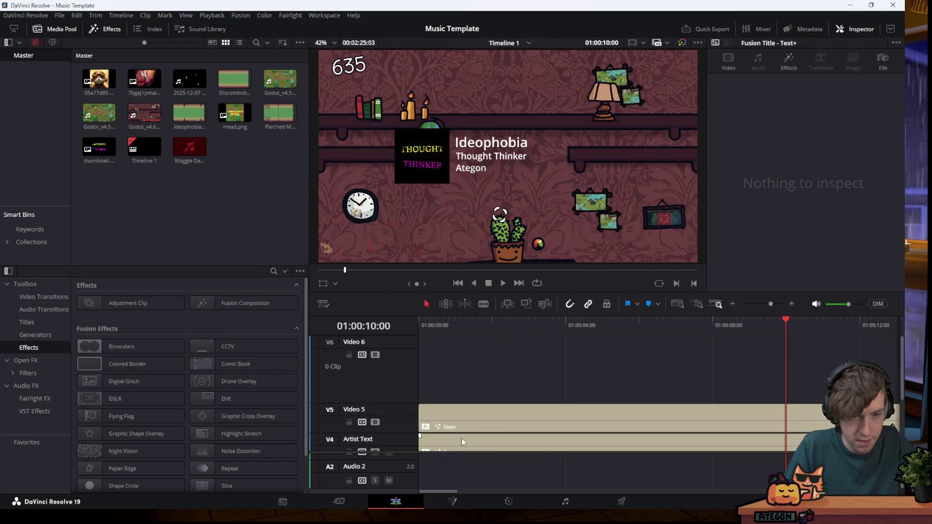
Blade the Thumbnail clip at two points and the song-title clip near 01:00:01:15
scroll(473, 405, down, 3)
click(478, 324)
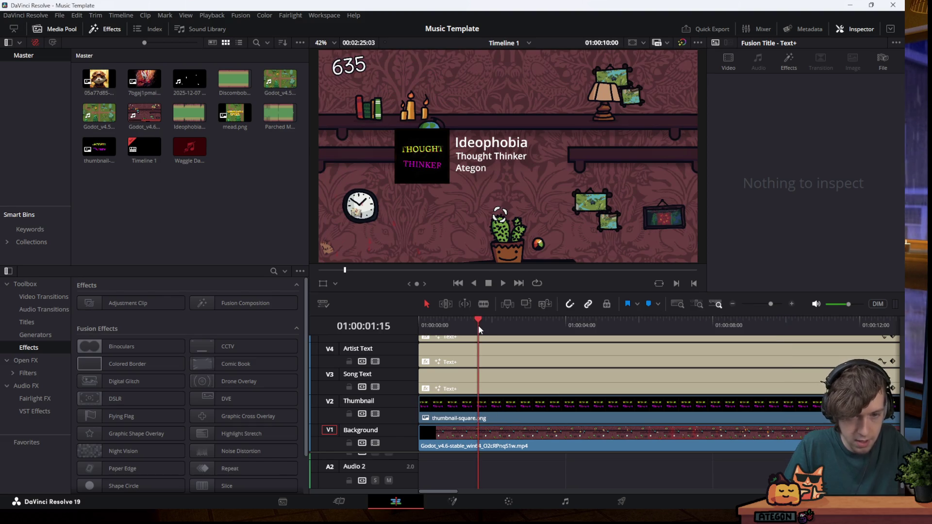
key(b)
click(514, 413)
click(591, 407)
click(604, 383)
key(a)
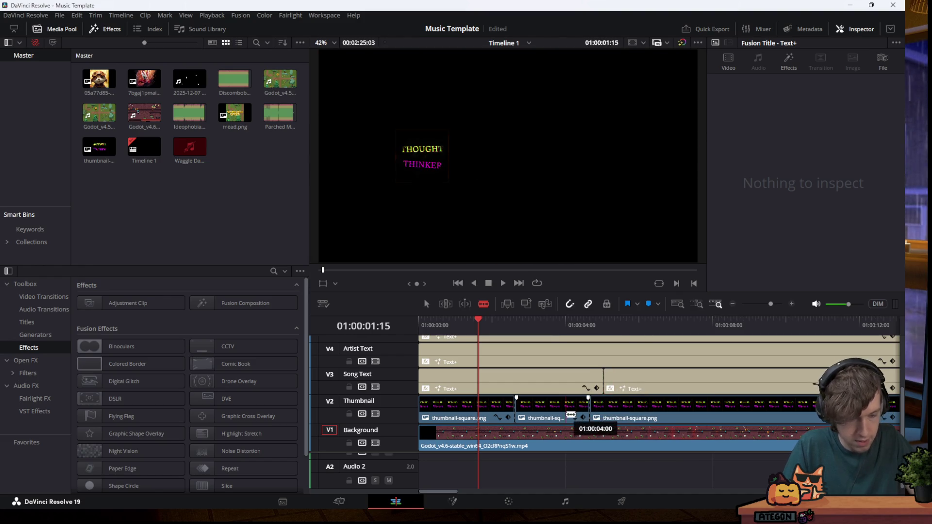
Delete the middle thumbnail piece, undo the deletion, and go to the Deliver page
click(549, 415)
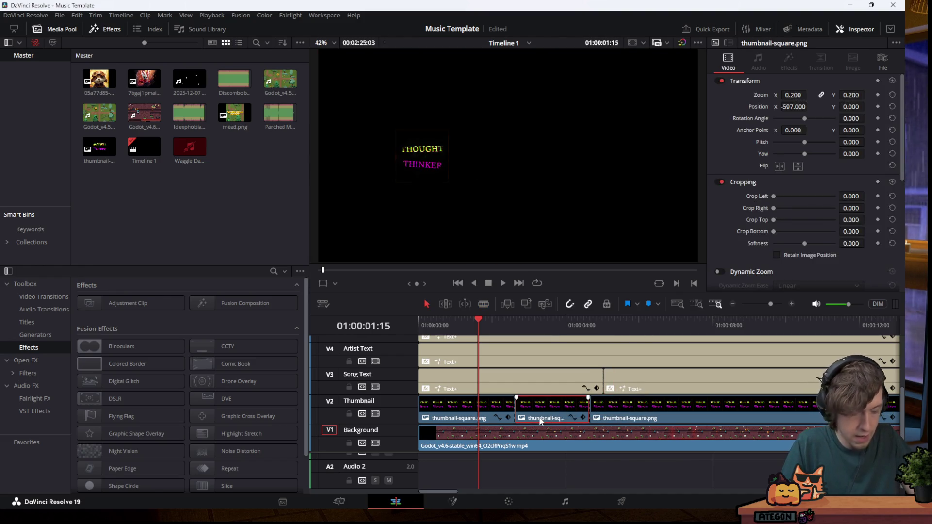
click(548, 380)
click(546, 418)
key(Delete)
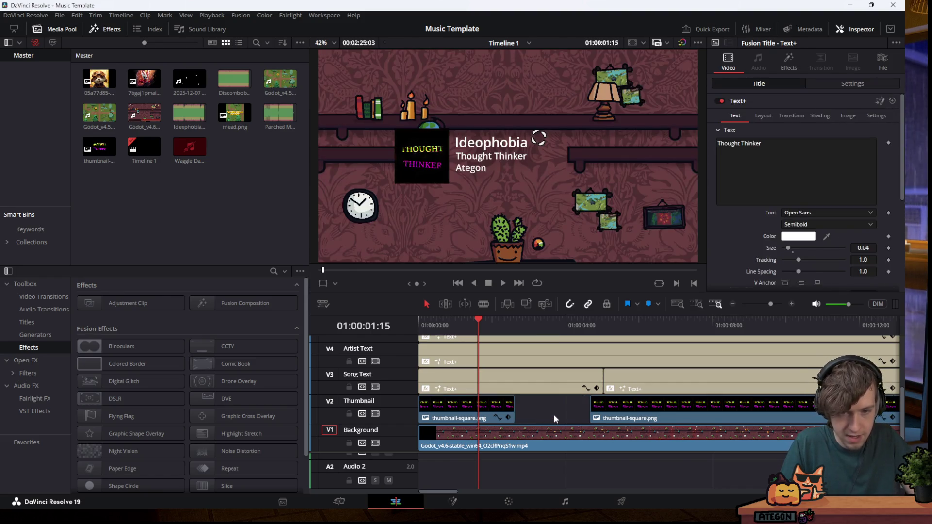
key(ctrl+z)
key(ctrl+z)
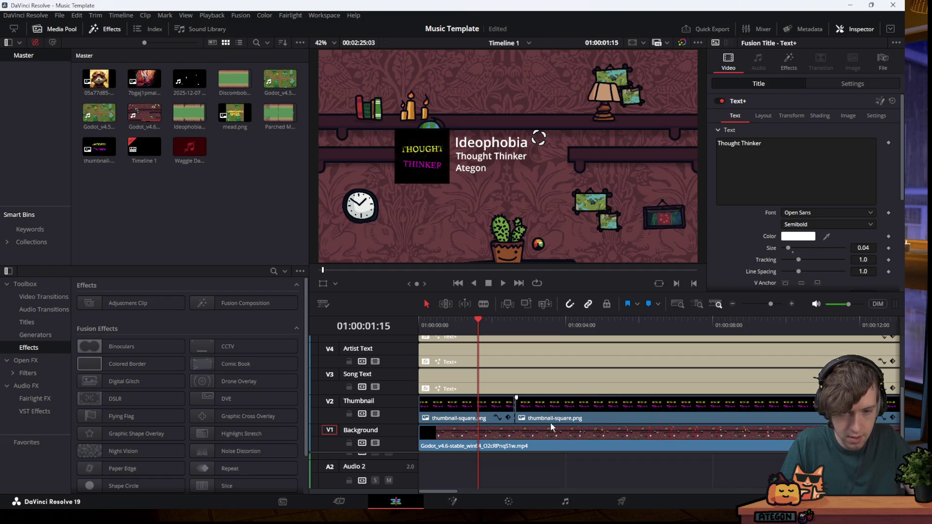
click(615, 497)
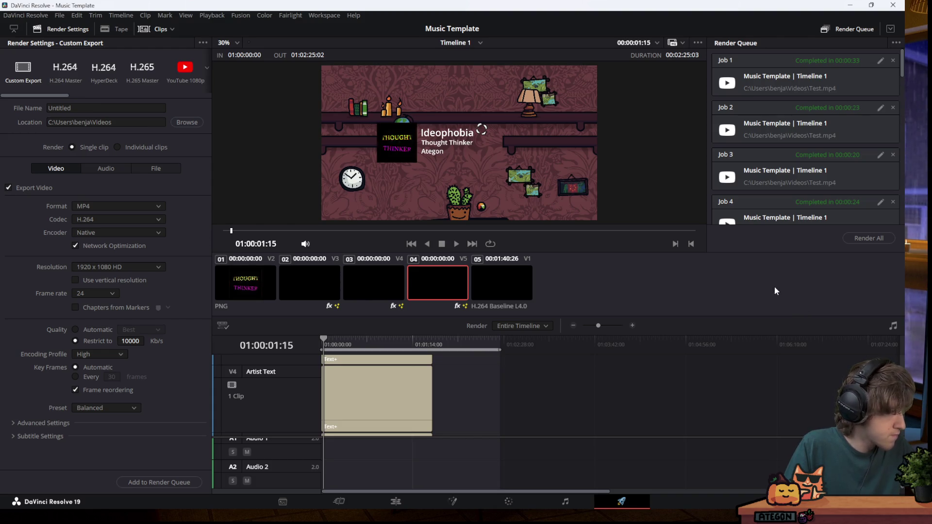
Return from the Deliver page's render queue to the Edit page timeline
mouse_move(381, 521)
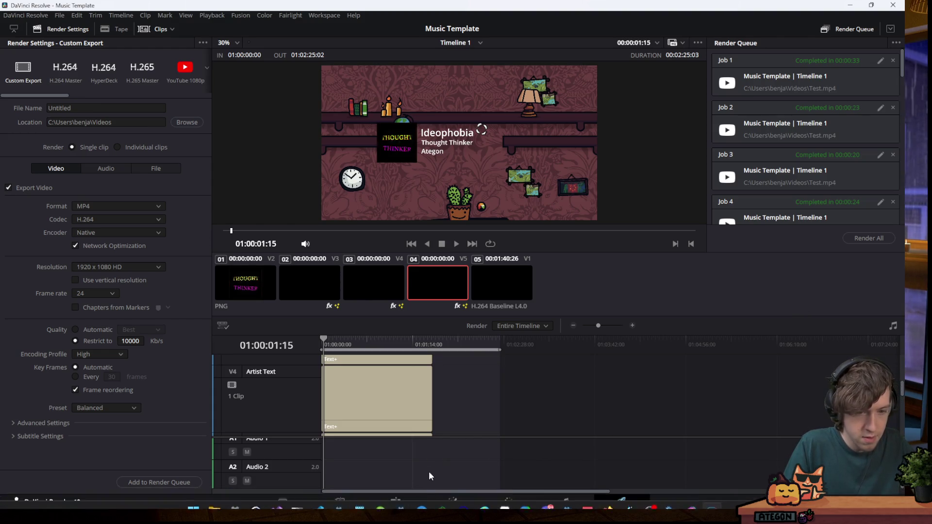
click(409, 499)
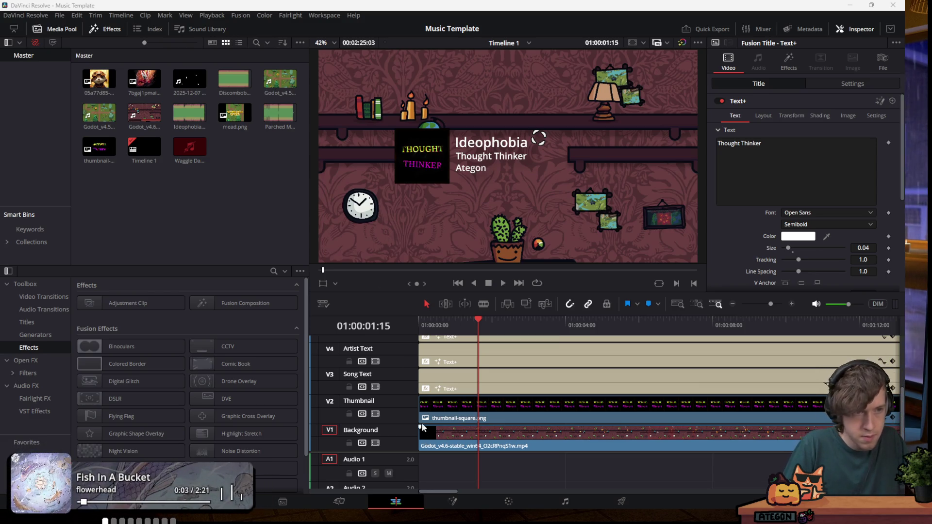
Review the title clips and delete the extra Thought Thinker Text+ title on Video 5
click(495, 412)
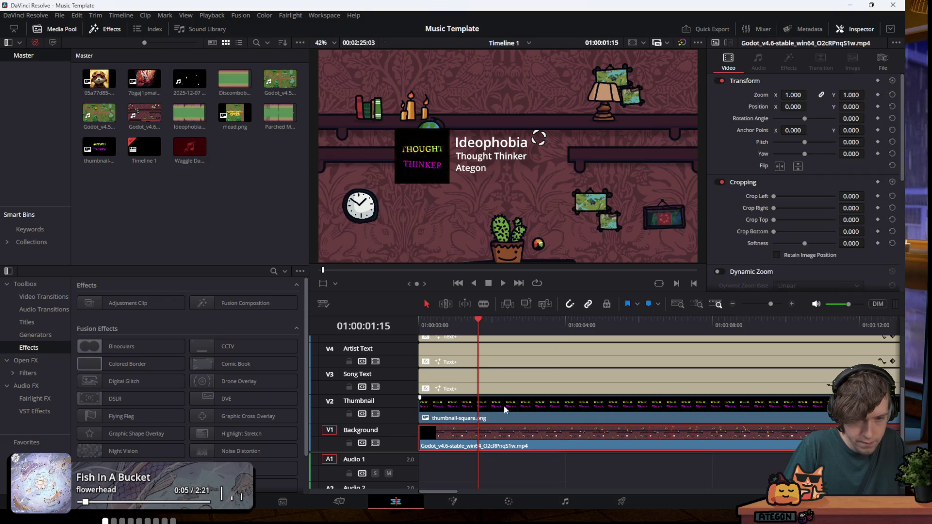
click(471, 376)
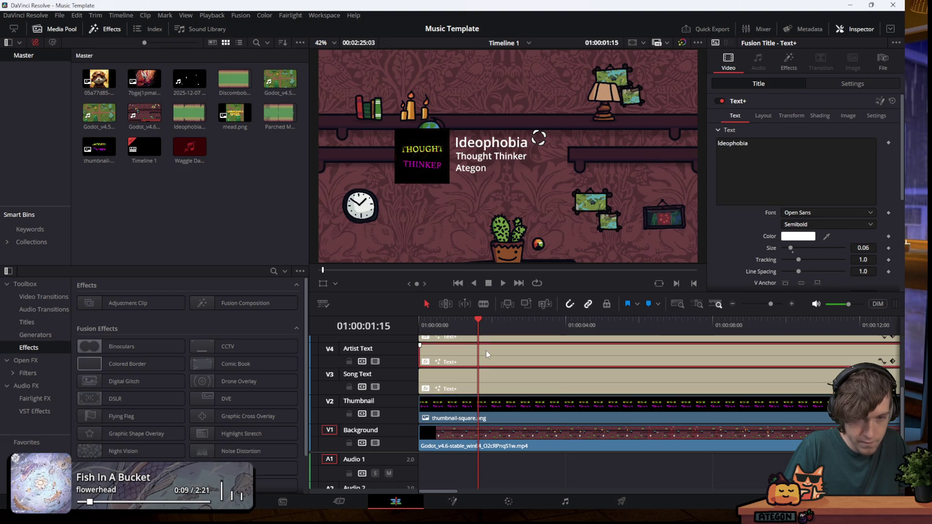
scroll(483, 375, up, 3)
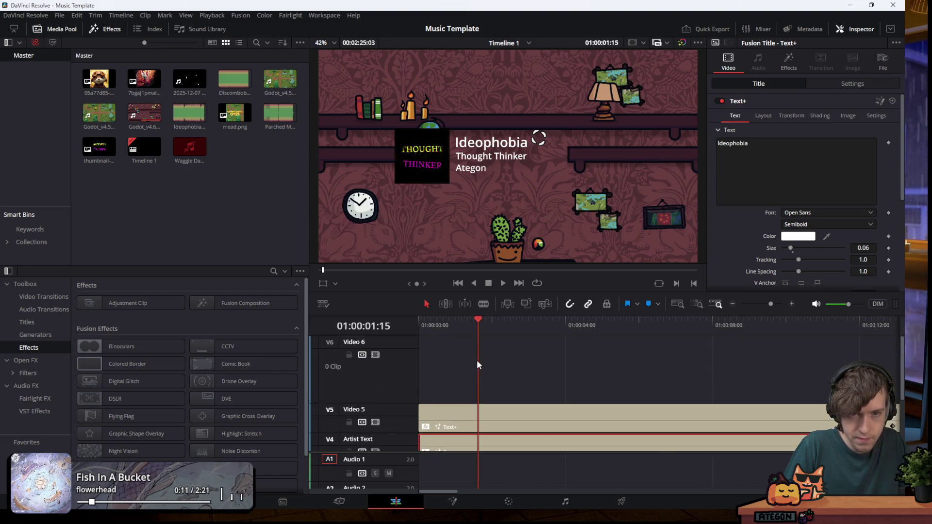
scroll(478, 362, down, 2)
click(482, 363)
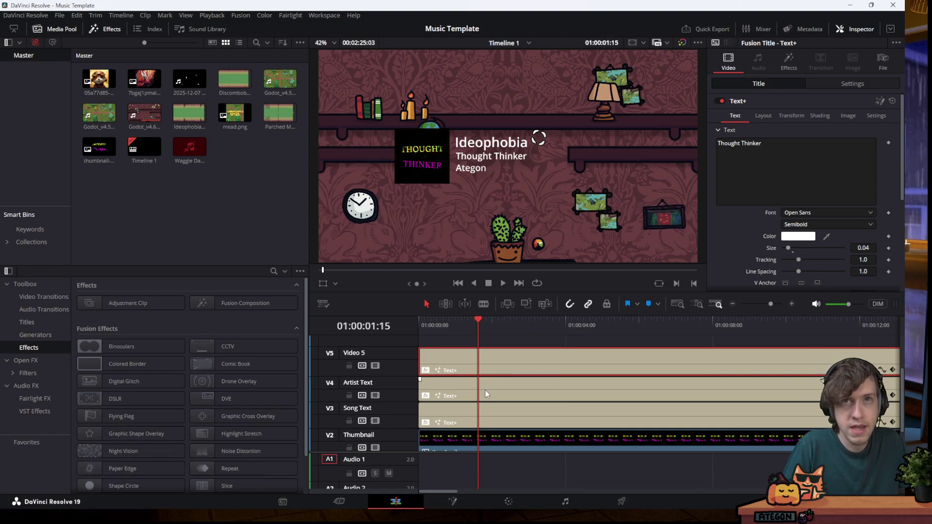
click(453, 389)
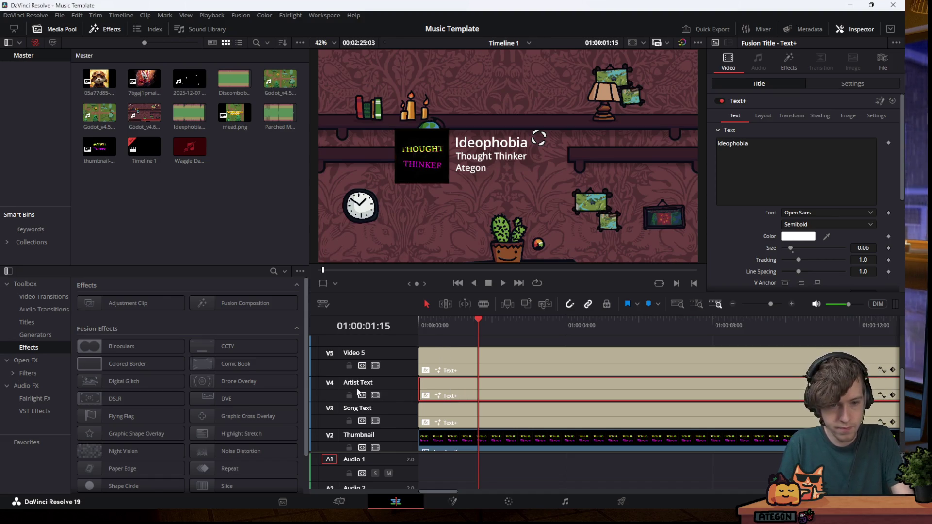
click(437, 410)
click(461, 364)
key(Delete)
Save the Music Template project with Ctrl+S and select the thumbnail clip for resizing
click(443, 399)
key(ctrl+s)
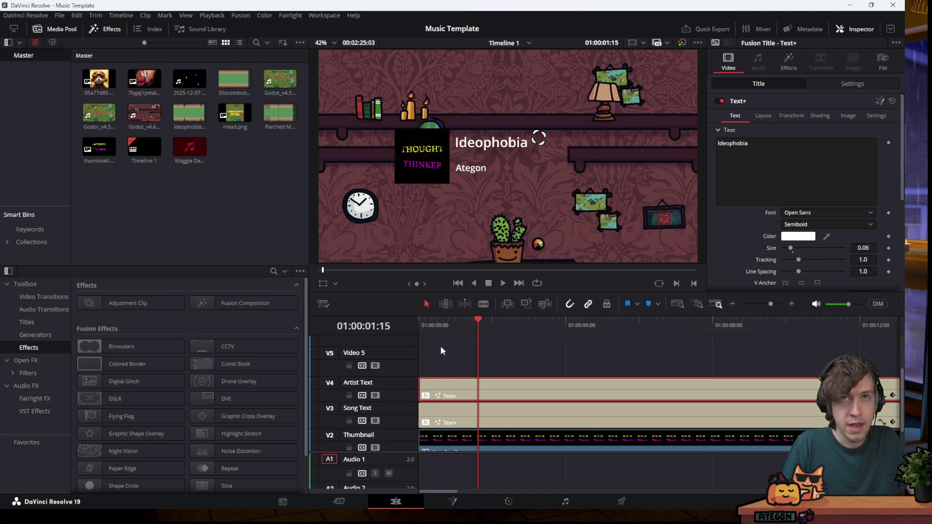
click(459, 433)
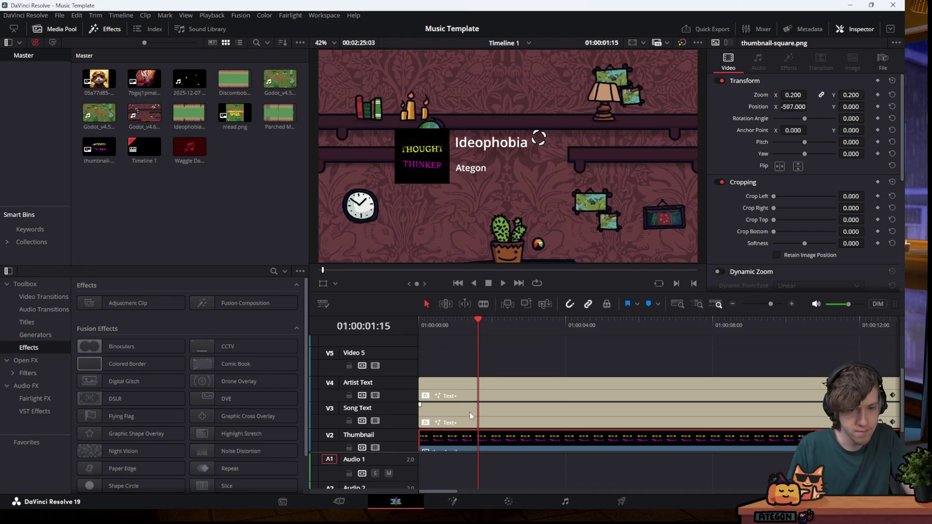
Scale the thumbnail up to about 0.4 and scrub the video to check it
scroll(462, 341, down, 2)
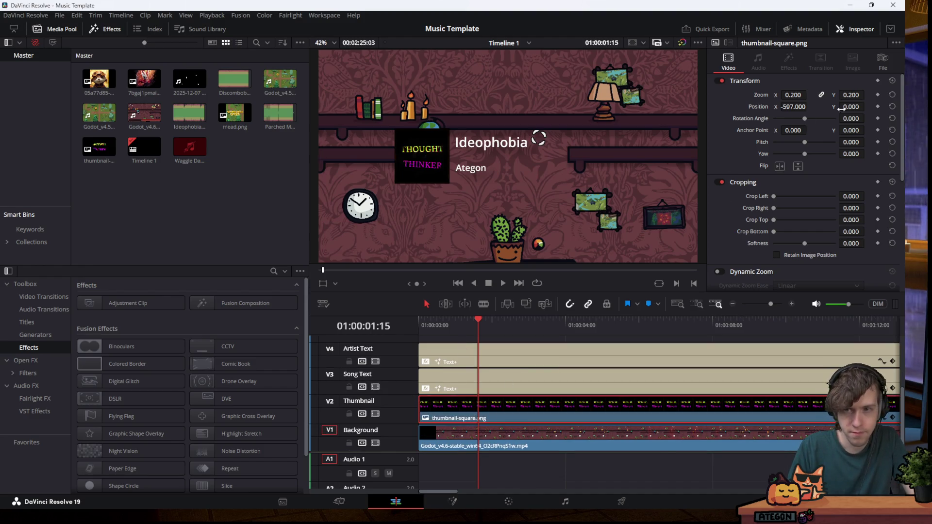
drag(792, 92, 839, 116)
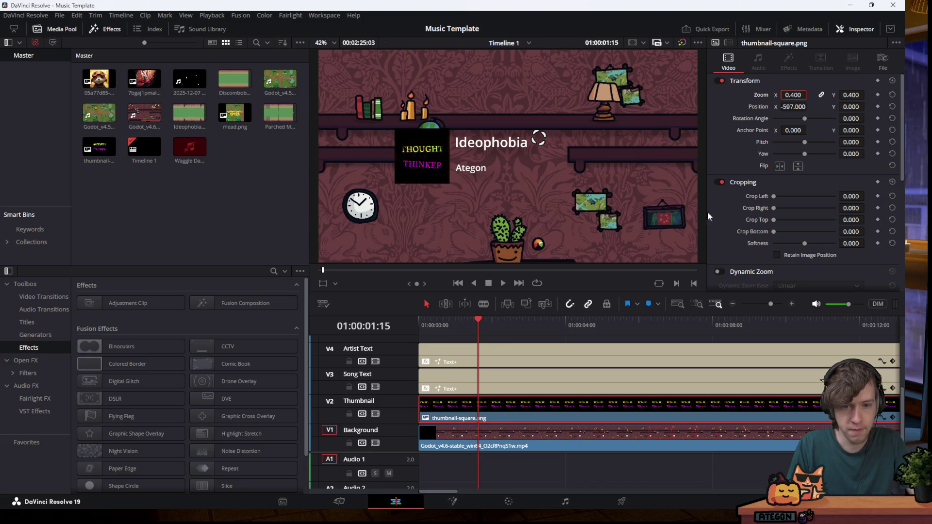
click(527, 378)
drag(495, 332, 477, 332)
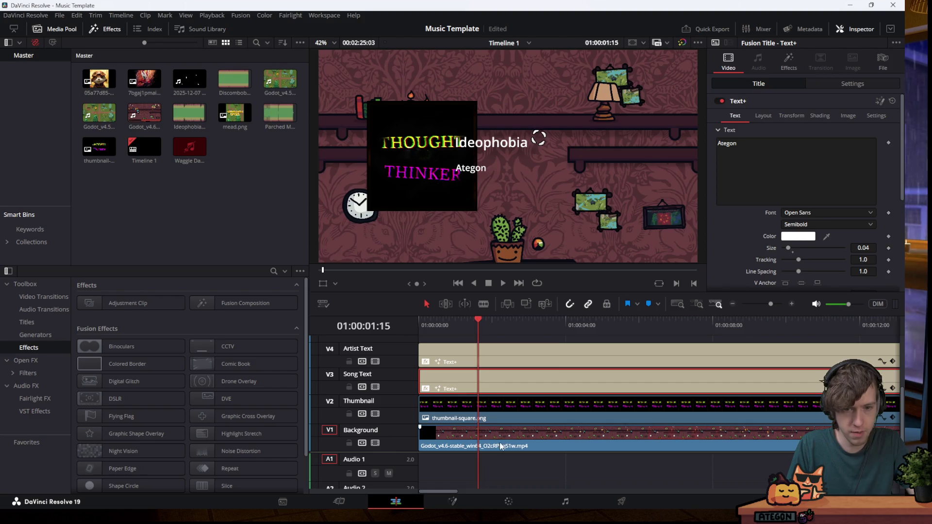
click(512, 403)
Try thumbnail zooms 0.6, 0.7 and 0.8, settle on 0.75, and shift it left to about X -736
click(793, 93)
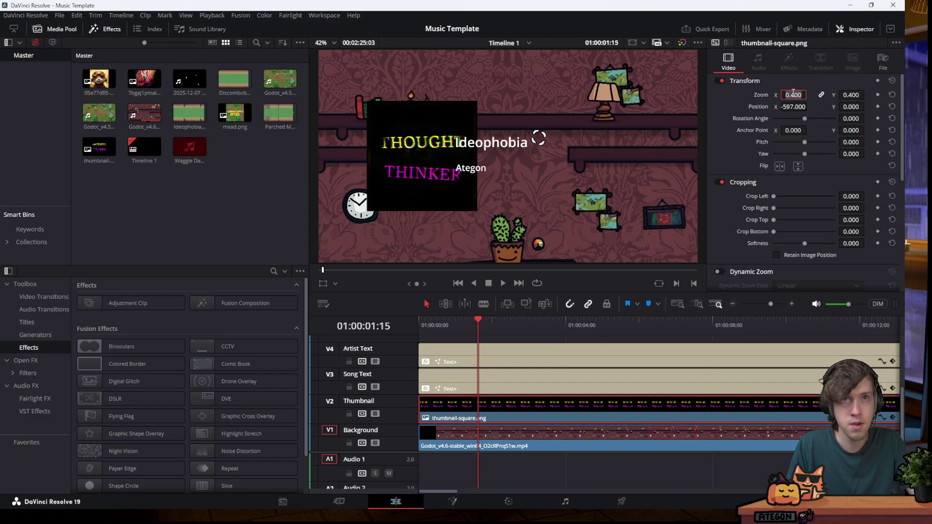
text(0.6)
key(Return)
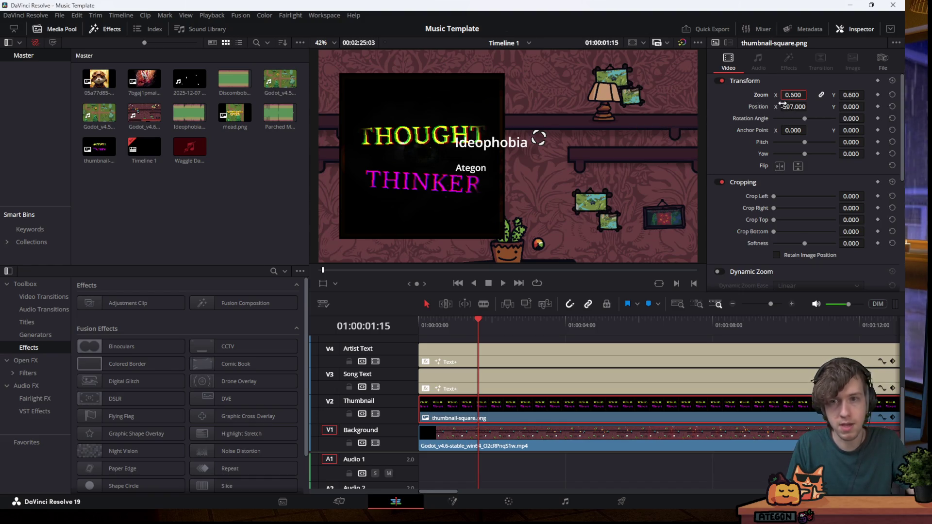
text(0.7)
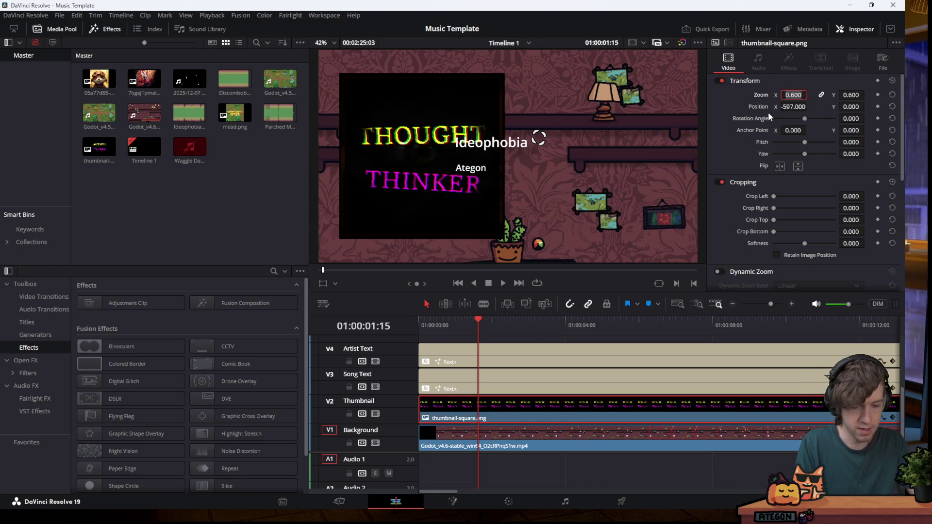
key(Return)
click(798, 95)
text(0.8)
key(Return)
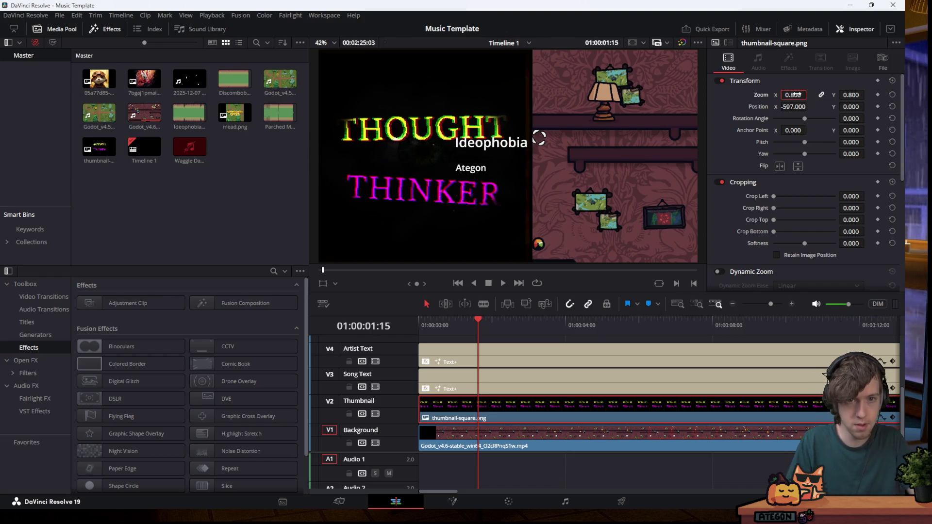
click(796, 94)
text(0.75)
key(Return)
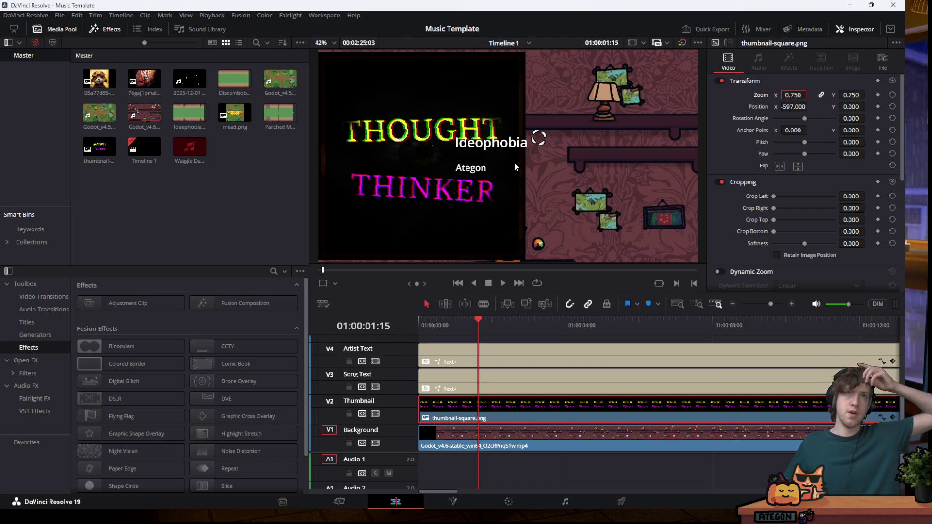
drag(815, 106, 796, 107)
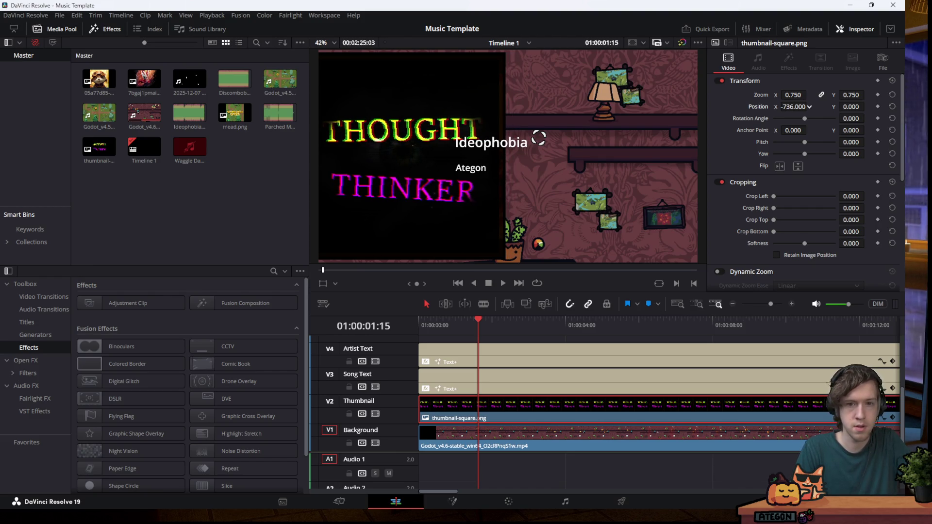
click(463, 355)
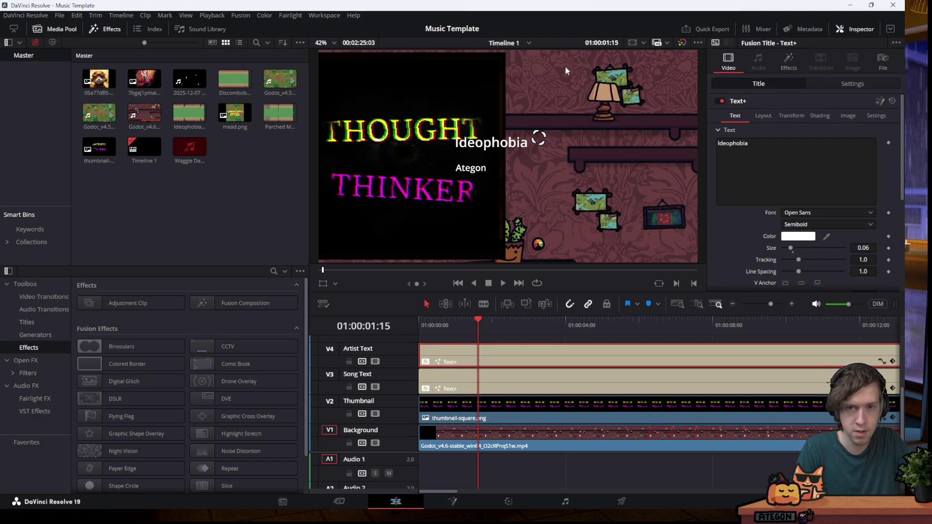
Slide the Ideophobia and Ategon titles right so they sit beside the thumbnail
scroll(768, 167, down, 1)
scroll(770, 168, up, 1)
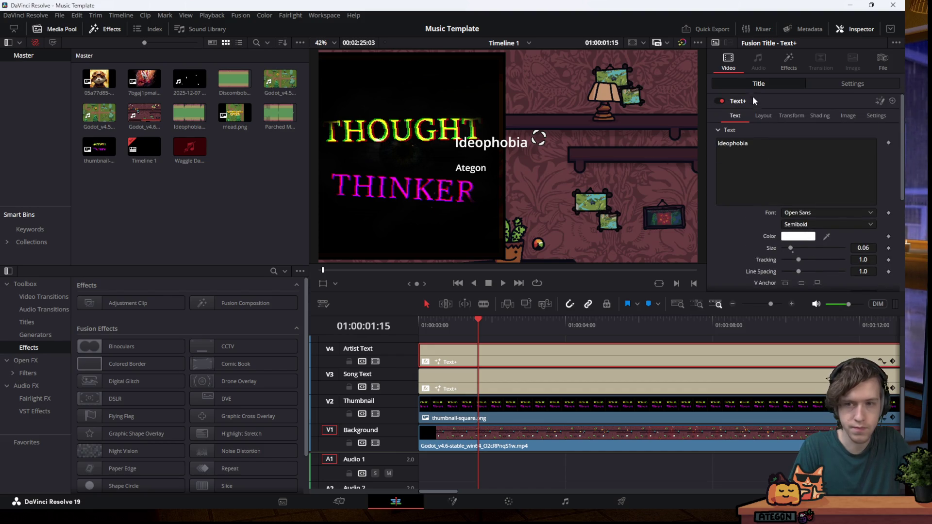
scroll(745, 115, down, 1)
scroll(745, 114, up, 1)
click(831, 85)
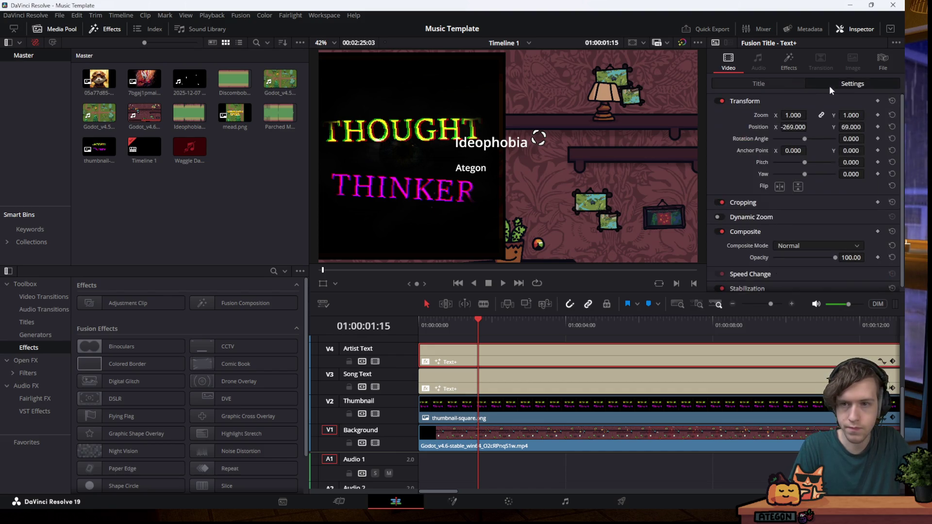
drag(791, 128, 809, 127)
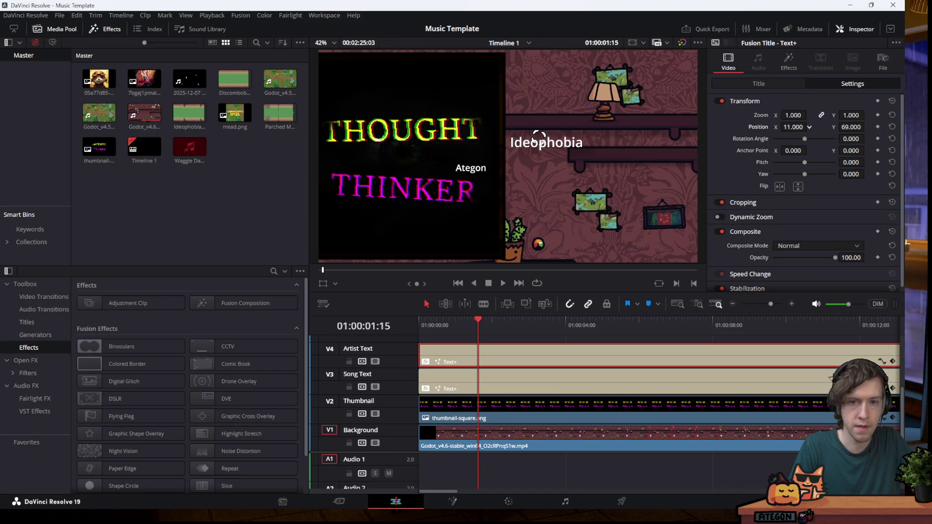
click(491, 380)
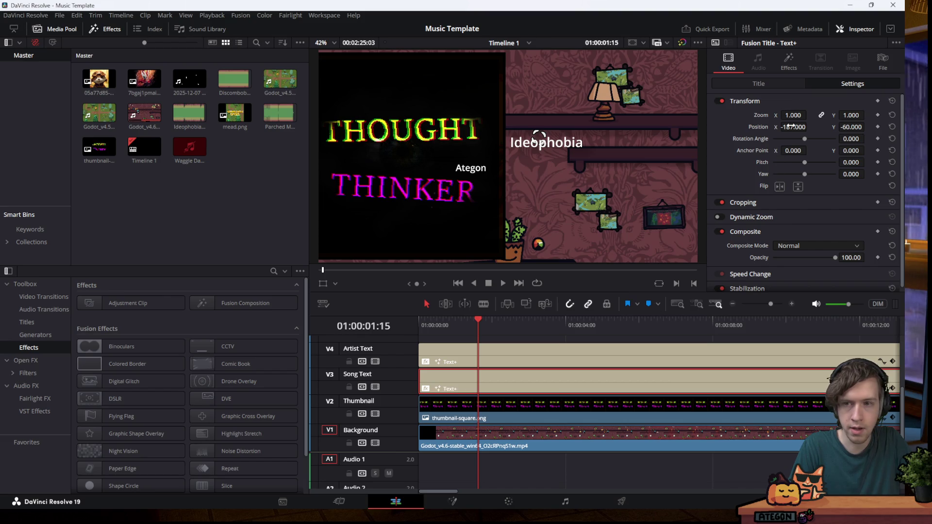
drag(791, 125, 843, 125)
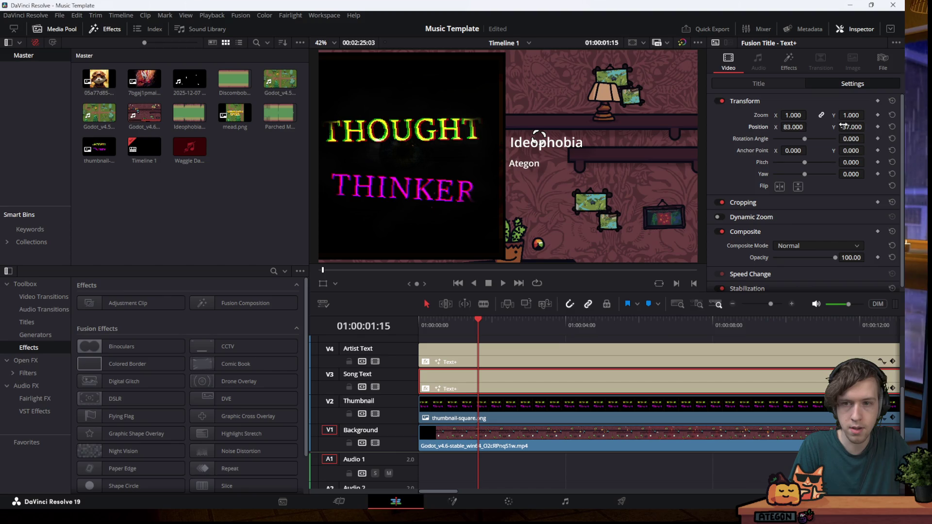
Fine-tune both titles, placing Ategon at X 11, Y 53 just beneath Ideophobia
click(496, 362)
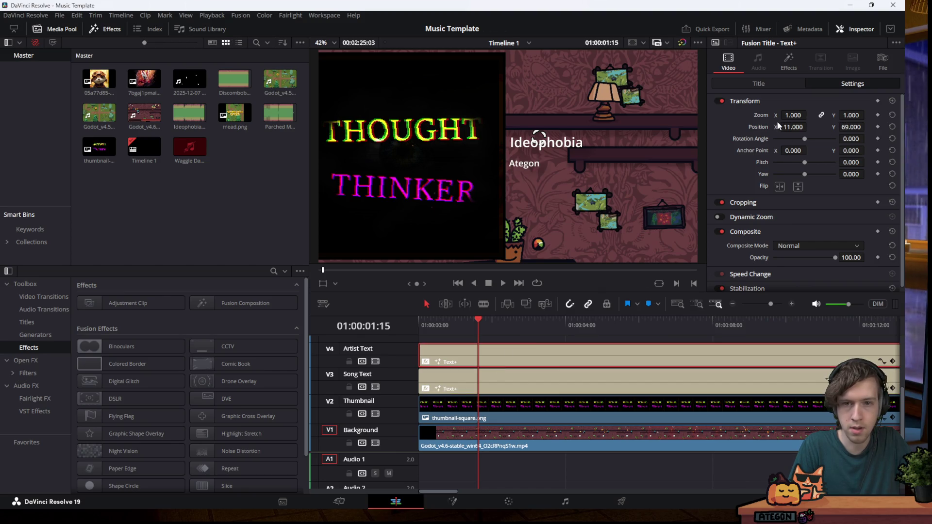
mouse_move(791, 127)
mouse_down()
mouse_move(854, 129)
mouse_move(840, 129)
mouse_up()
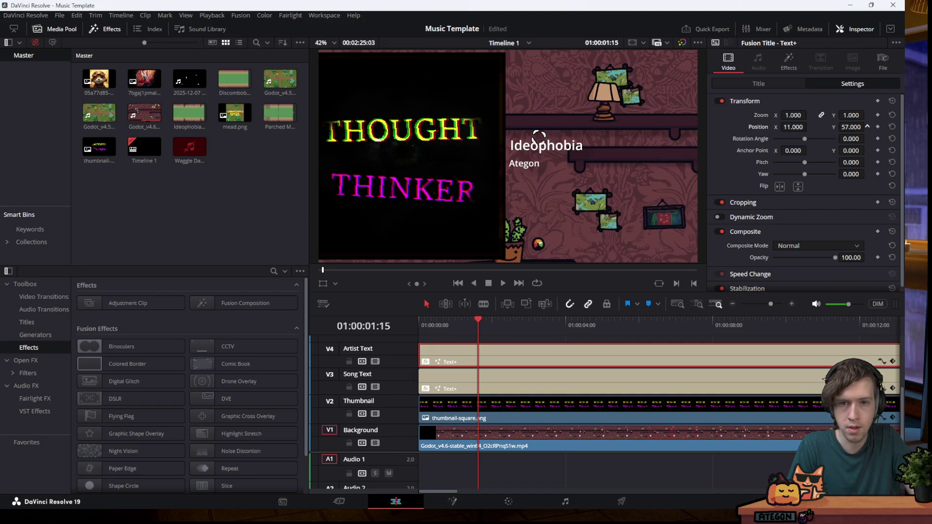
click(551, 382)
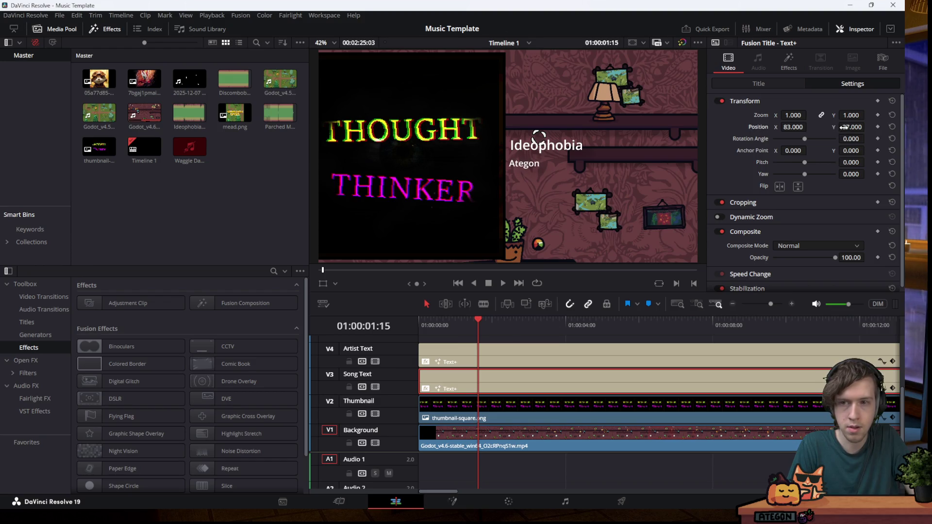
drag(867, 127, 601, 282)
click(502, 350)
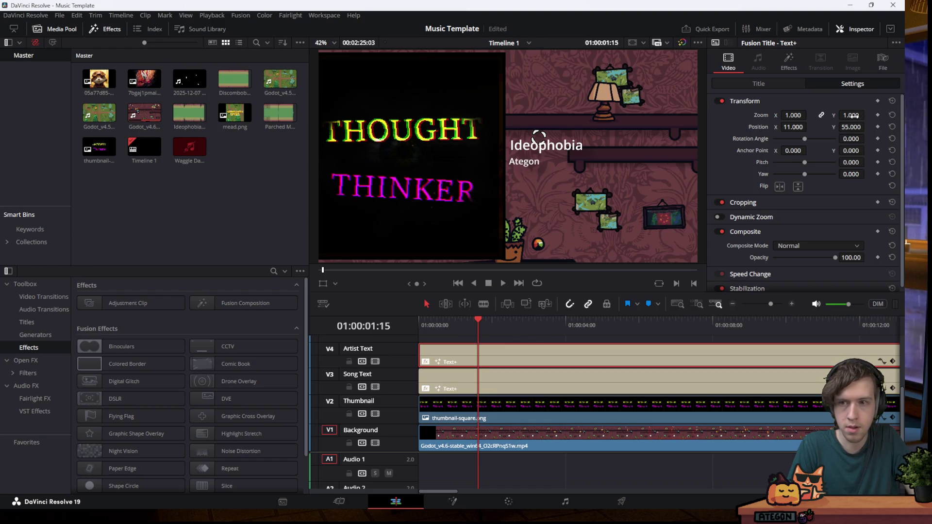
drag(848, 125, 867, 127)
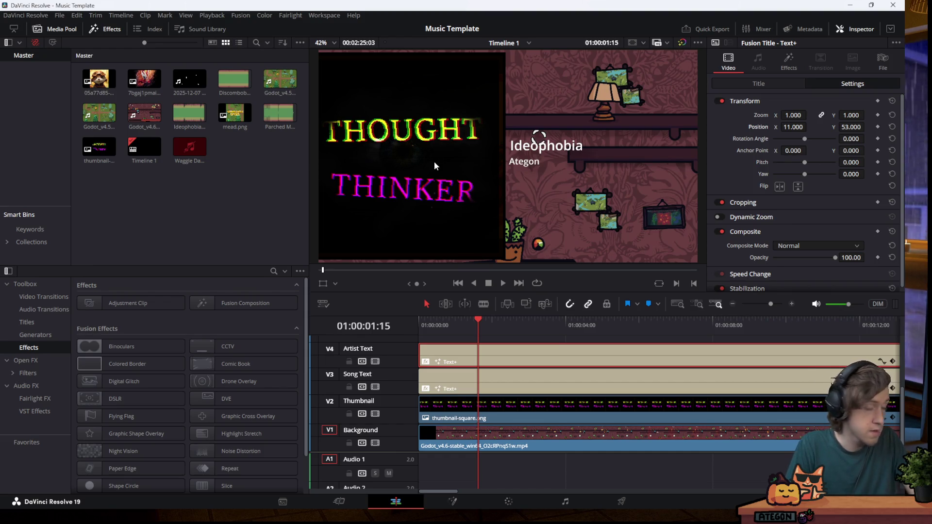
mouse_move(354, 515)
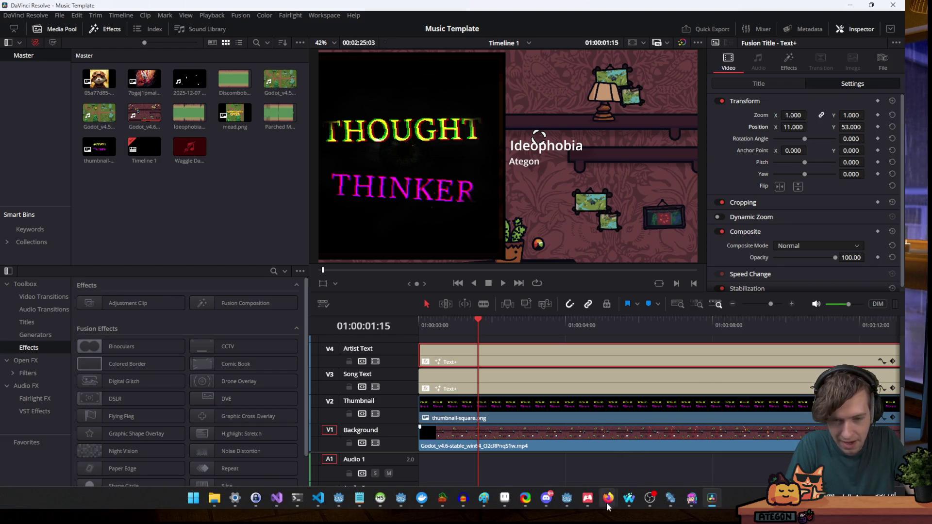
Load wheelofnames.com in a new browser tab and spin Wheel 2, which lands on Common
click(632, 505)
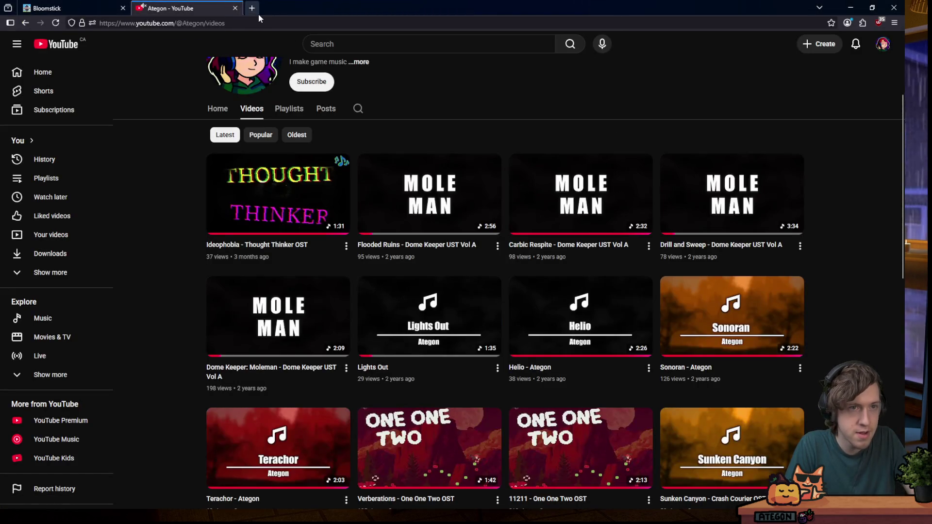
double_click(258, 14)
text(whe)
key(Return)
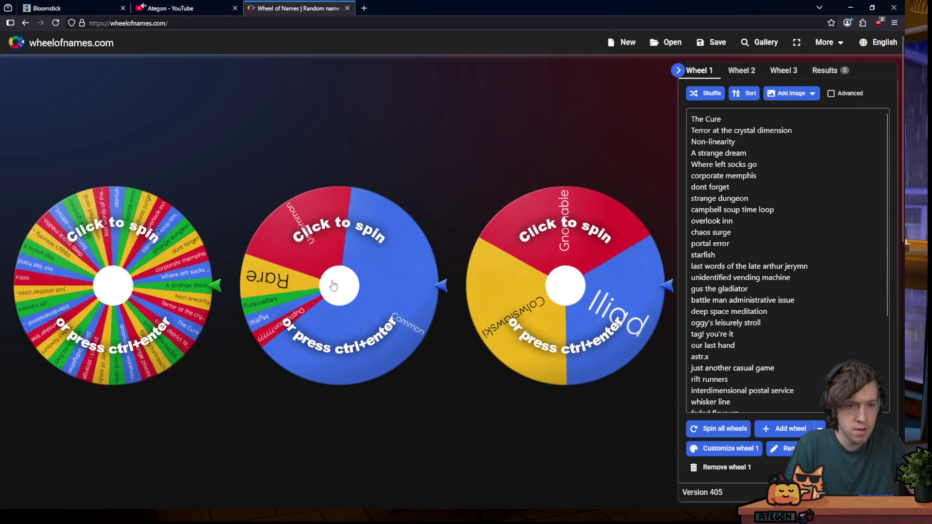
click(256, 241)
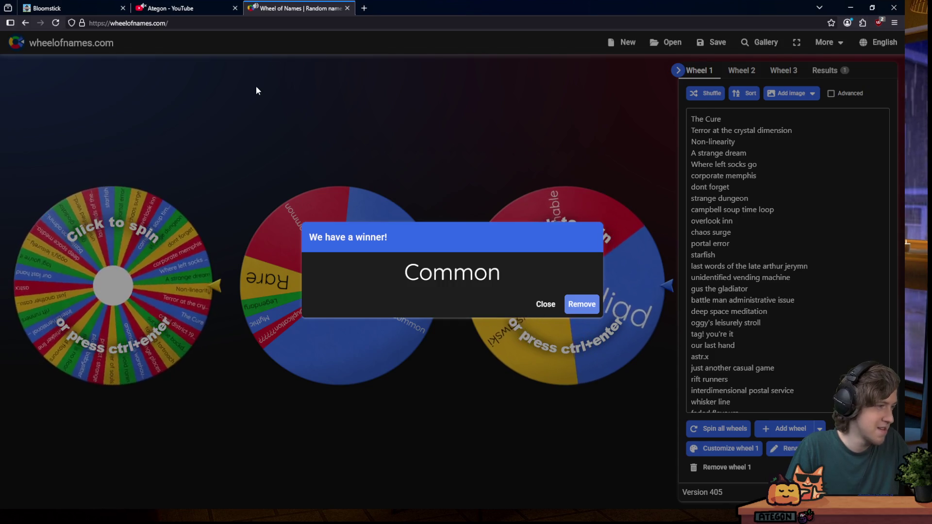
click(849, 8)
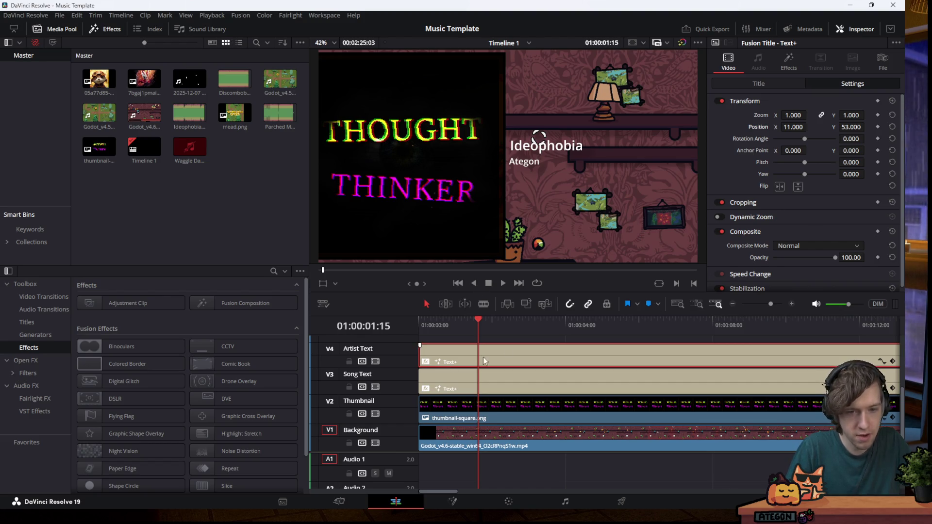
Apply the Open FX Resolve FX Transform effect to the thumbnail clip on V2
click(445, 413)
scroll(781, 185, down, 3)
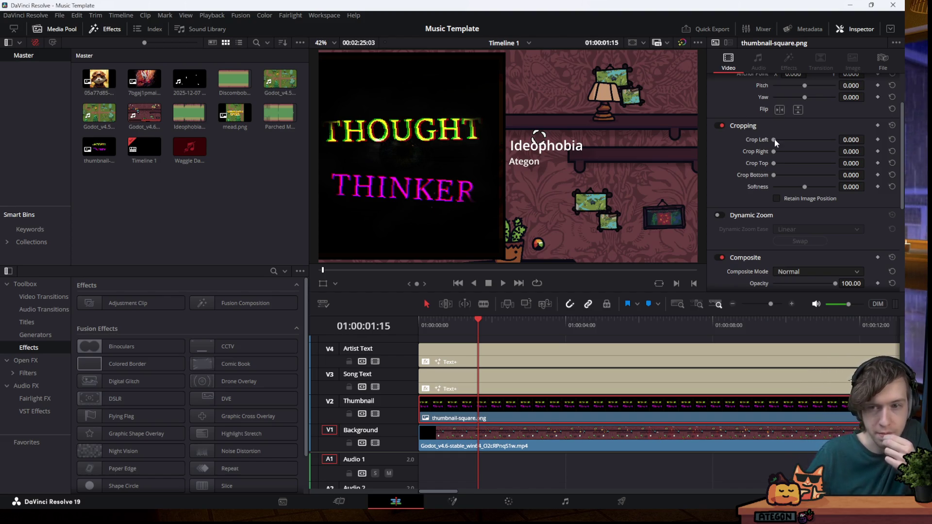
scroll(726, 159, down, 4)
scroll(732, 179, up, 5)
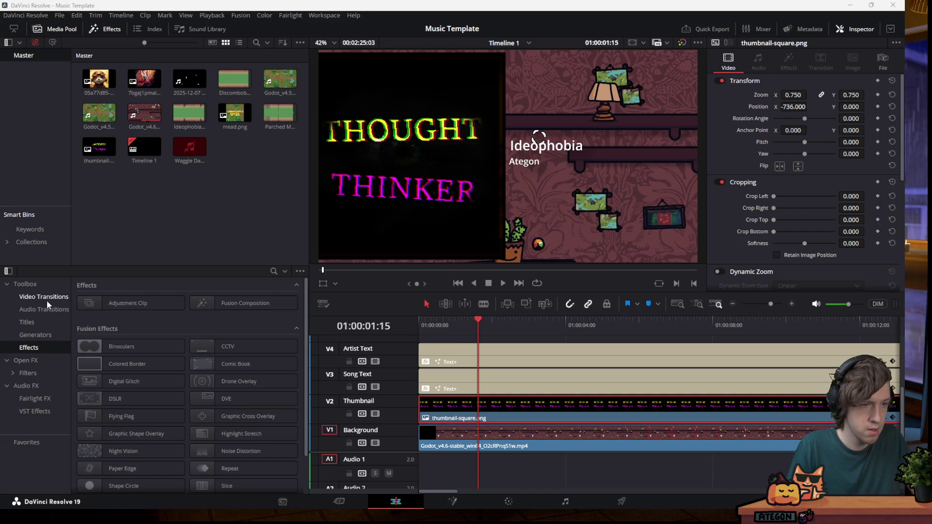
click(178, 304)
scroll(162, 349, down, 2)
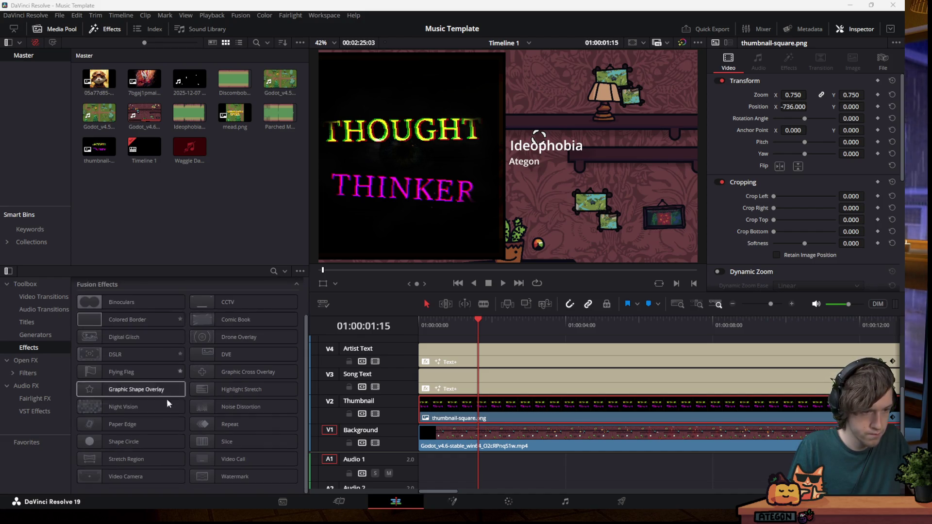
click(41, 361)
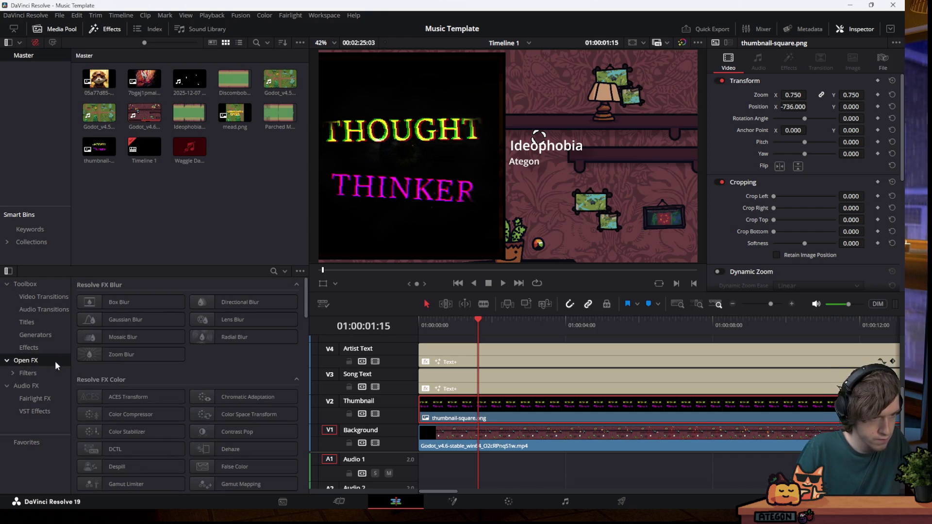
scroll(214, 362, down, 5)
scroll(202, 362, down, 5)
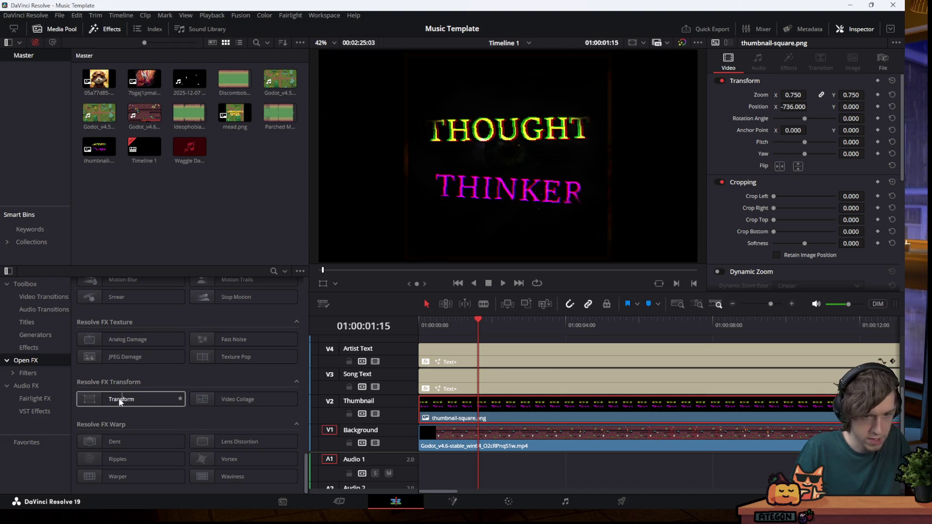
drag(102, 397, 456, 403)
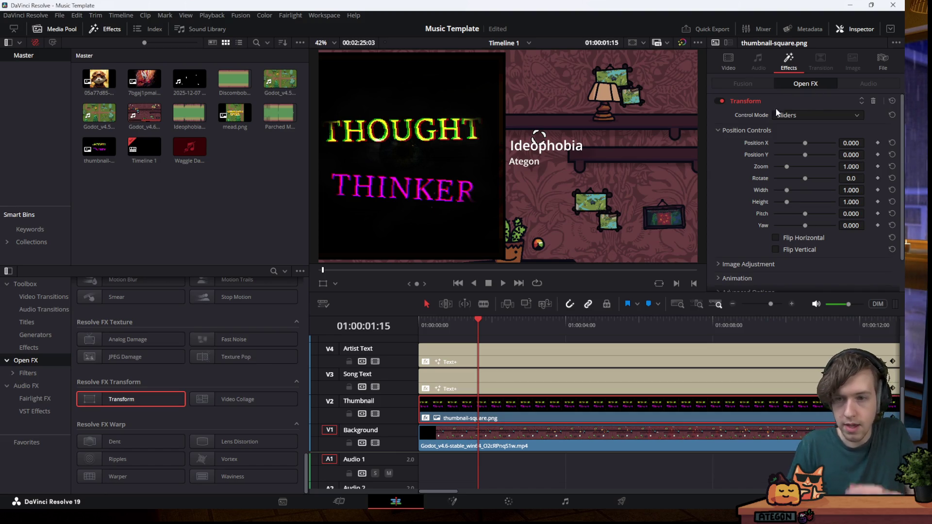
Keep Sliders control mode and set the effect's Edge Rounding to 1.000
click(793, 116)
click(789, 127)
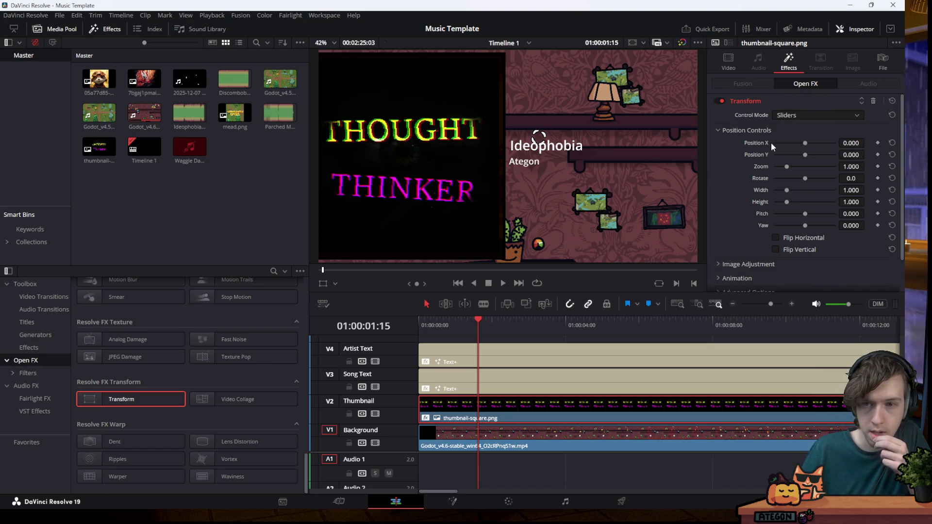
click(750, 264)
scroll(764, 243, down, 2)
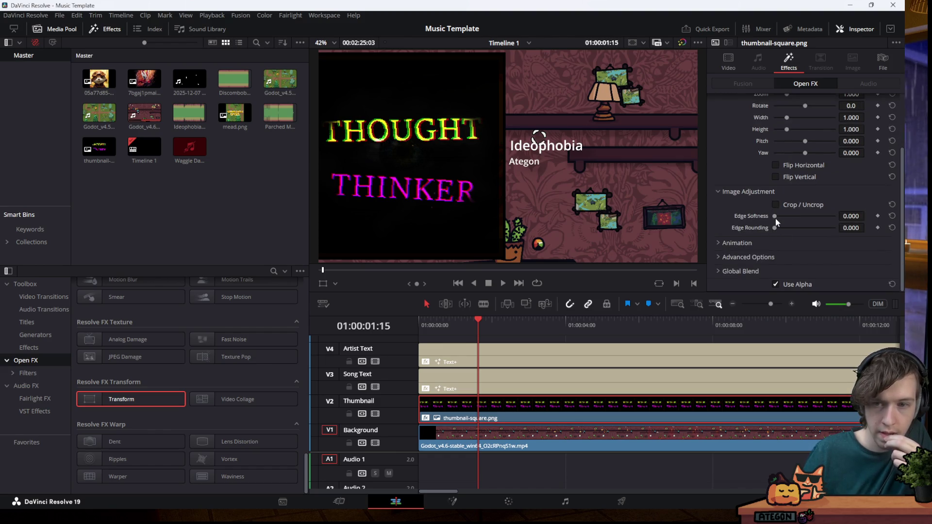
drag(774, 228, 866, 226)
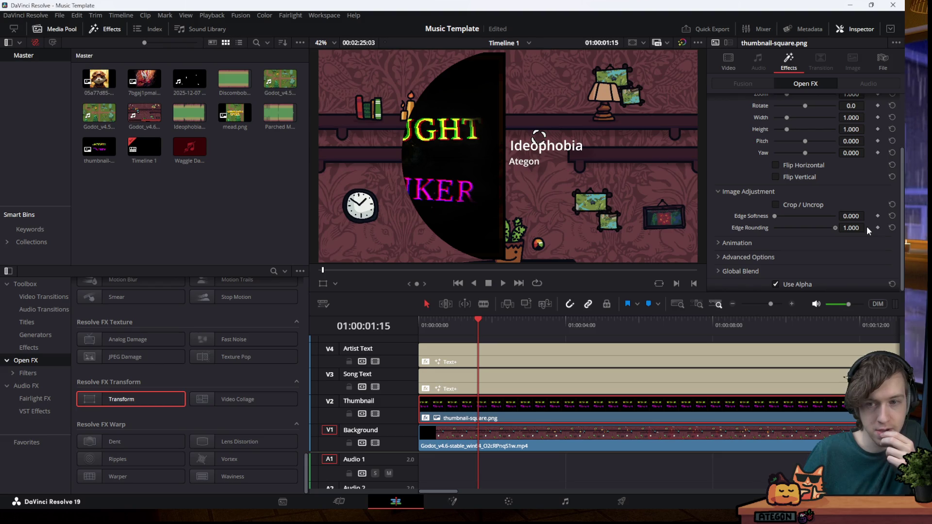
mouse_move(834, 228)
mouse_down()
mouse_move(746, 243)
mouse_move(848, 241)
mouse_up()
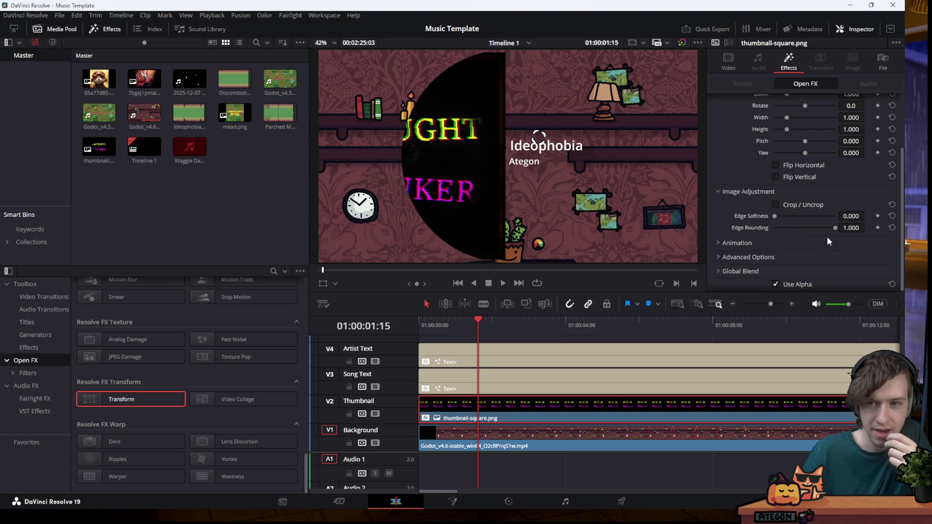
drag(835, 229, 862, 240)
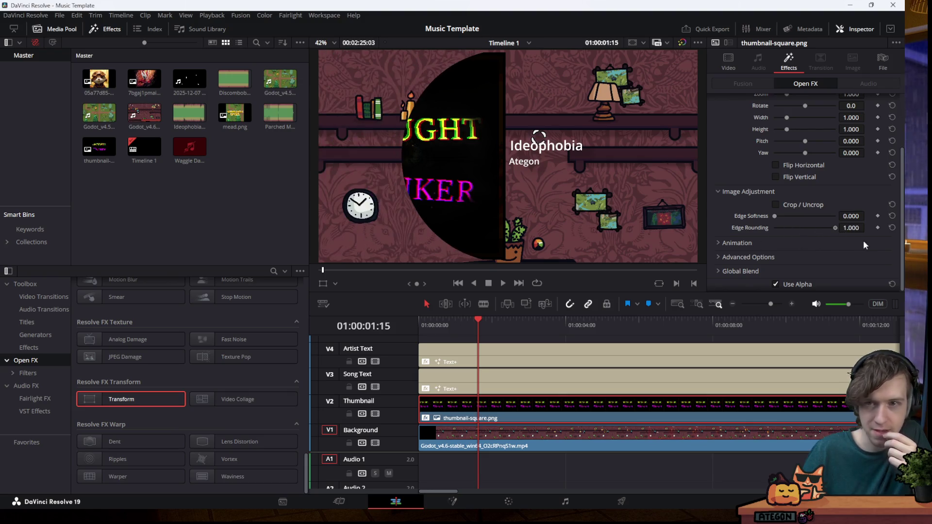
click(737, 67)
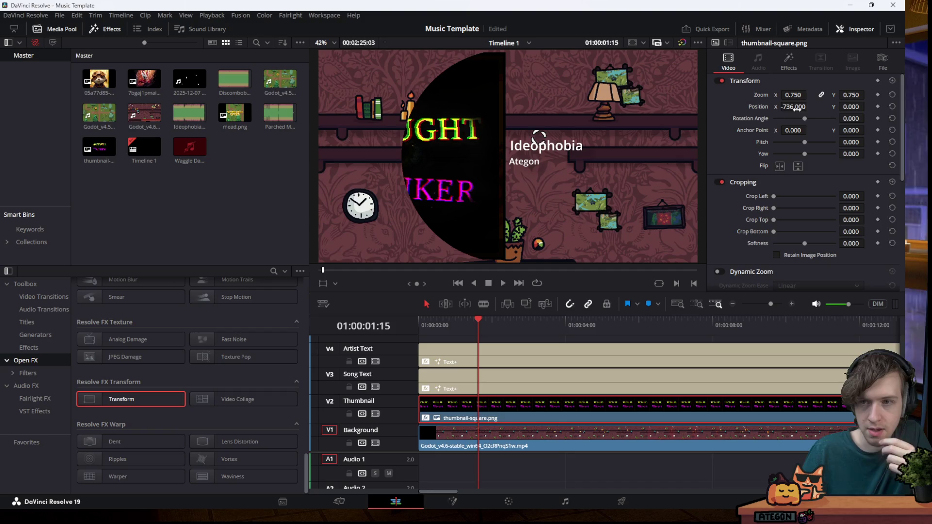
Set the thumbnail's Position X to 0 to centre it, leaving edge rounding at 1.000
text(0)
key(Return)
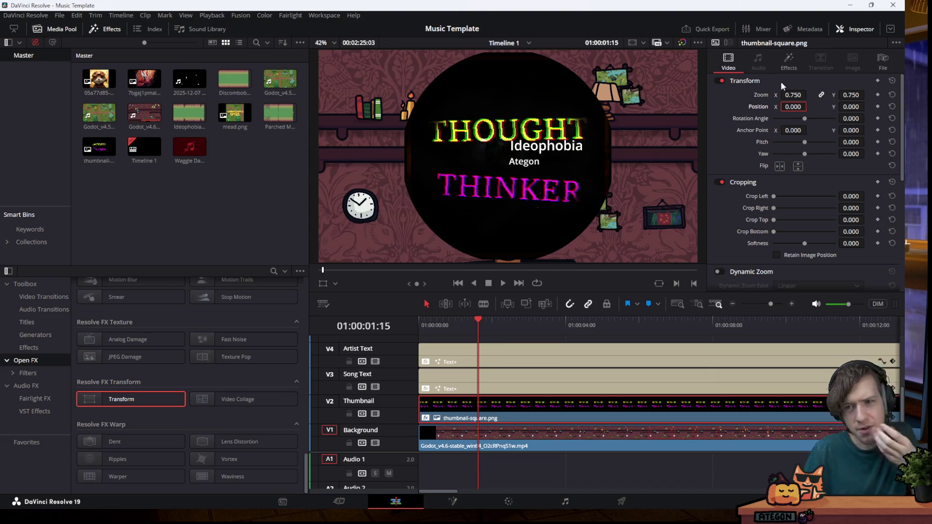
click(789, 64)
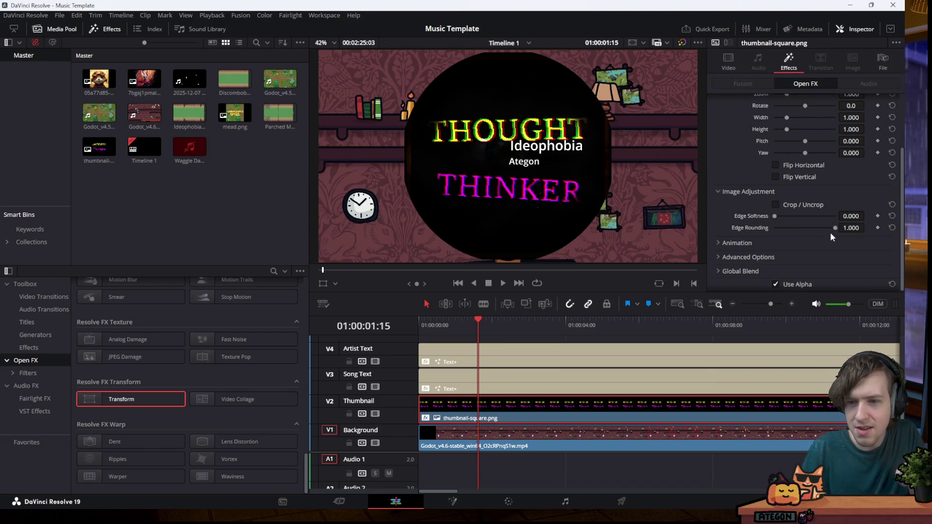
drag(834, 229, 858, 227)
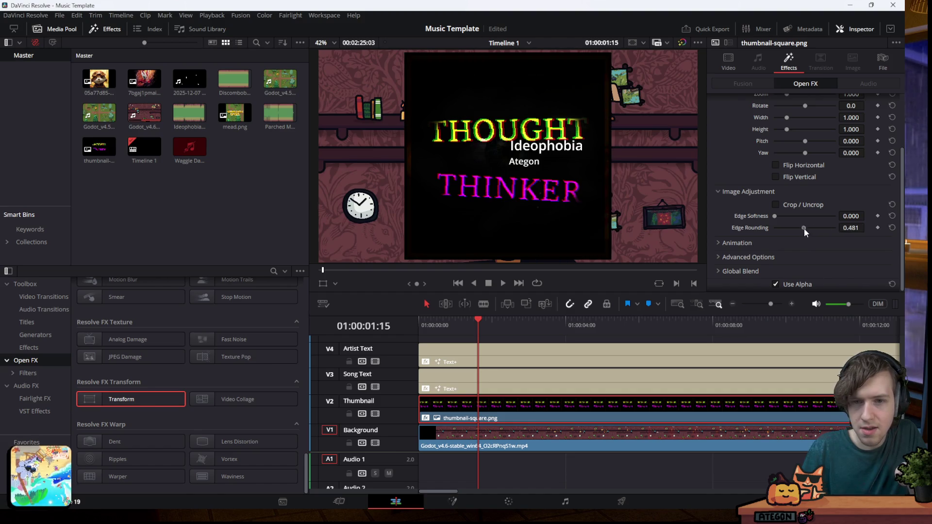
Experiment with Crop / Uncrop and Edge Softness, then remove the Transform effect
click(776, 204)
click(776, 205)
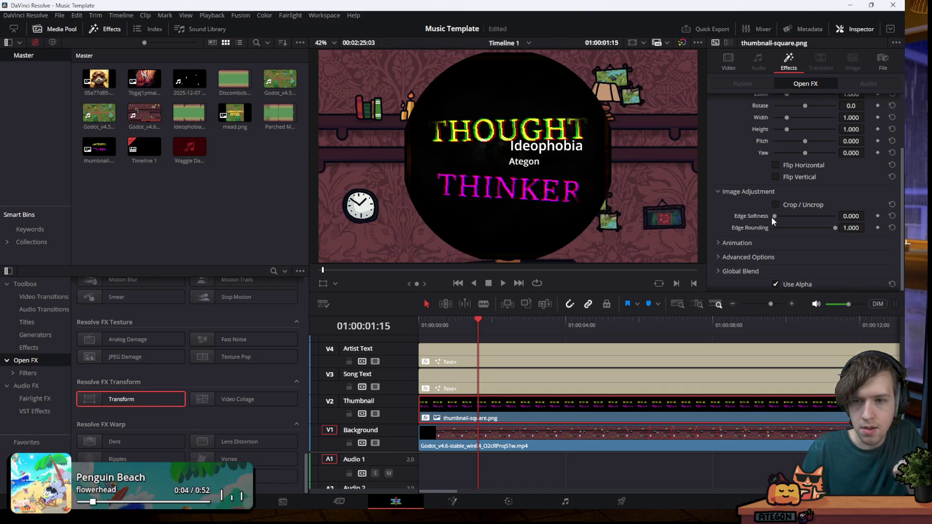
mouse_move(775, 216)
mouse_down()
mouse_move(808, 227)
mouse_move(752, 234)
mouse_up()
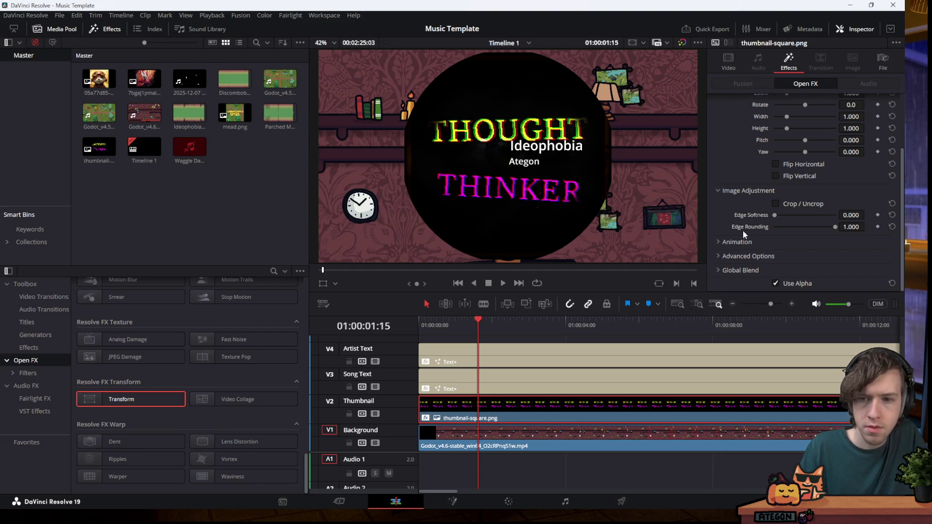
click(762, 258)
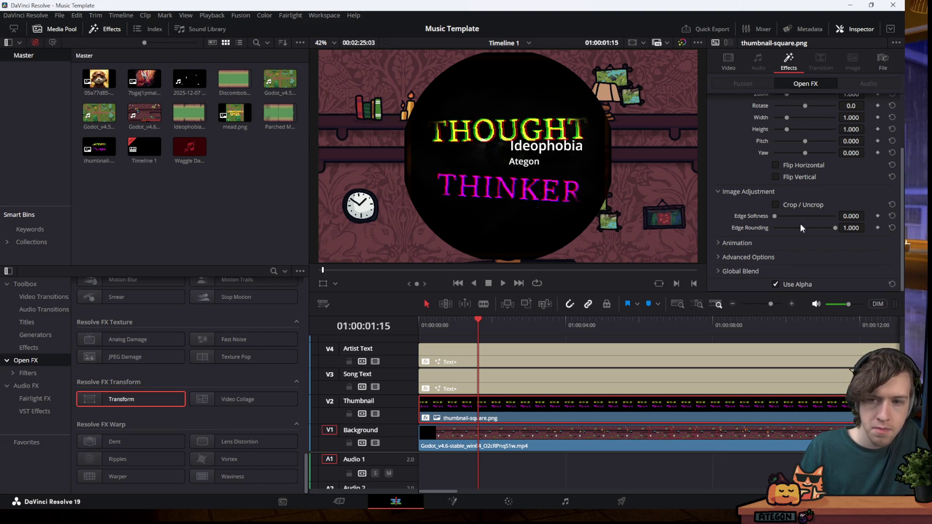
click(793, 206)
click(793, 206)
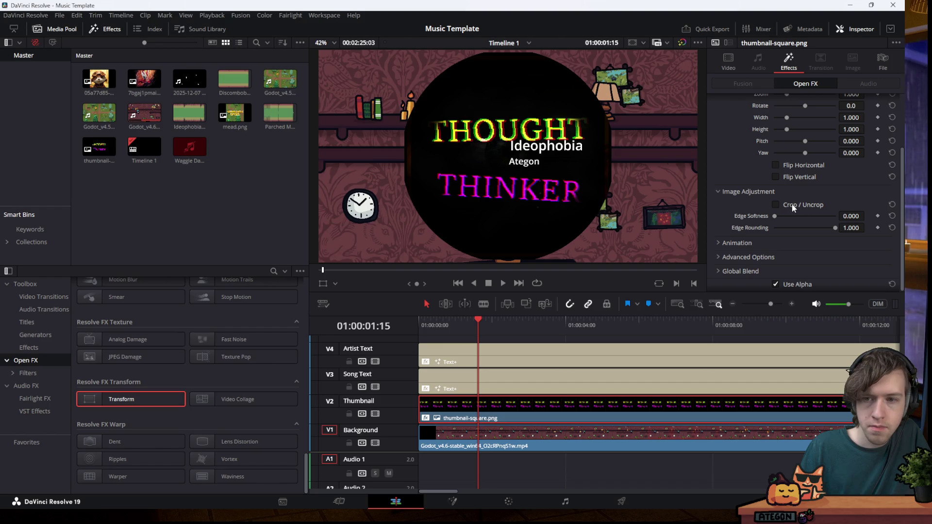
click(891, 228)
scroll(756, 92, up, 3)
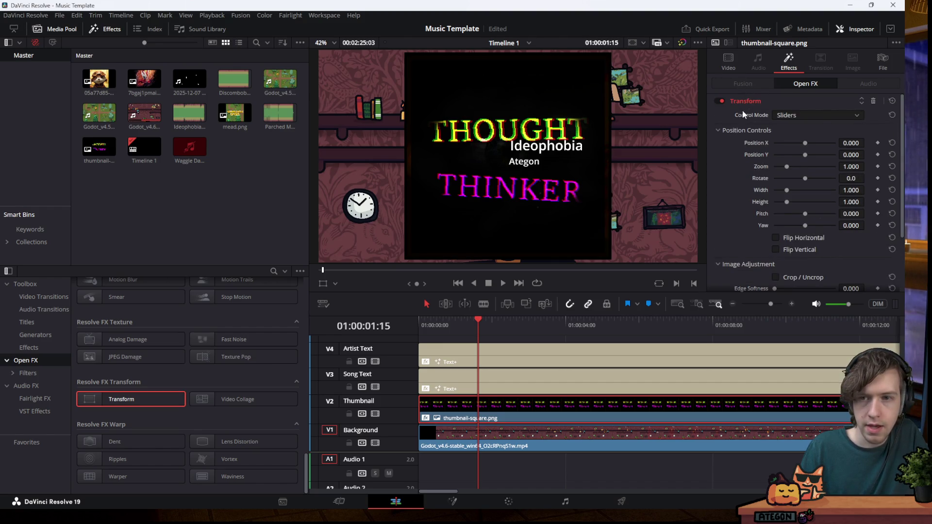
click(873, 101)
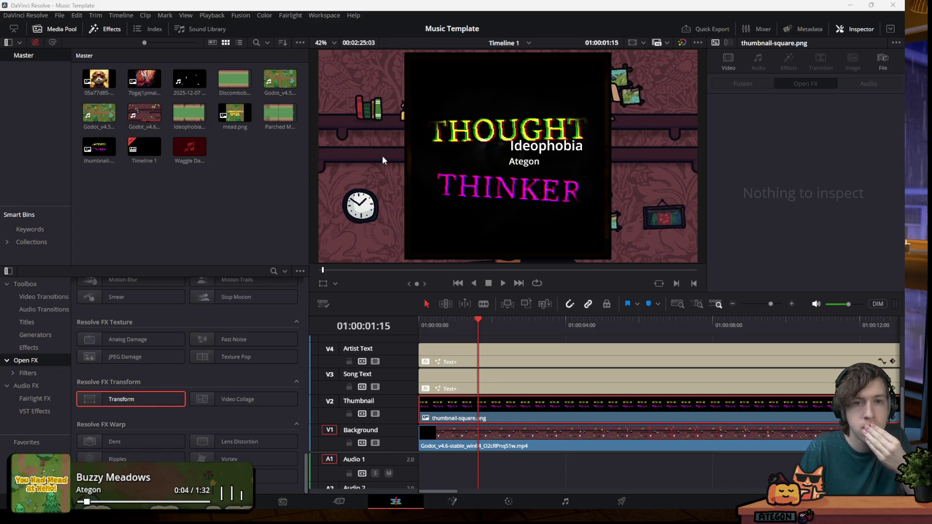
Reapply the Transform effect, reset Edge Rounding to 0.000, and keep Composite Type as Normal
drag(141, 400, 520, 413)
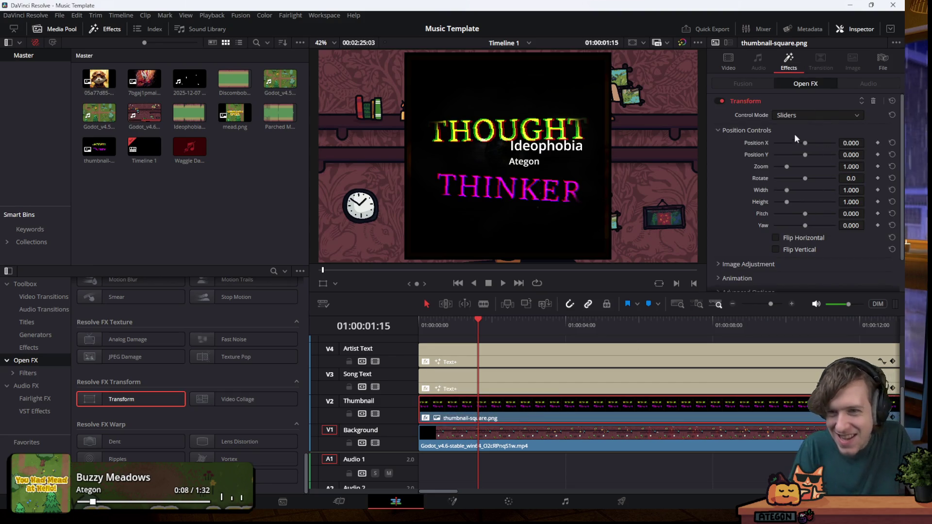
scroll(757, 138, down, 2)
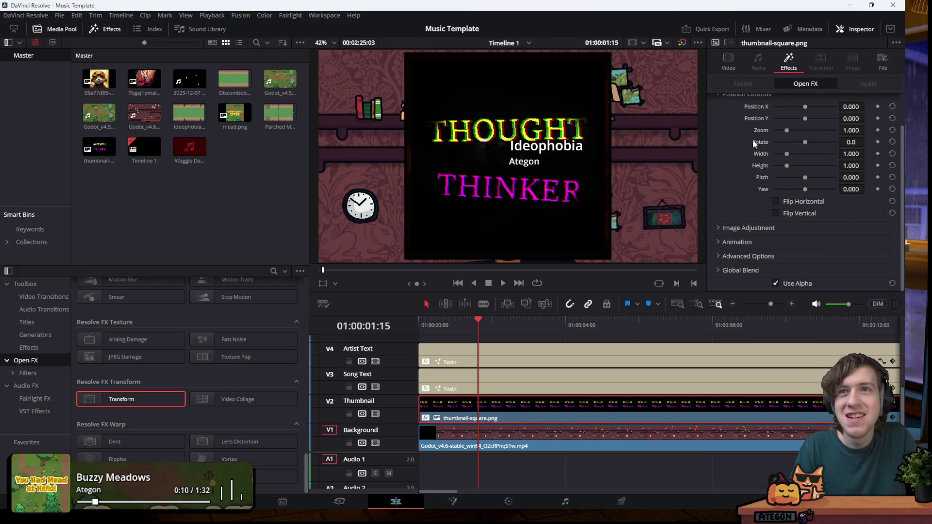
click(741, 228)
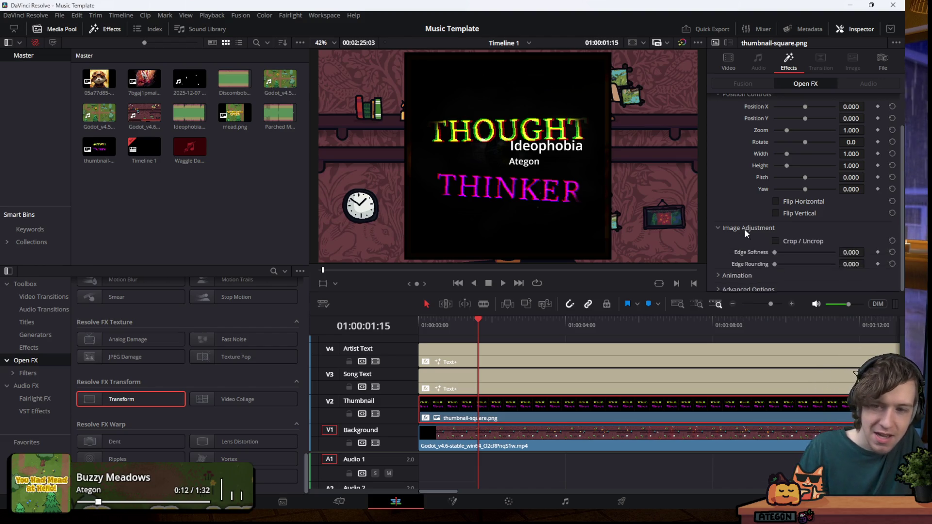
scroll(742, 229, down, 2)
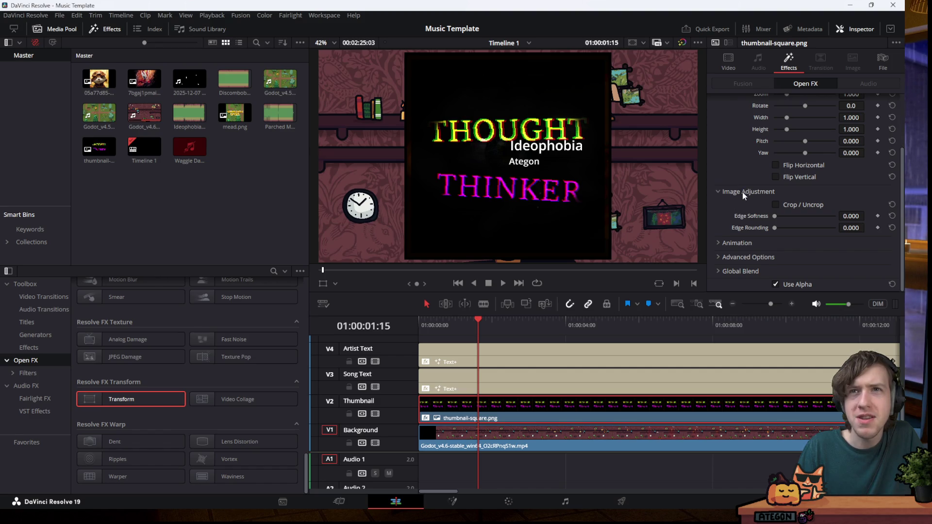
click(737, 258)
scroll(747, 228, down, 2)
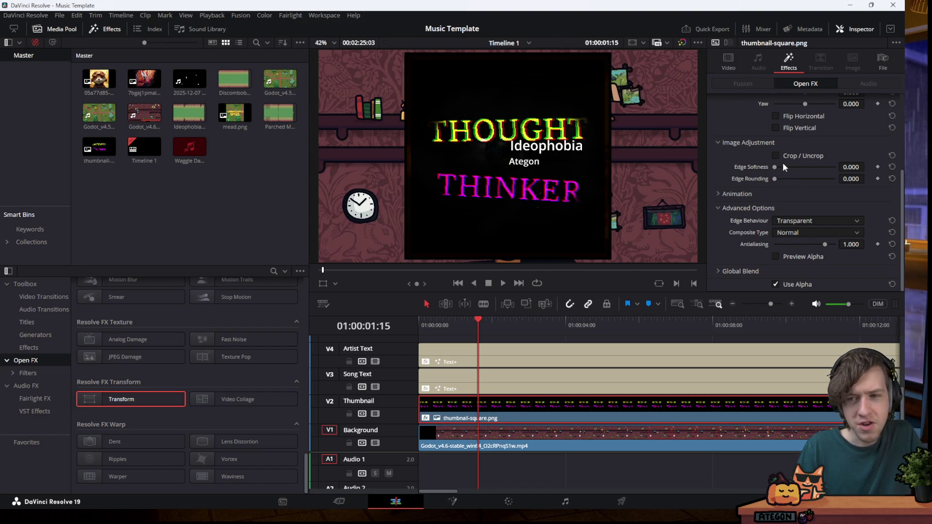
drag(775, 179, 711, 185)
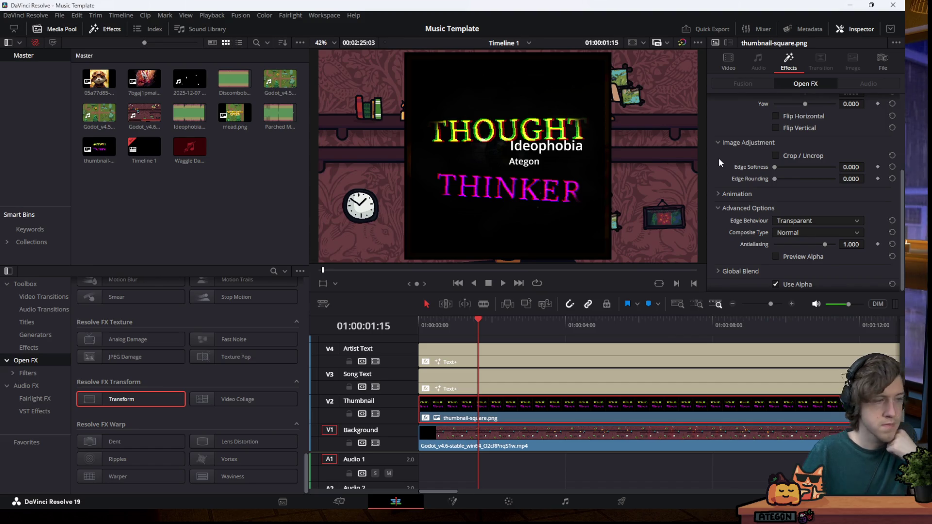
click(825, 229)
click(825, 229)
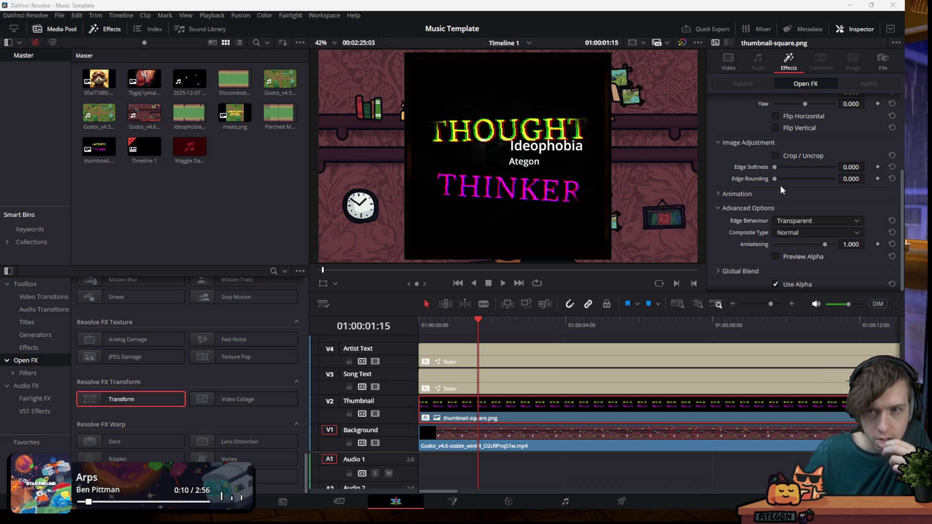
mouse_move(773, 179)
mouse_down()
mouse_move(823, 188)
mouse_move(796, 211)
mouse_move(828, 202)
mouse_up()
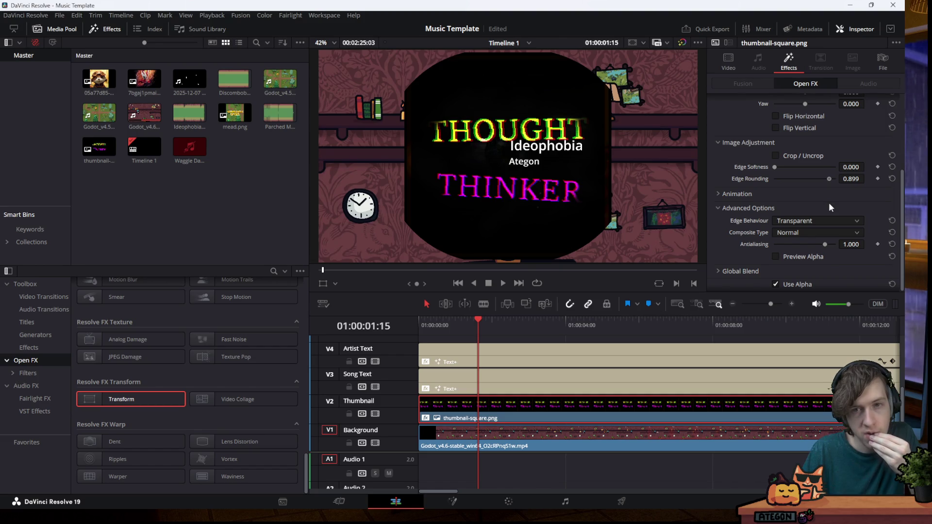
key(ctrl+z)
key(ctrl+z)
key(ctrl+z)
scroll(742, 194, up, 3)
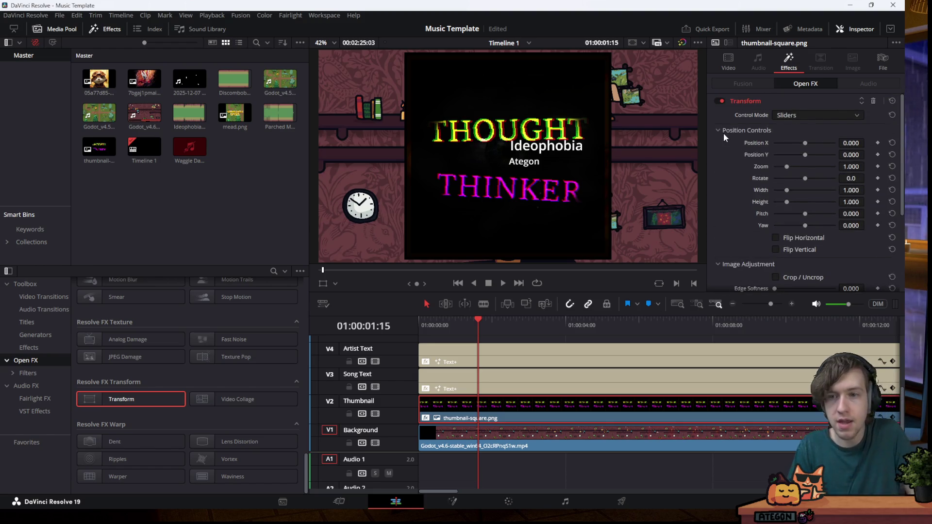
Enable Crop / Uncrop and crop 0.1 off the thumbnail's left and right sides
scroll(752, 156, down, 1)
scroll(743, 144, down, 3)
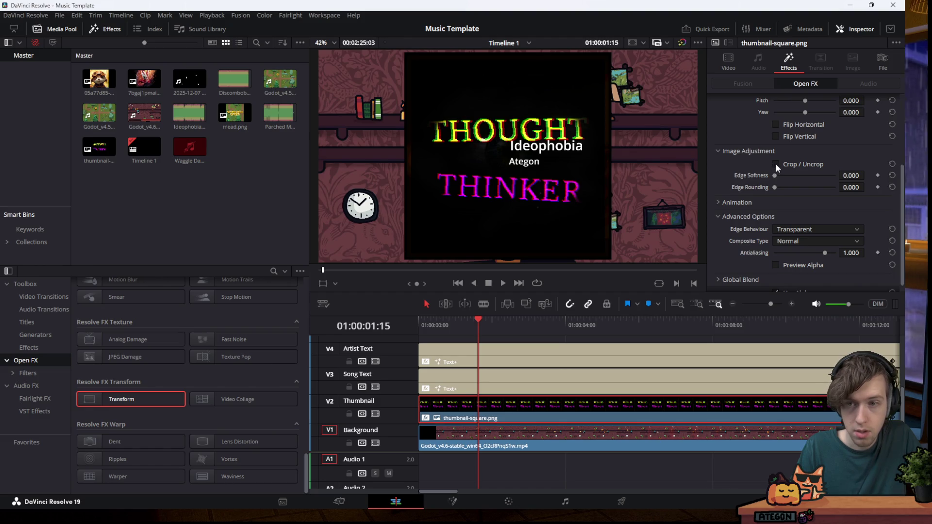
click(775, 164)
scroll(762, 209, down, 1)
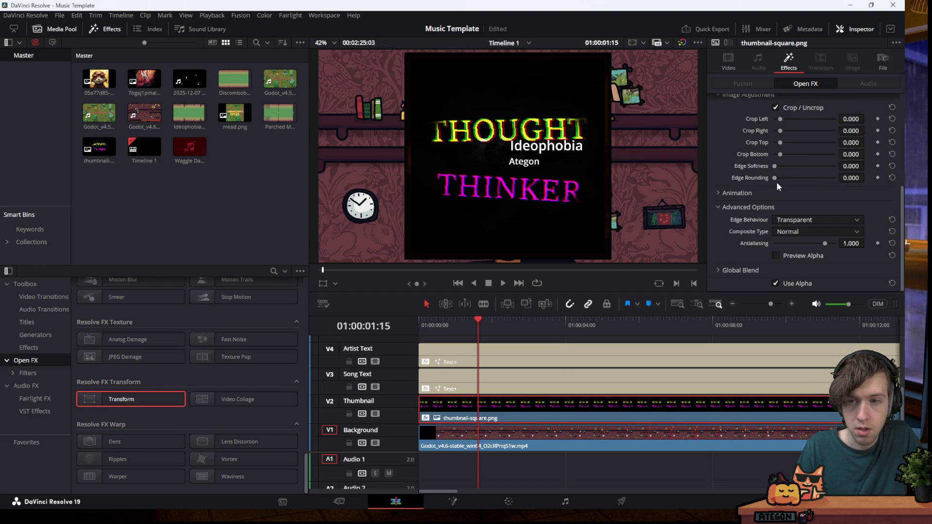
drag(775, 178, 806, 177)
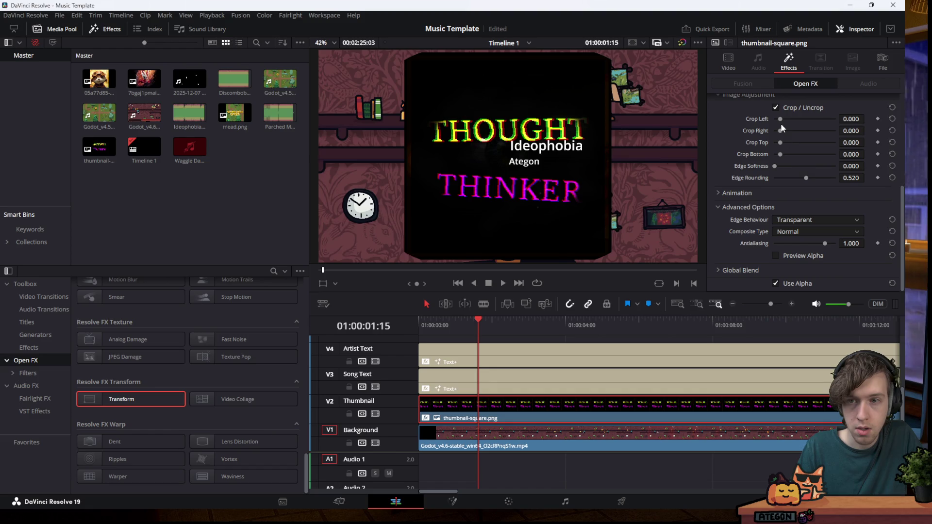
drag(776, 118, 785, 137)
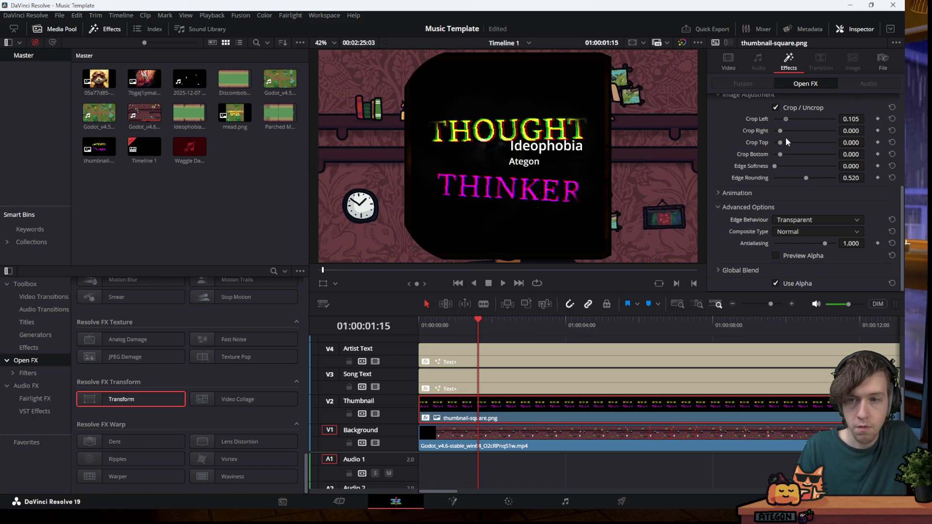
click(852, 118)
text(0.1)
key(Return)
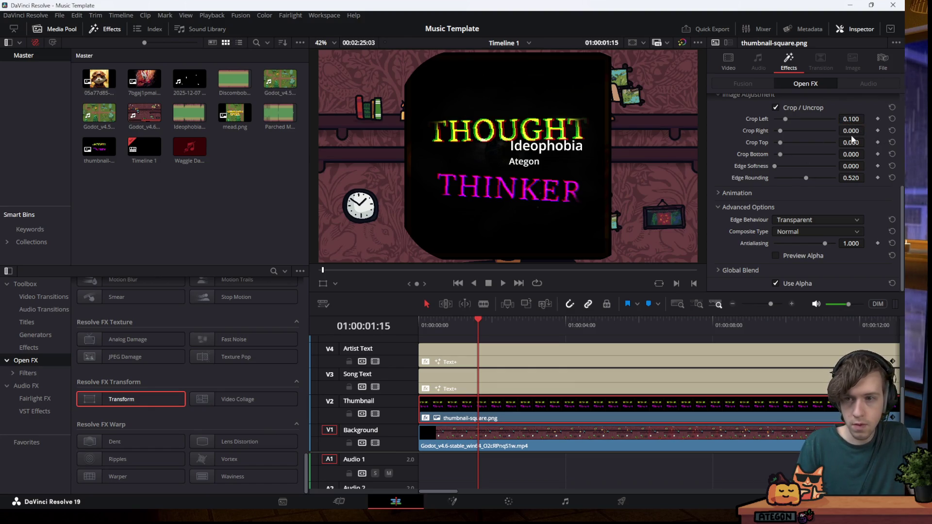
click(858, 131)
text(0.1)
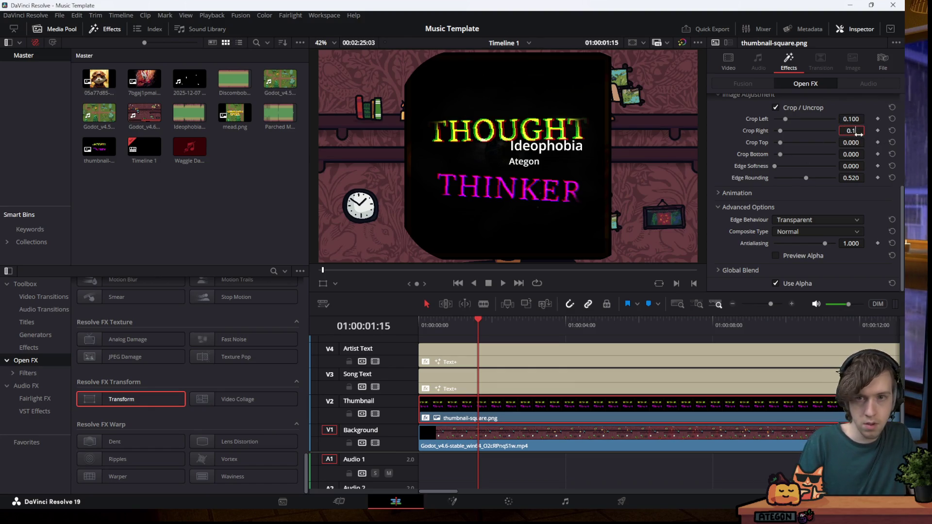
key(Return)
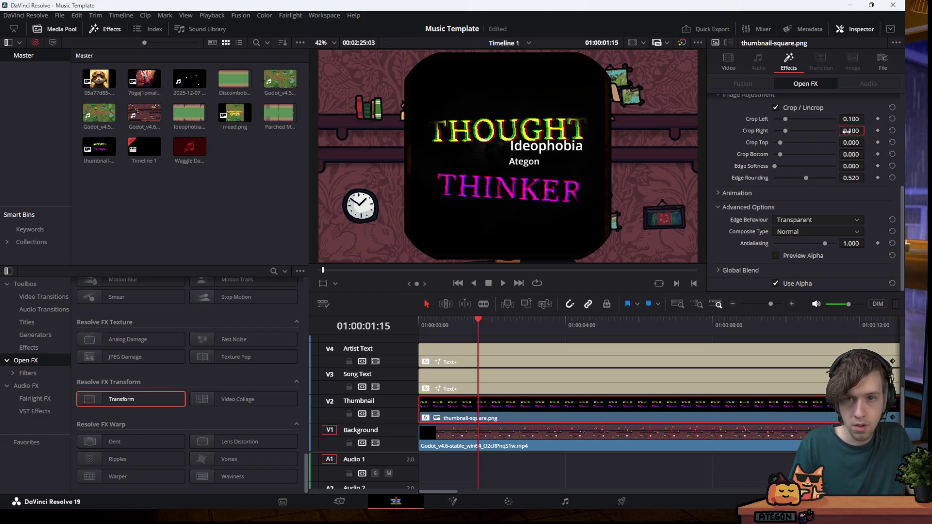
Round the edges fully to 1.0, testing then resetting top crop and edge softness to zero
drag(809, 179, 852, 187)
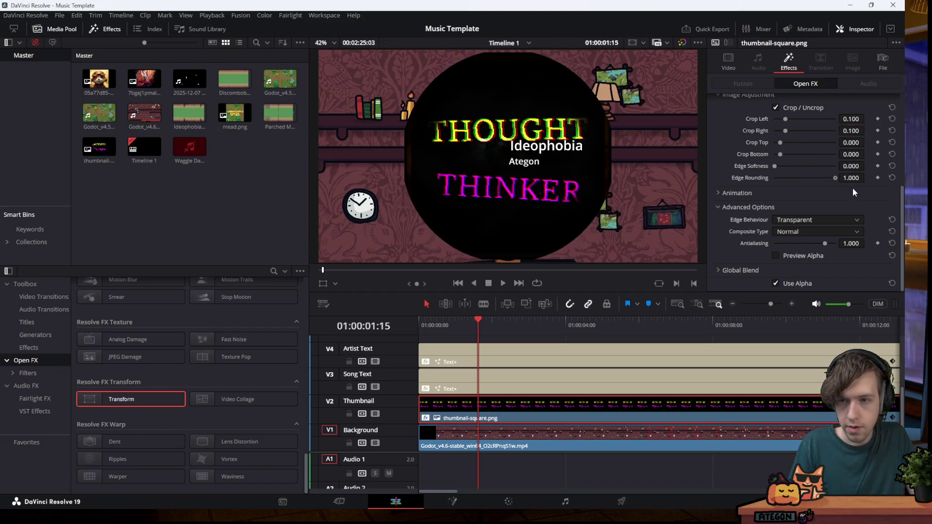
click(850, 143)
text(0.1)
key(Return)
click(850, 166)
text(0.1)
key(Return)
click(891, 166)
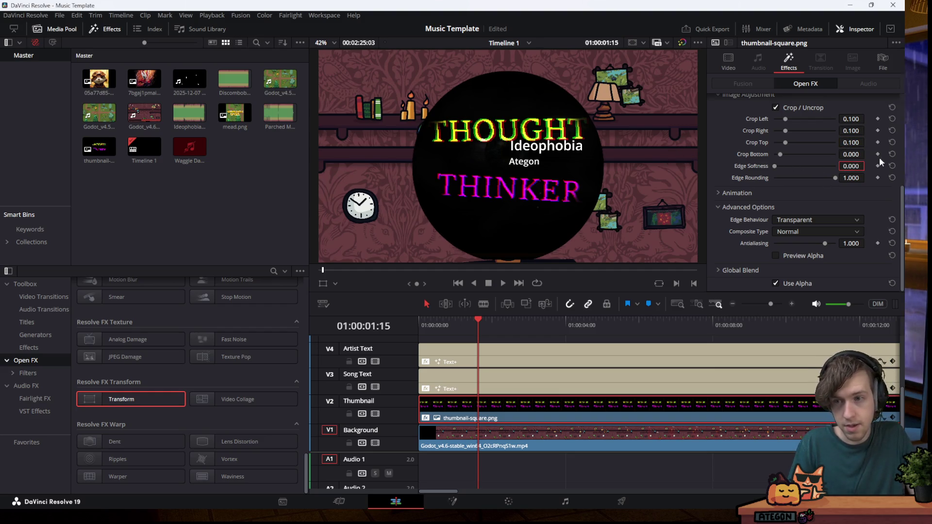
click(891, 107)
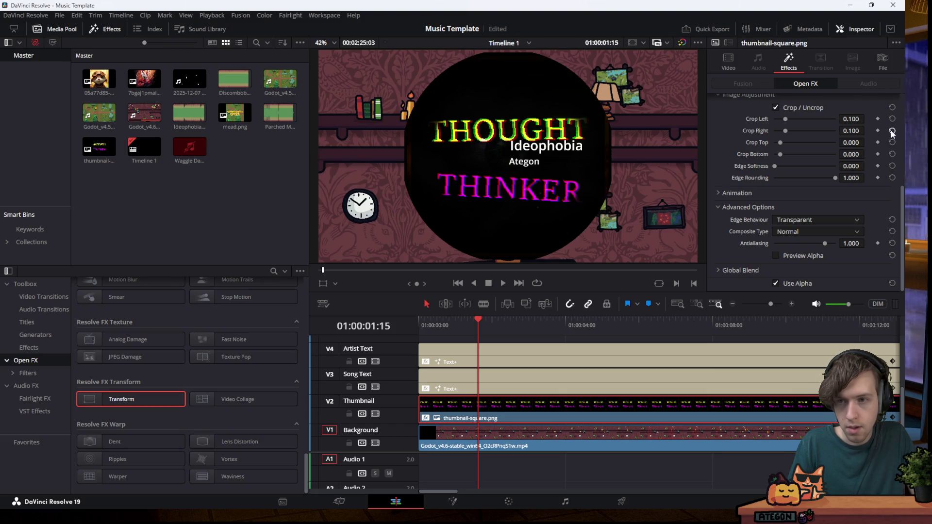
Save the project with Ctrl+S
key(ctrl+s)
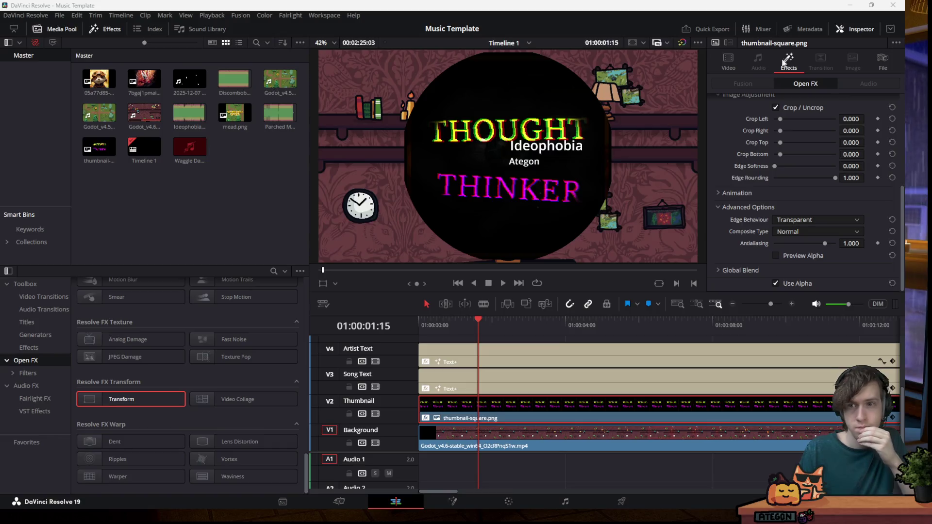
Look through the clip's own transform and cropping settings in the Inspector
click(726, 61)
scroll(773, 136, down, 2)
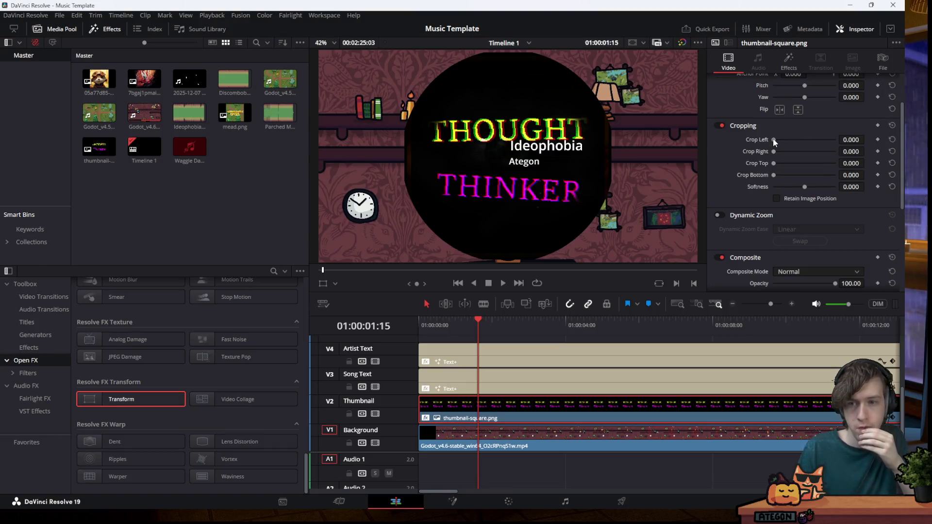
scroll(786, 180, down, 1)
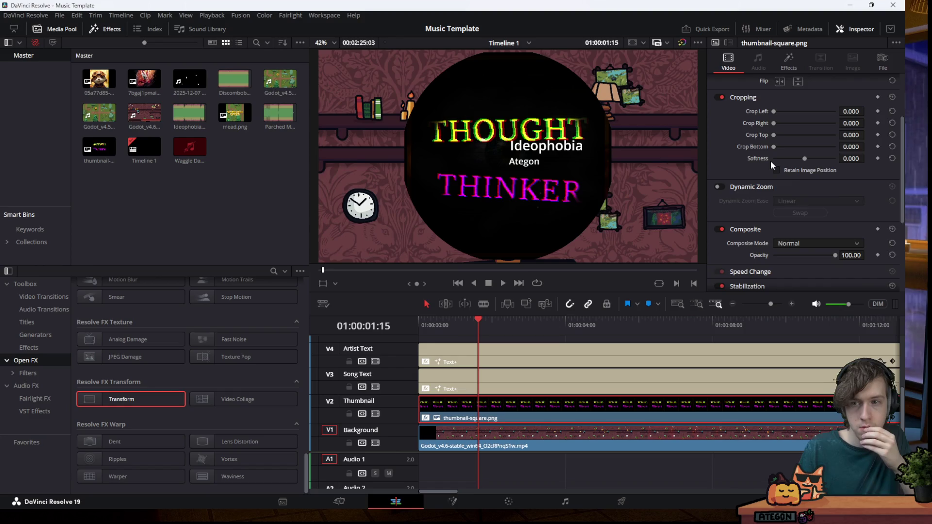
scroll(770, 161, down, 2)
scroll(764, 148, down, 2)
scroll(738, 152, up, 4)
scroll(733, 126, down, 3)
scroll(728, 103, down, 1)
scroll(745, 134, down, 1)
scroll(744, 132, down, 1)
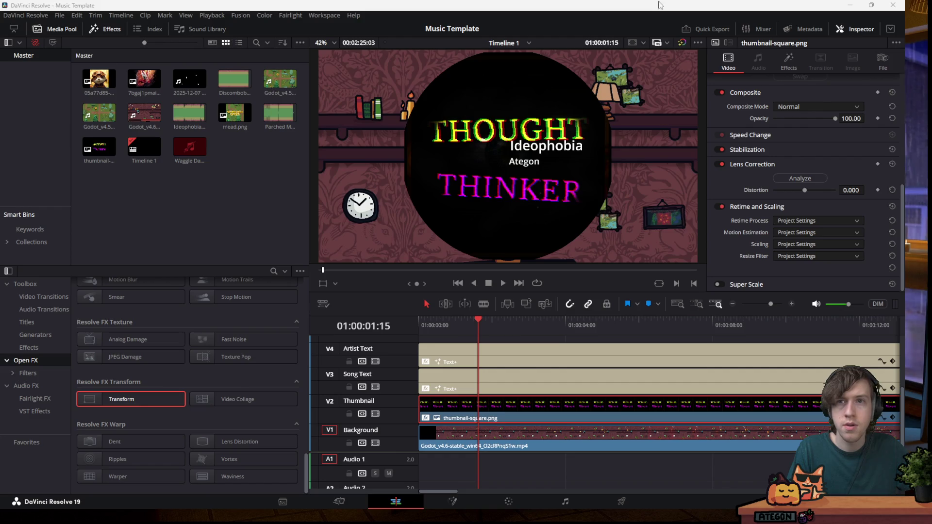
Delete the Transform effect from the thumbnail and save the project
click(791, 65)
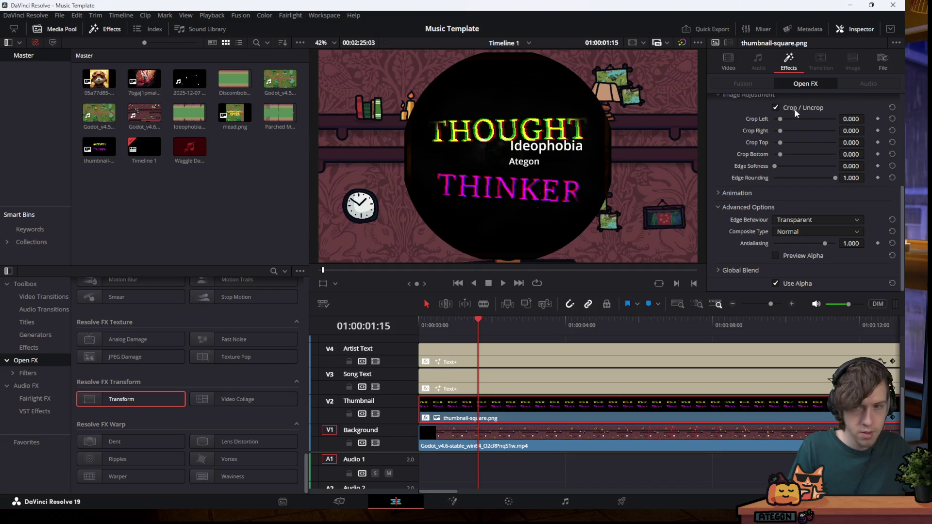
scroll(790, 123, up, 5)
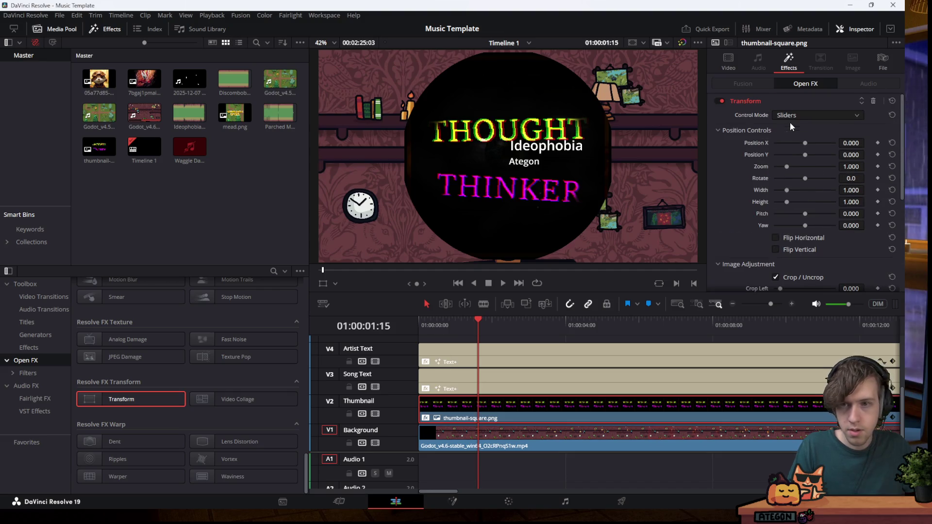
click(873, 101)
key(ctrl+s)
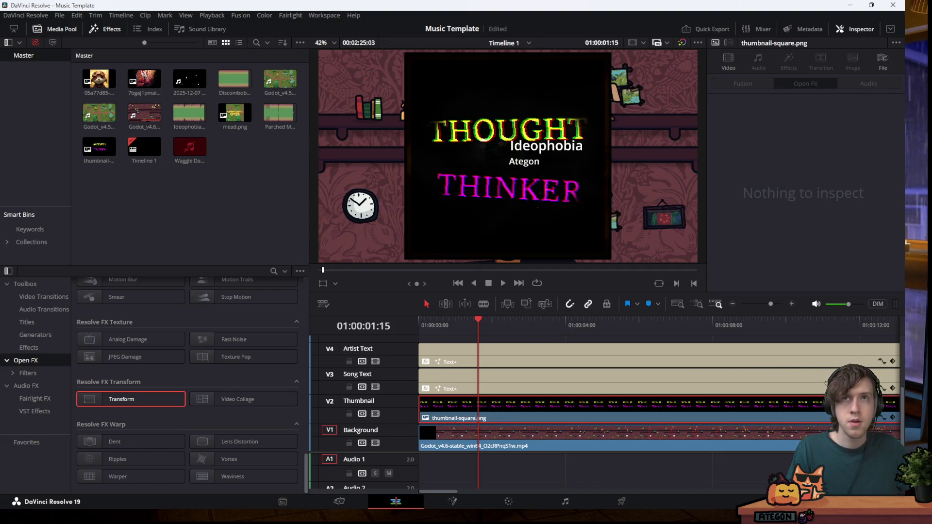
Open the thumbnail clip in Fusion and add an Ellipse mask
right_click(506, 399)
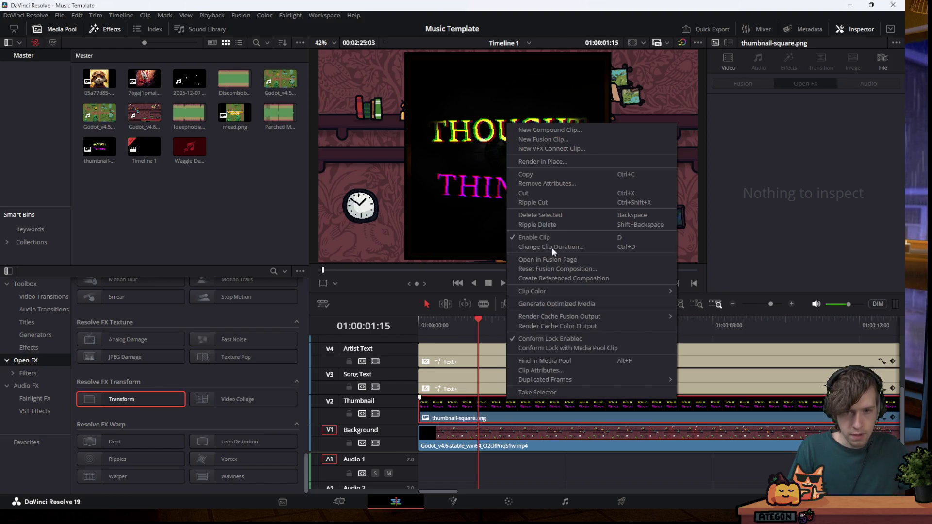
key(Escape)
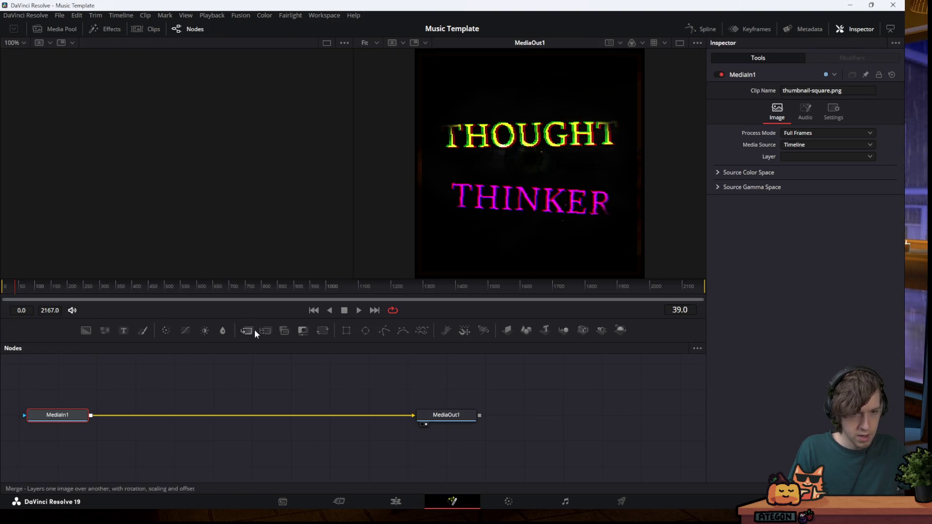
click(364, 329)
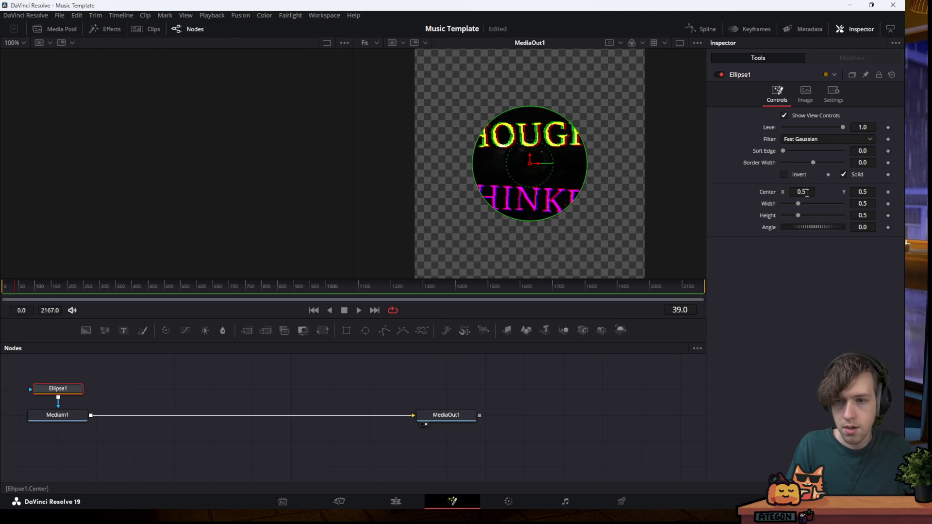
Set the ellipse mask Width and Height to 1.0 and return to the Edit page
drag(798, 203, 819, 204)
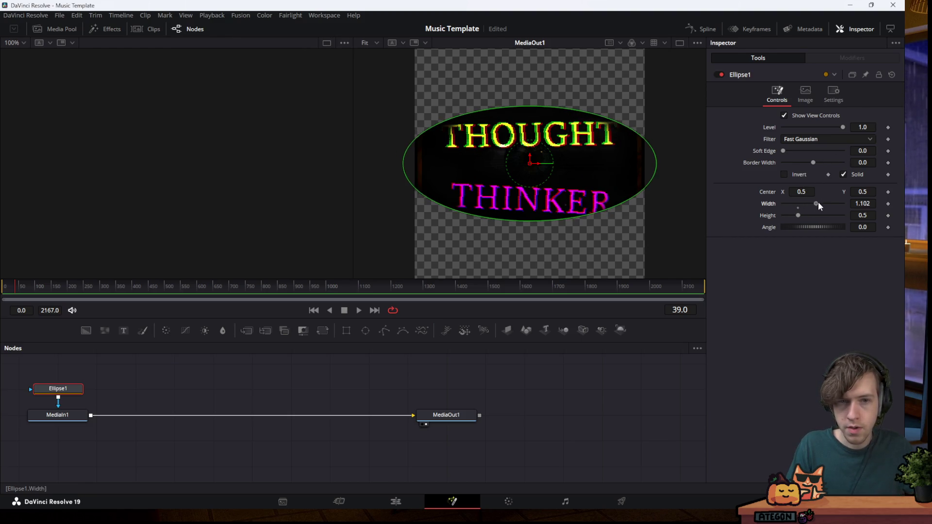
click(861, 203)
text(1)
key(Tab)
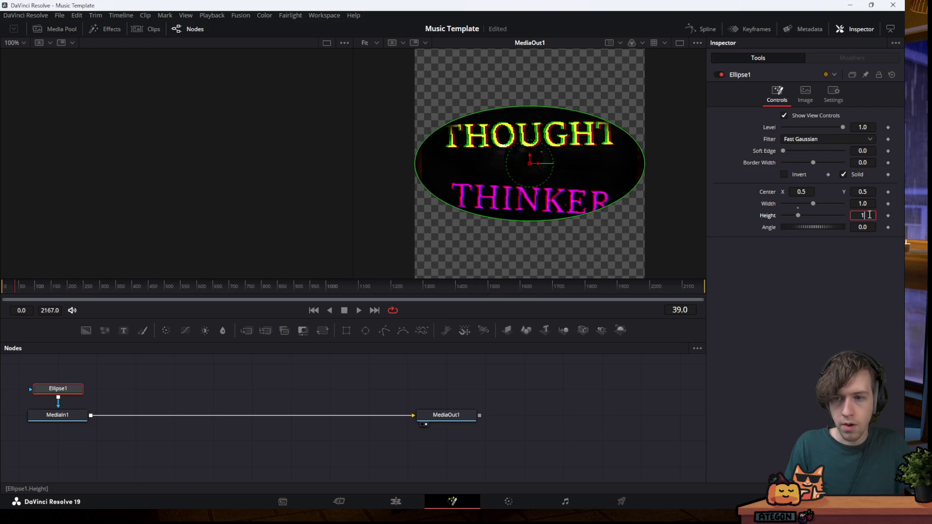
text(1)
key(Return)
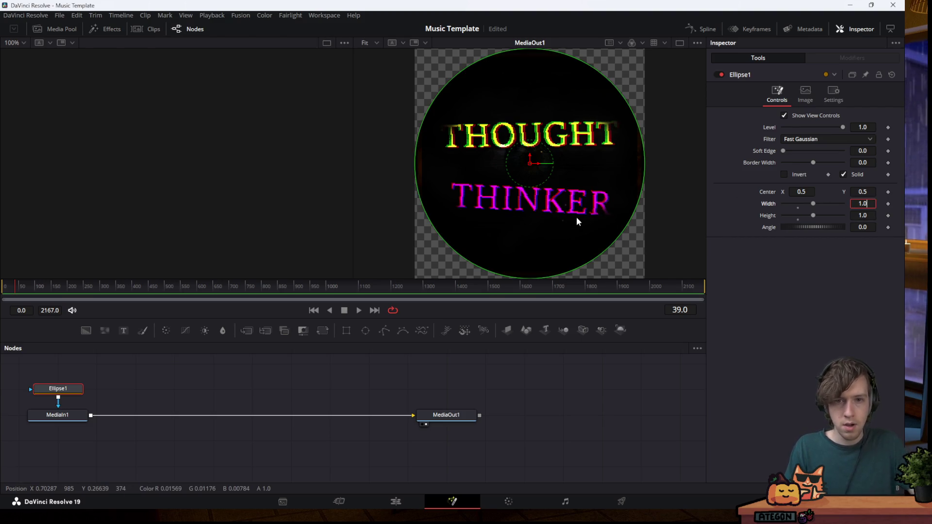
click(390, 507)
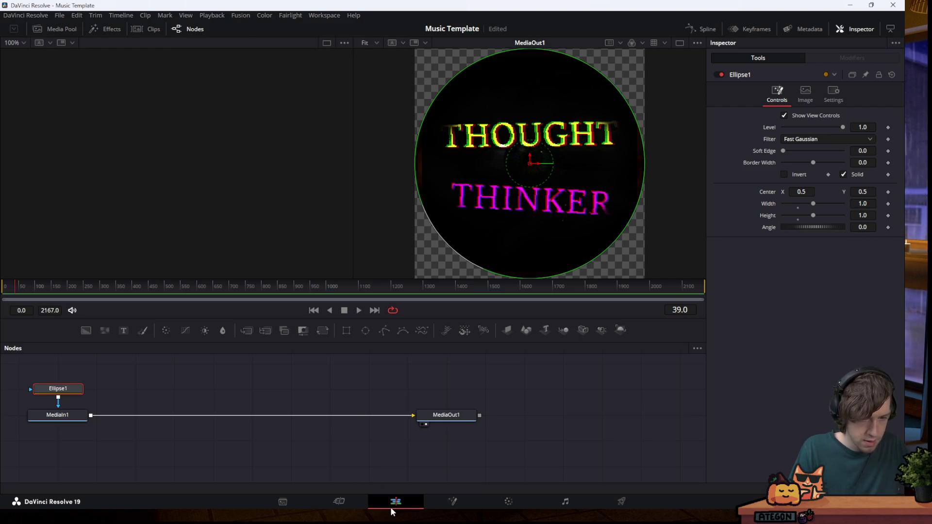
click(725, 54)
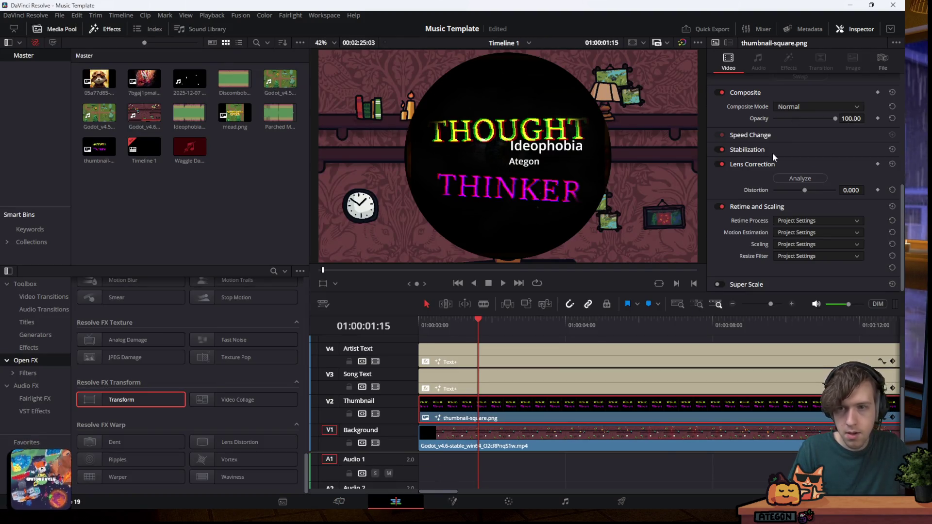
Scrub Position X negative so the thumbnail sits left of the titles, then open Ideophobia's text in Fusion
scroll(807, 146, up, 5)
scroll(806, 145, up, 3)
drag(792, 106, 539, 137)
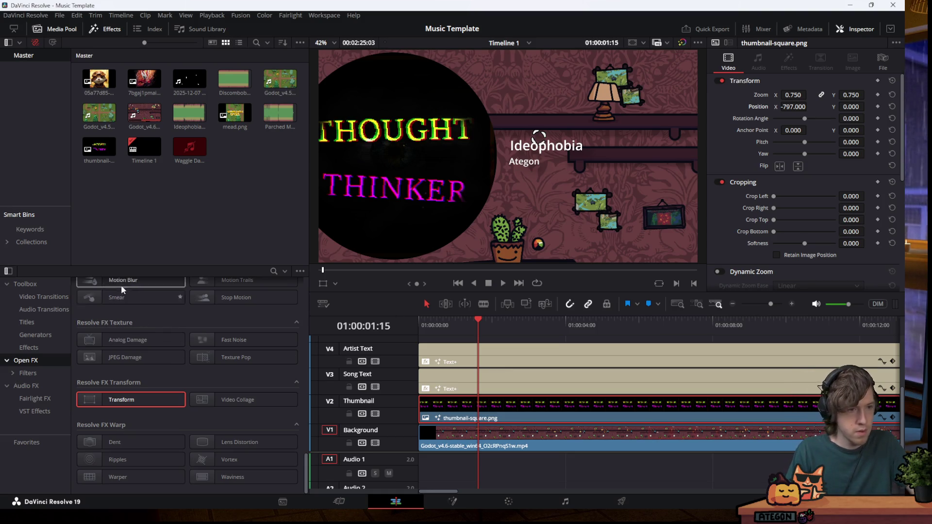
click(450, 505)
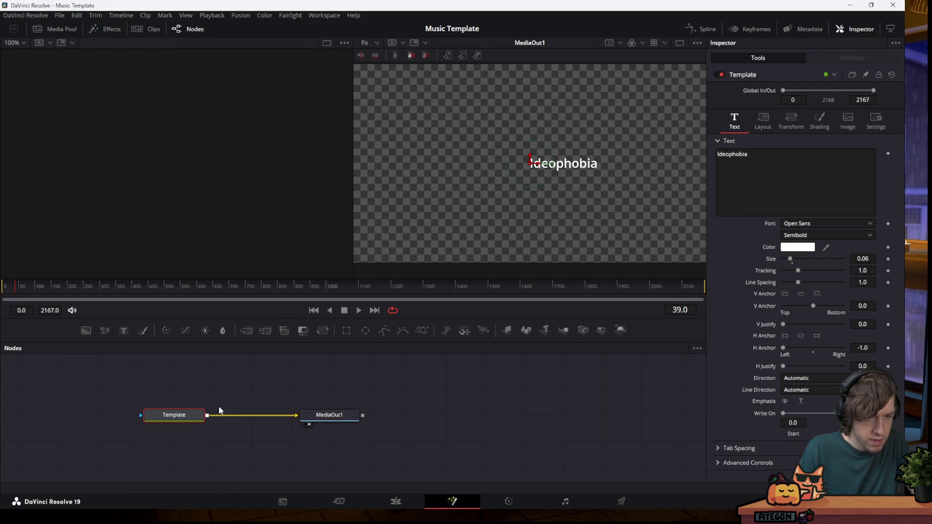
Open the V2 thumbnail clip in the Fusion page from the Edit timeline
click(340, 501)
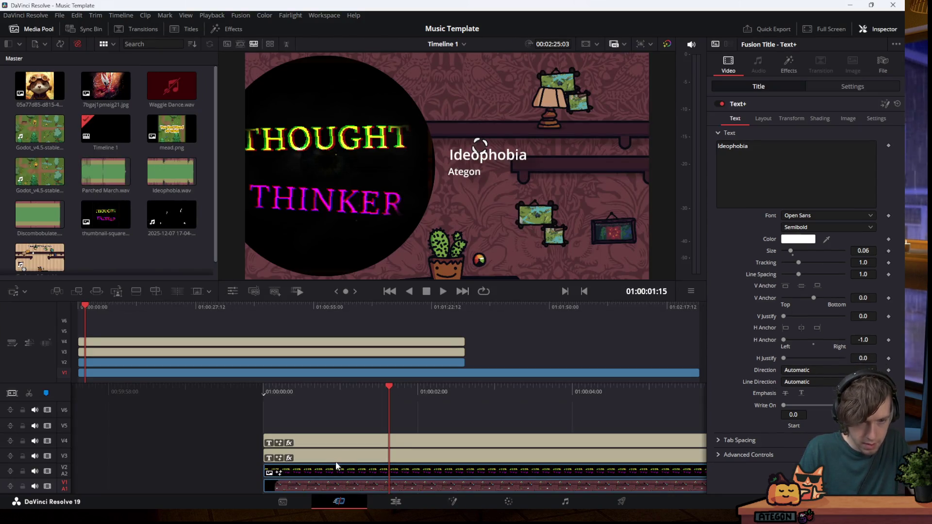
click(318, 472)
right_click(318, 471)
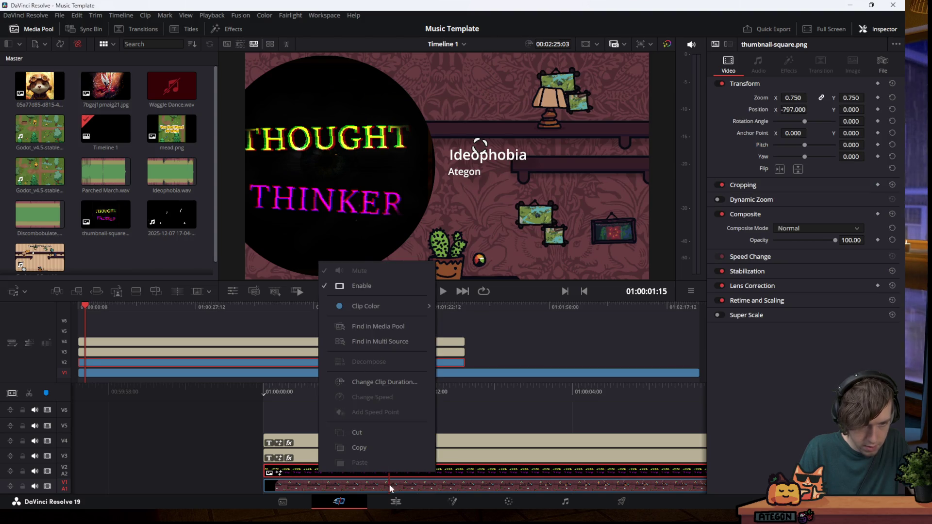
click(395, 502)
right_click(458, 402)
click(460, 404)
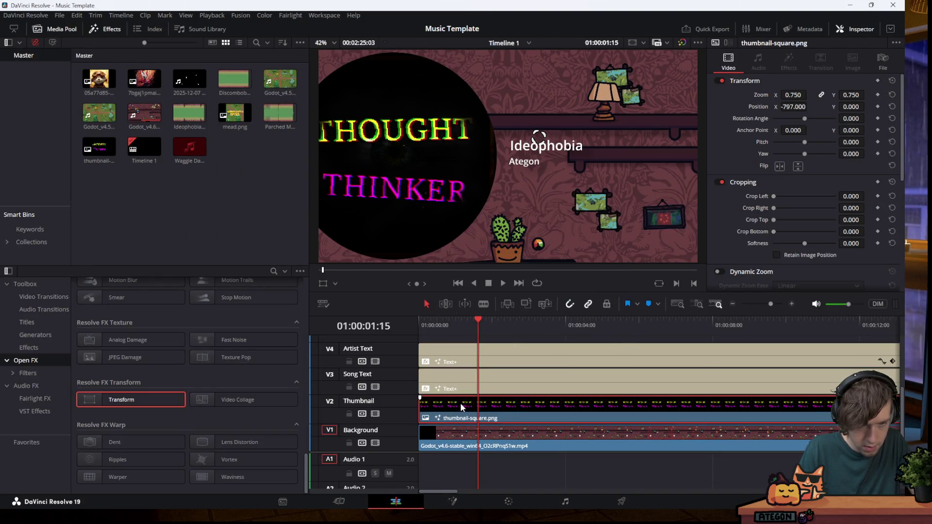
right_click(460, 404)
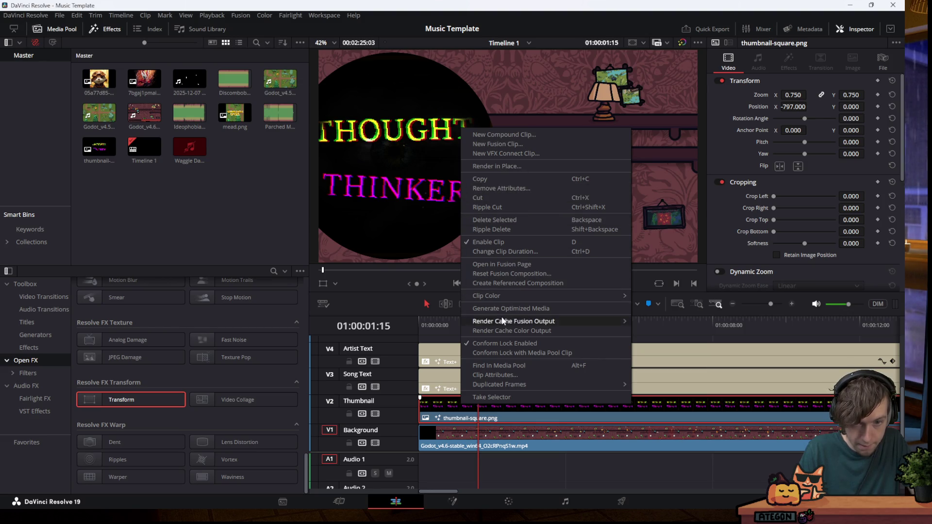
click(509, 265)
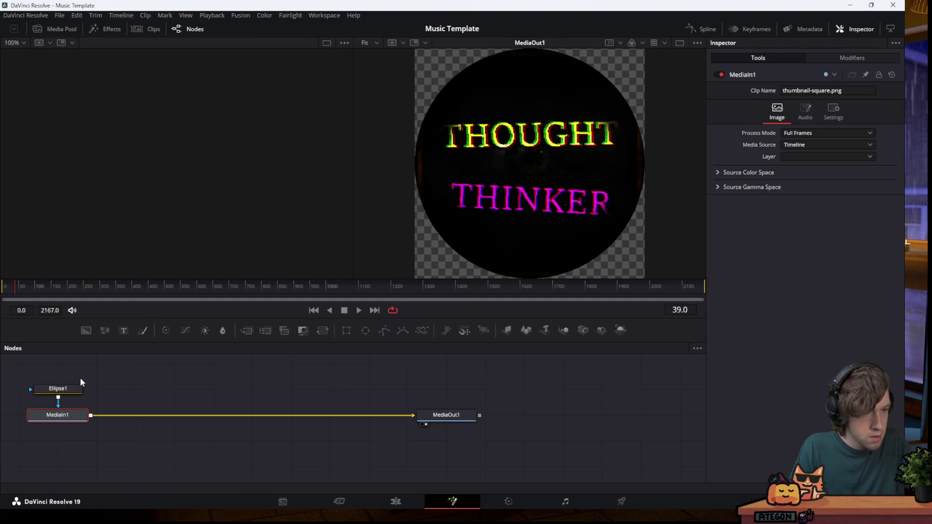
Duplicate the Ellipse1 mask and disconnect the copy, keeping Ellipse1 on the image
click(68, 391)
key(ctrl+c)
key(ctrl+v)
drag(72, 421, 270, 382)
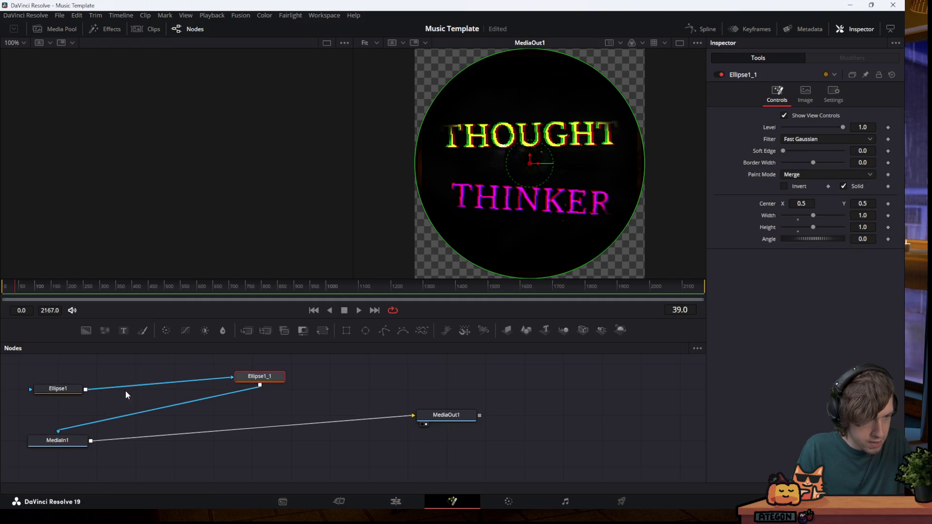
drag(86, 389, 58, 430)
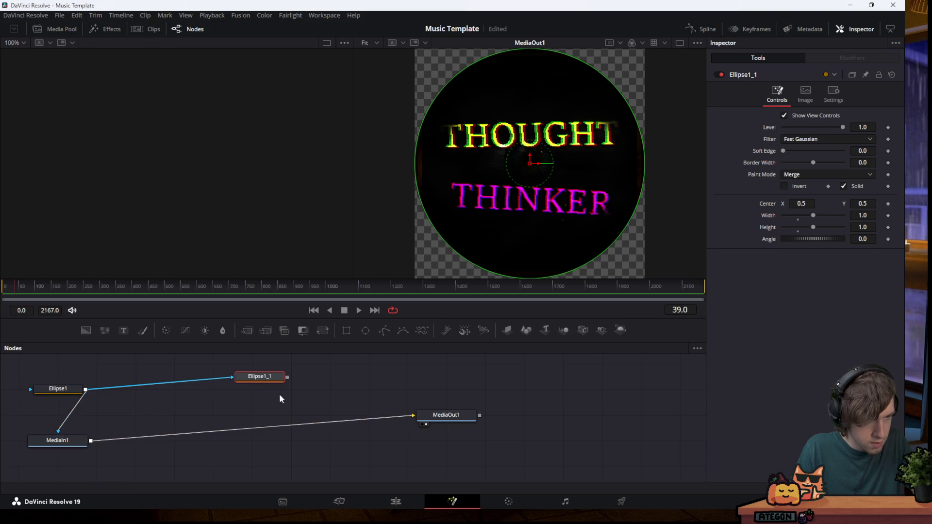
drag(240, 379, 151, 390)
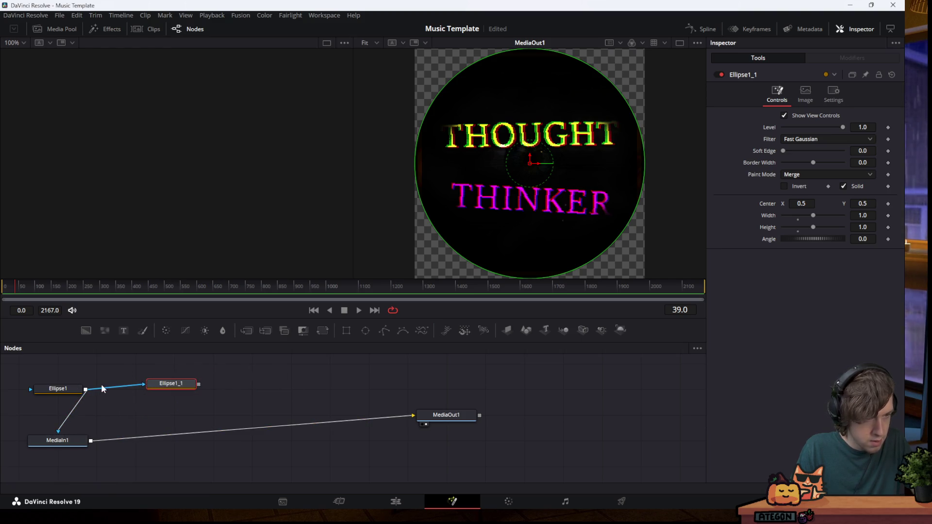
right_click(139, 384)
click(143, 381)
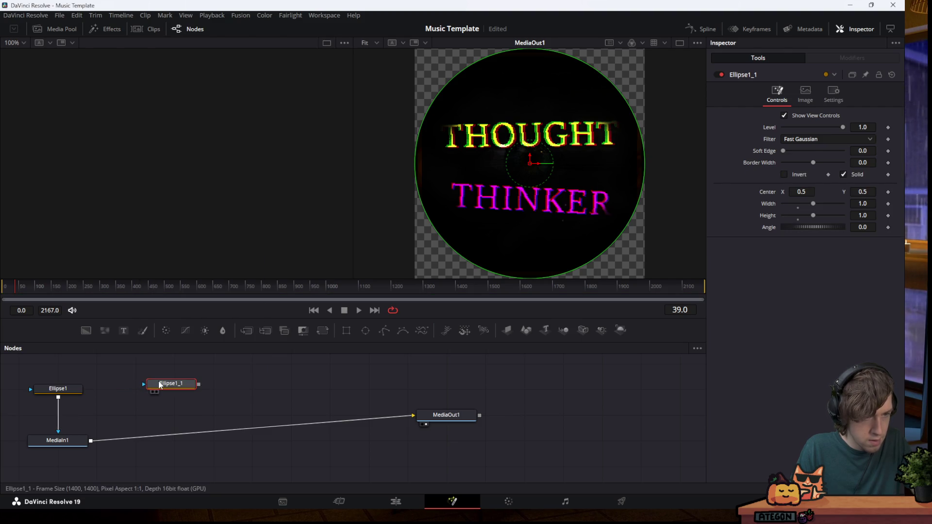
Rename the duplicate ellipse to Ellipse2
right_click(153, 387)
click(172, 390)
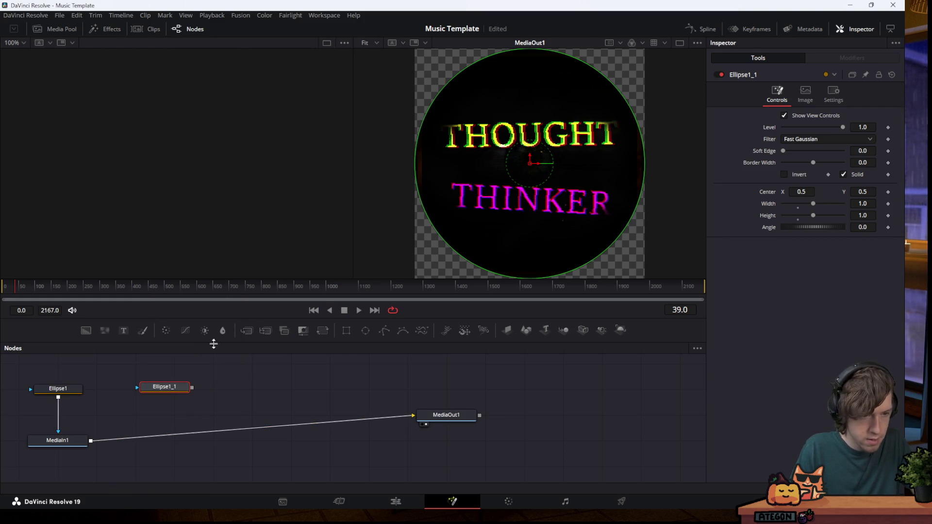
right_click(174, 387)
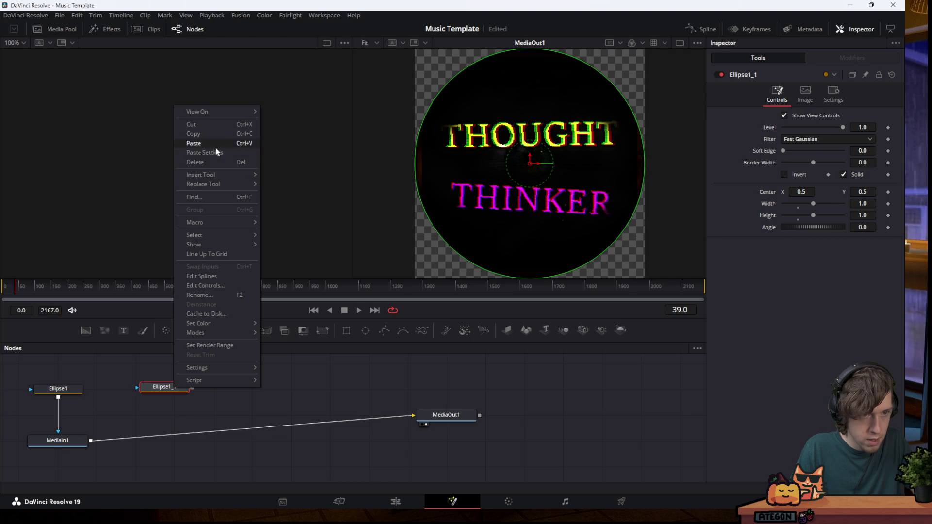
click(209, 294)
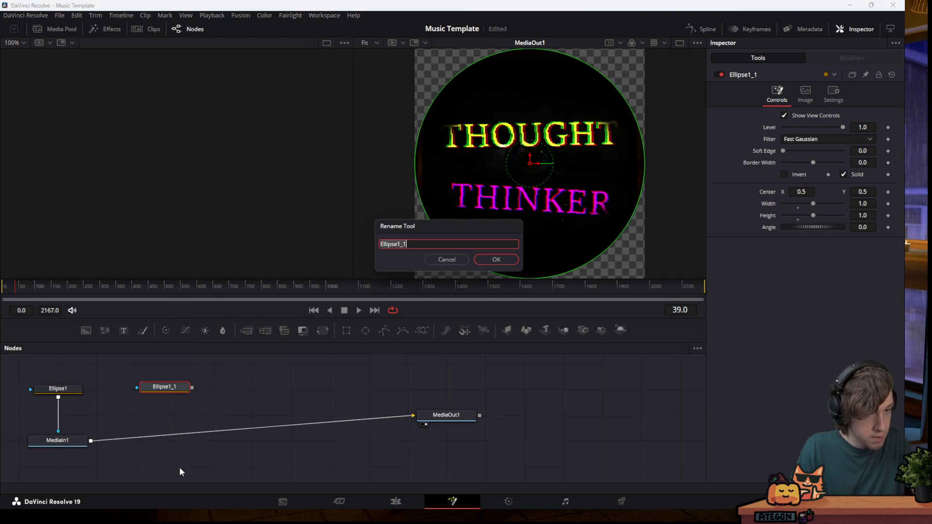
key(BackSpace)
key(BackSpace)
key(BackSpace)
text(2)
key(Return)
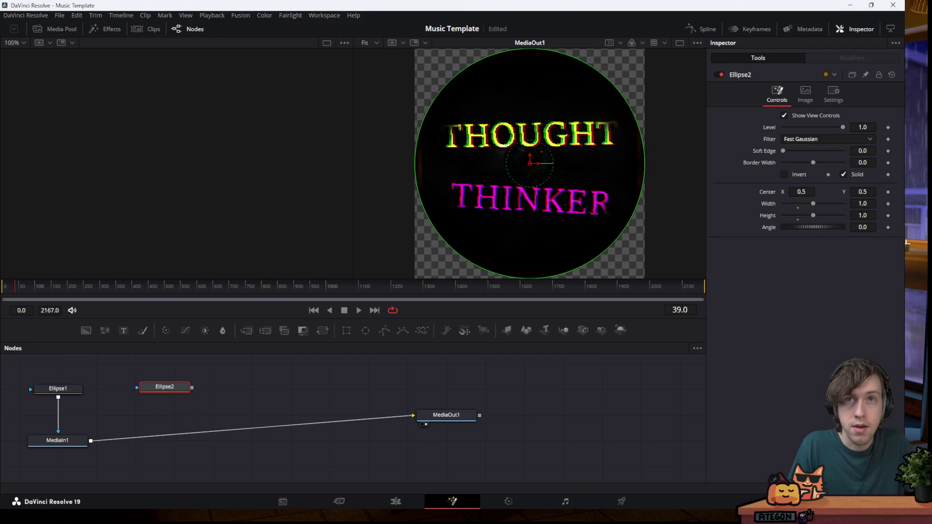
Set Ellipse2's Width and Height to 1.1
click(862, 204)
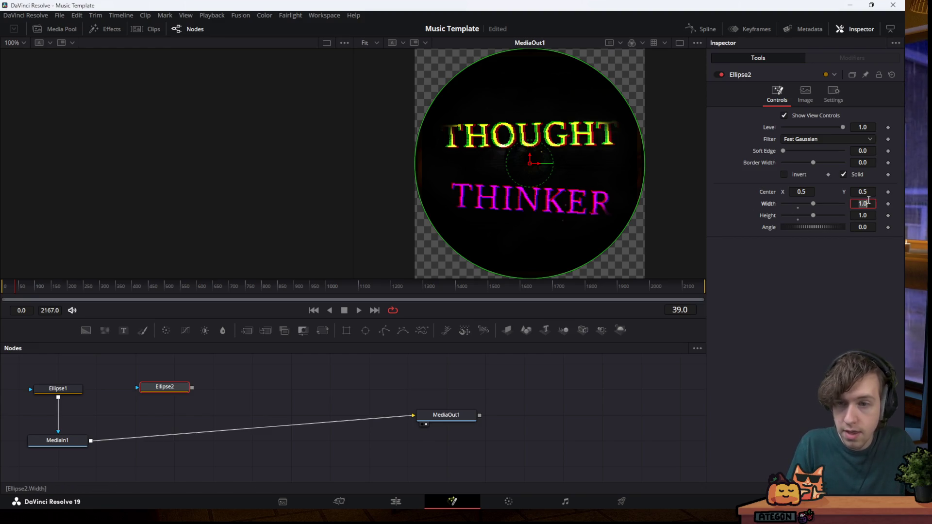
text(1.1)
key(Tab)
text(1.1)
key(Tab)
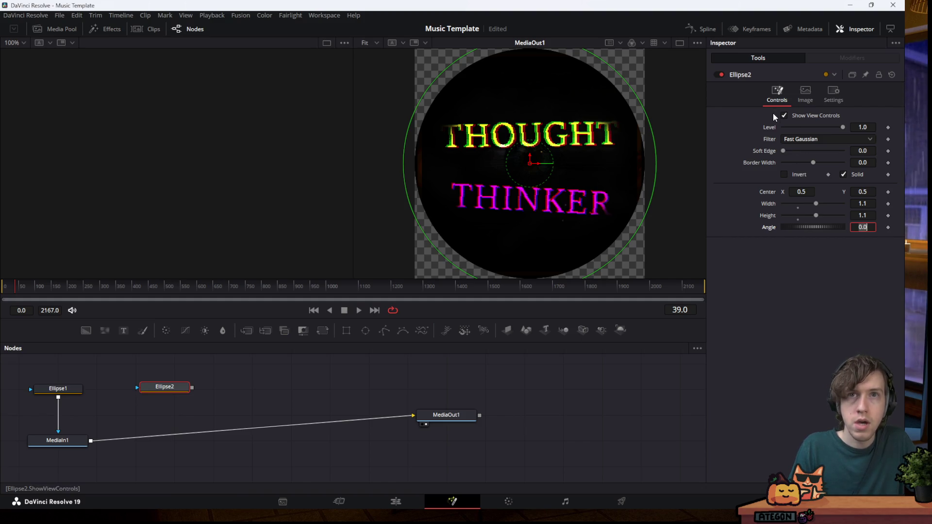
Add a Background1 node below Ellipse2 and use Ellipse2 as its mask
click(86, 331)
mouse_move(155, 414)
mouse_down()
mouse_move(239, 393)
mouse_move(156, 423)
mouse_up()
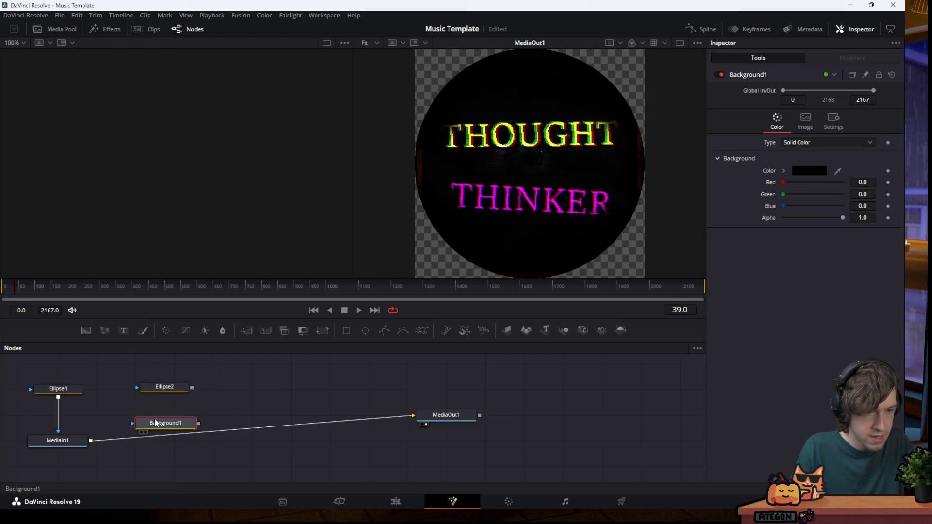
drag(192, 387, 150, 425)
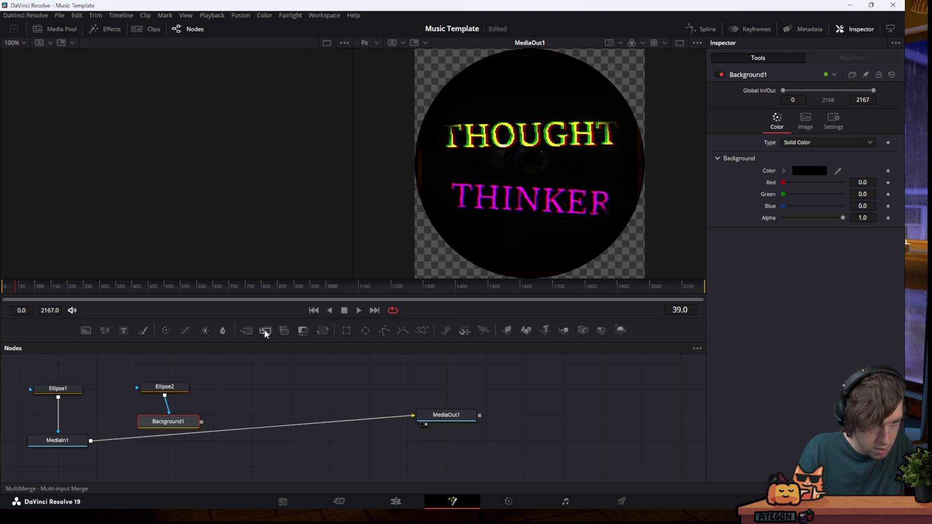
Add Merge1 after Background1 and wire MediaIn1 into it
click(250, 335)
drag(256, 423, 295, 435)
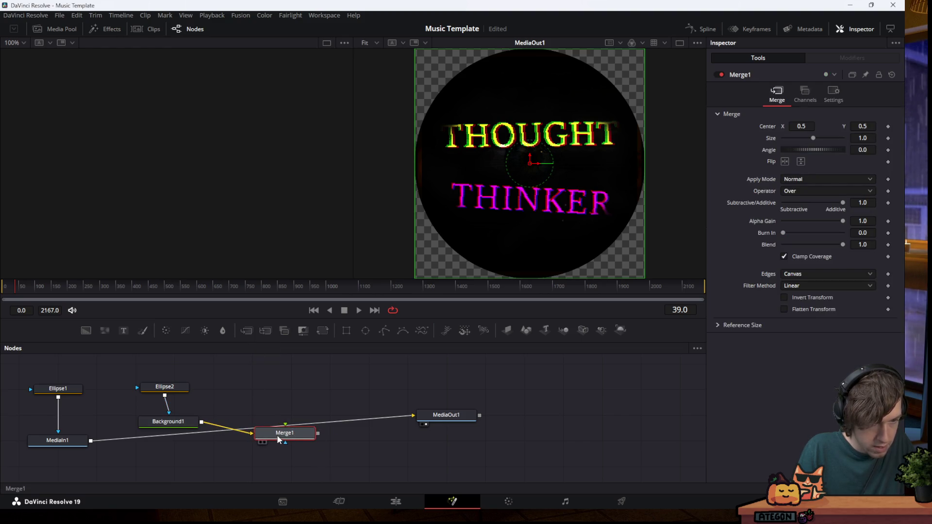
drag(92, 440, 256, 430)
mouse_move(202, 421)
mouse_down()
mouse_move(286, 428)
mouse_move(254, 435)
mouse_move(415, 415)
mouse_up()
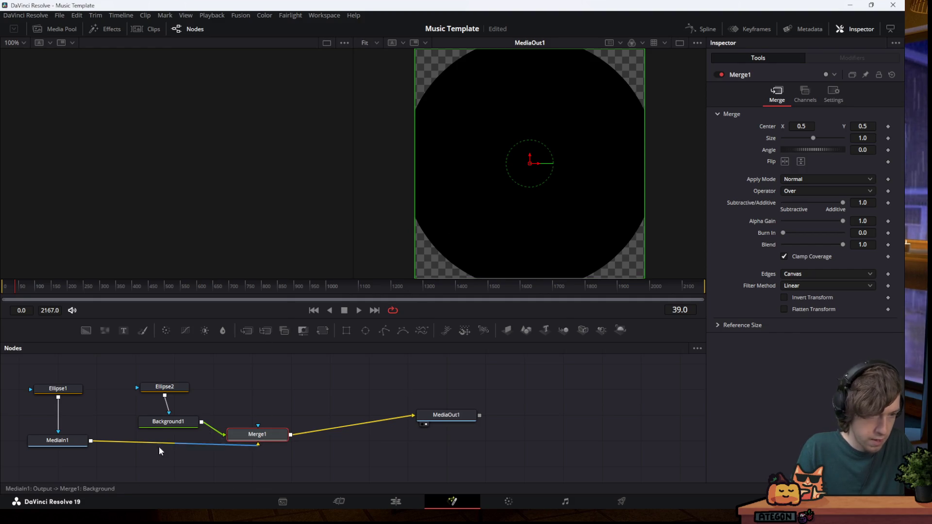
Feed MediaIn1 into Merge1 and review the Background1, Ellipse2 and Merge1 settings
click(89, 441)
drag(90, 441, 233, 440)
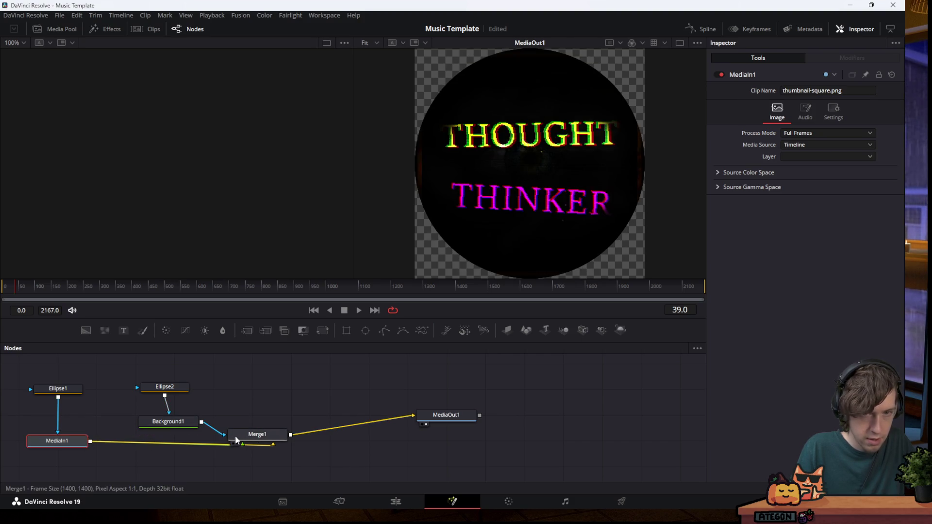
drag(281, 430, 292, 415)
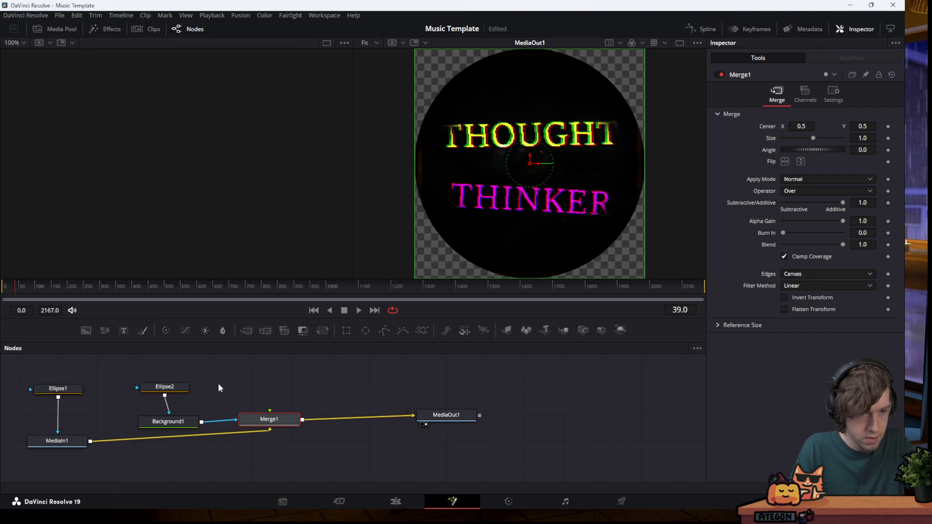
click(190, 421)
click(175, 390)
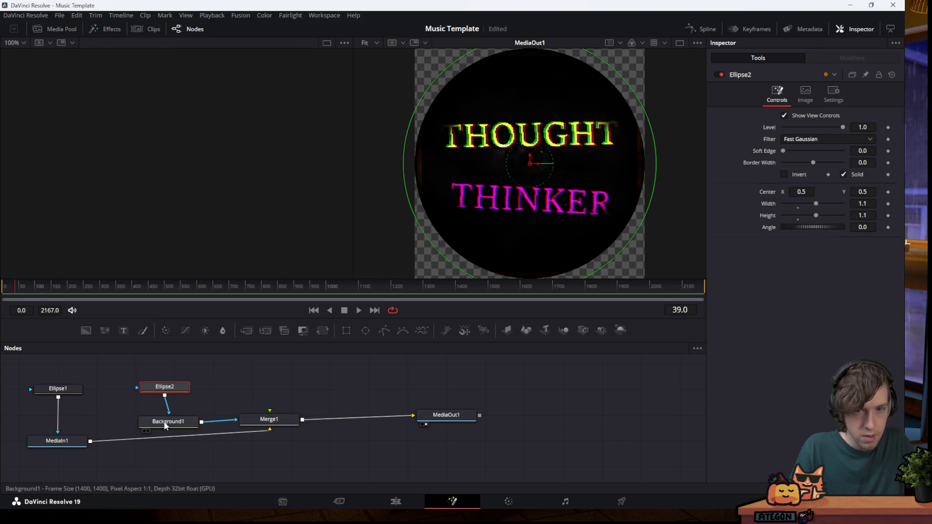
click(172, 421)
click(175, 390)
click(174, 422)
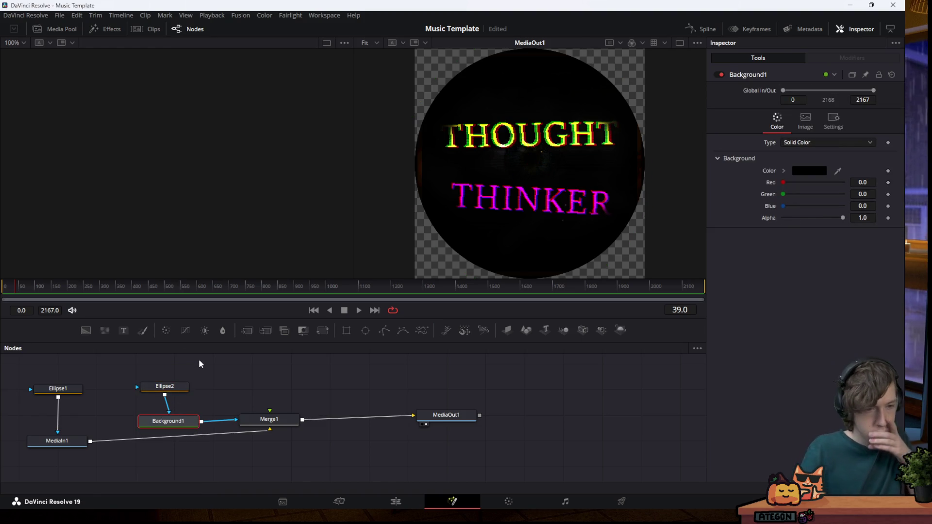
click(173, 385)
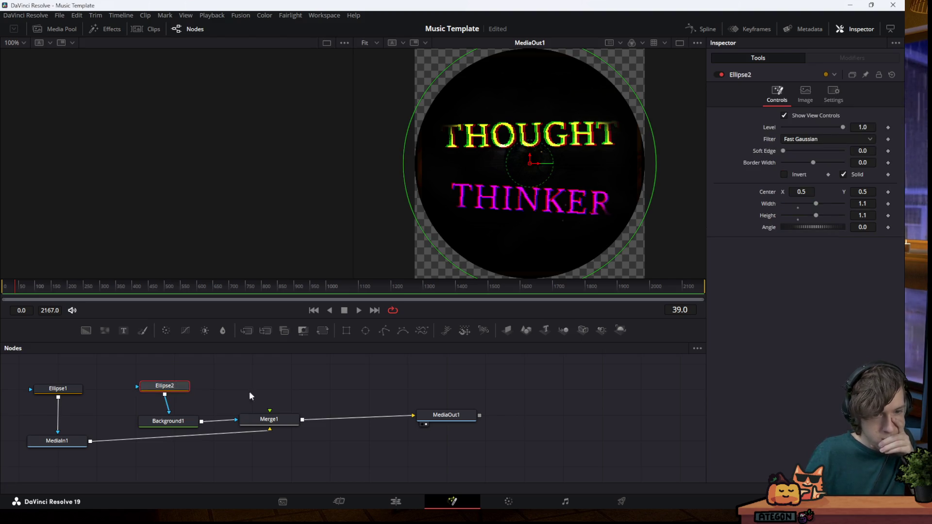
click(269, 420)
Rewire Merge1 with Background1 as background and MediaIn1 as foreground so the thumbnail shows
mouse_move(236, 418)
mouse_down()
mouse_move(270, 417)
mouse_move(257, 418)
mouse_move(228, 456)
mouse_up()
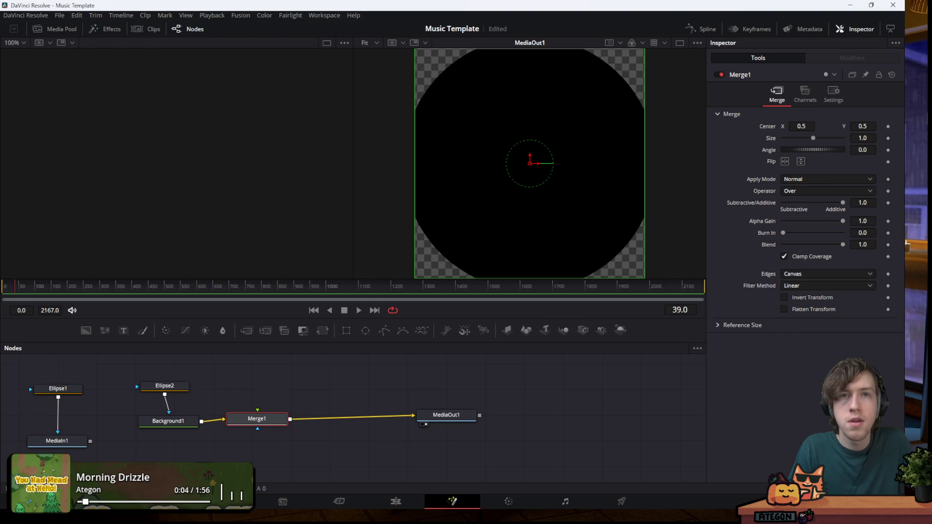
mouse_move(83, 440)
mouse_down()
mouse_move(181, 456)
mouse_move(260, 420)
mouse_up()
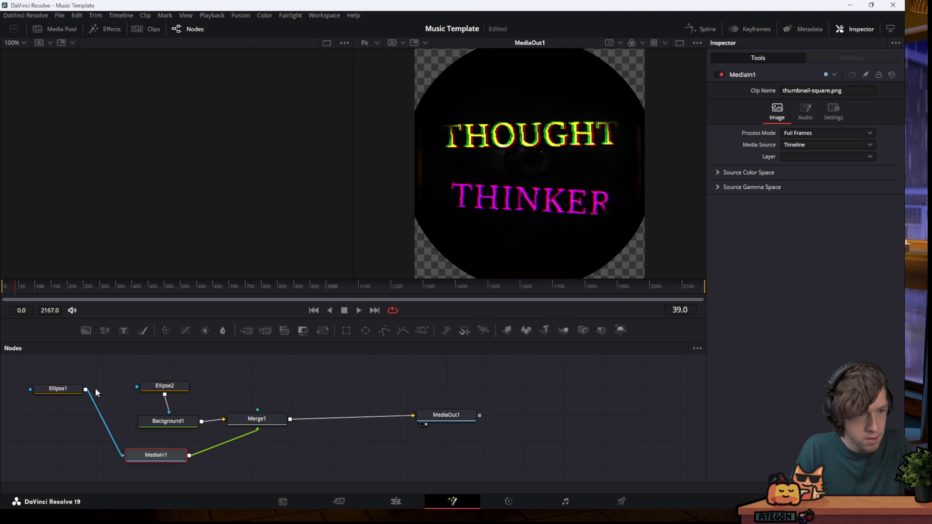
click(71, 390)
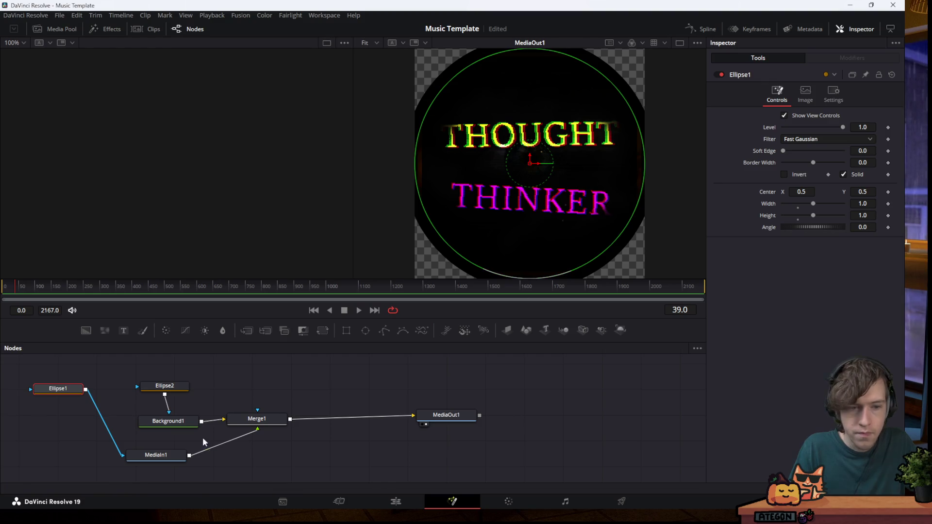
click(160, 455)
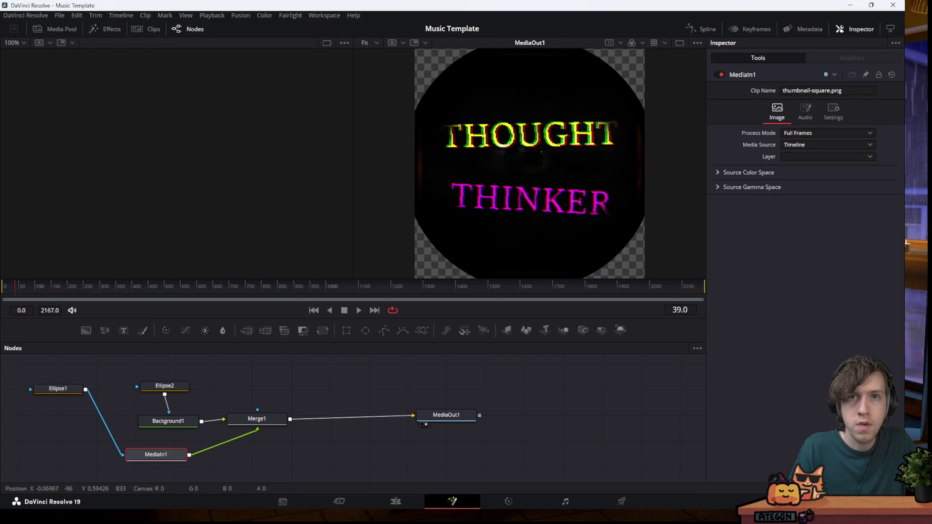
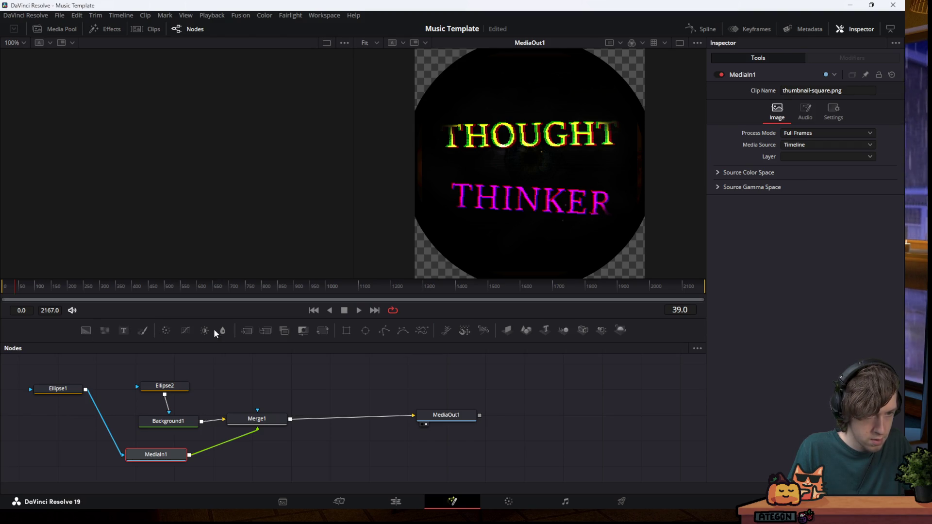
Add a Transform1 node, position it on the left, and connect Ellipse1's output into it
click(321, 332)
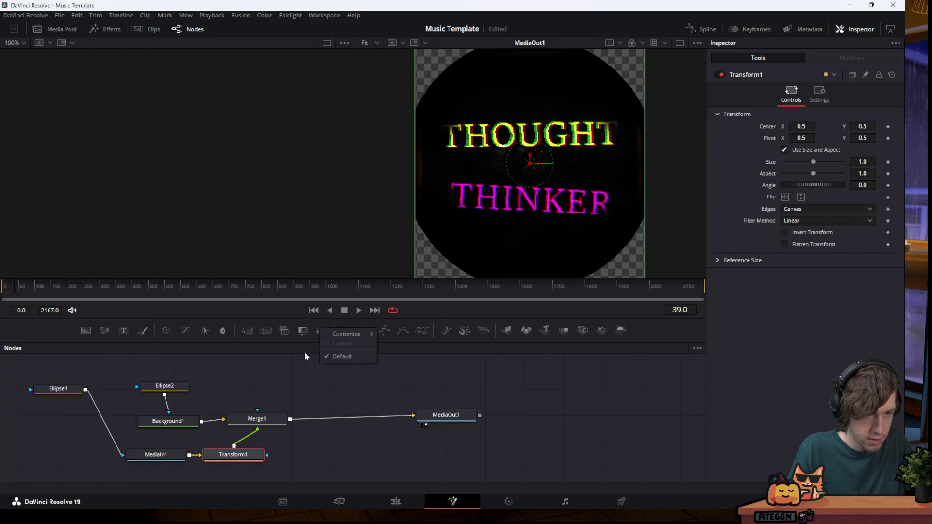
mouse_move(234, 456)
mouse_down()
mouse_move(241, 473)
mouse_move(223, 462)
mouse_up()
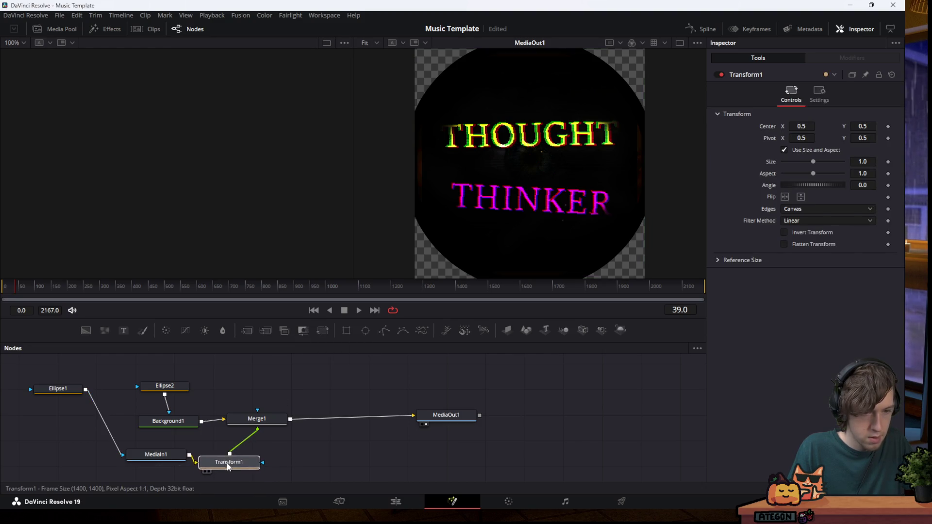
drag(156, 454, 125, 463)
drag(211, 465, 199, 466)
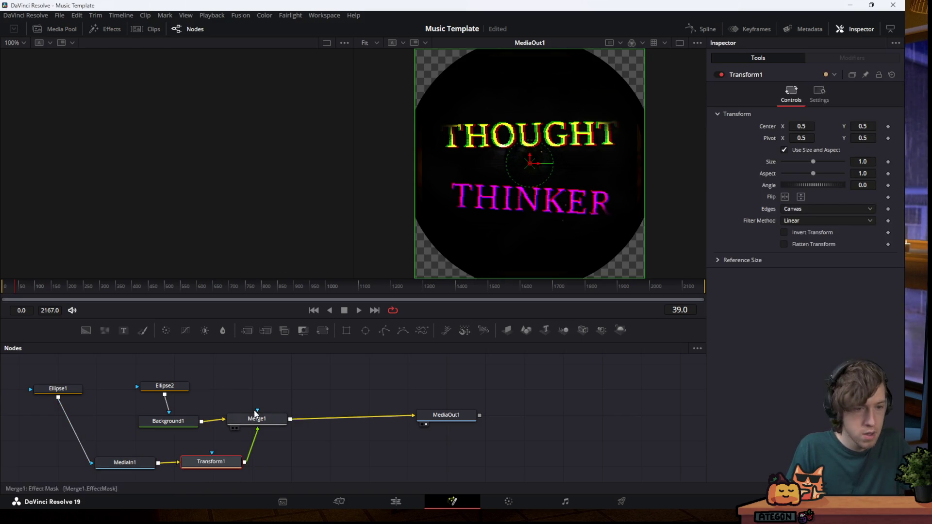
drag(218, 462, 70, 442)
drag(58, 398, 49, 437)
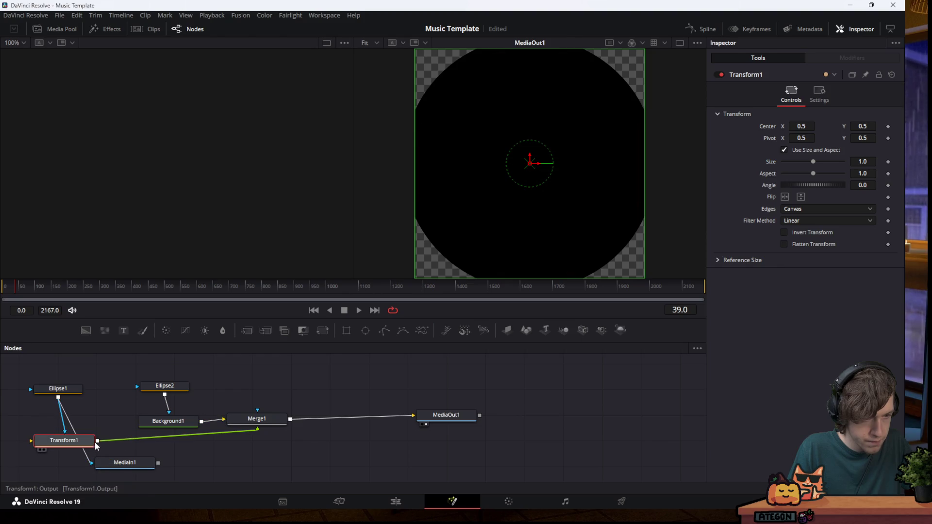
drag(80, 445, 54, 447)
click(54, 450)
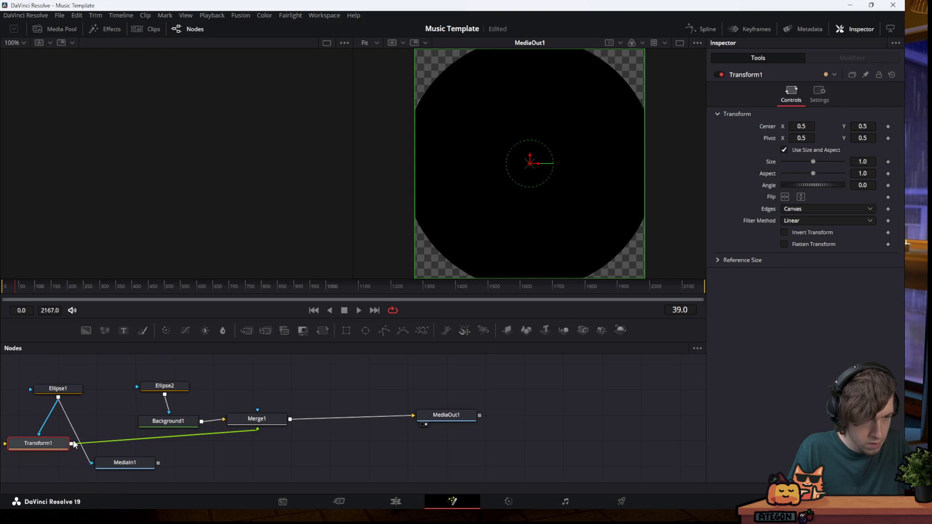
click(75, 448)
Route Transform1 into MediaIn1's mask and MediaIn1 into Merge1's foreground, removing old links
drag(71, 443, 94, 471)
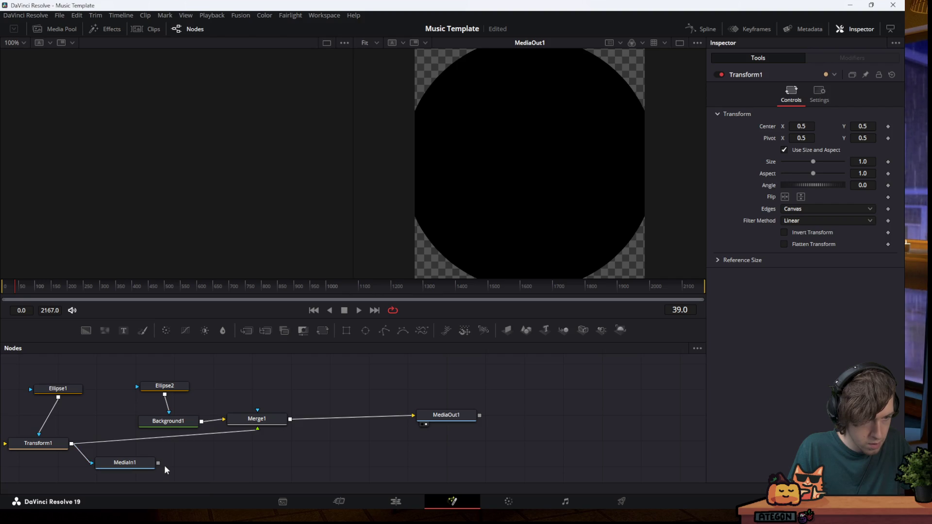
drag(159, 463, 265, 430)
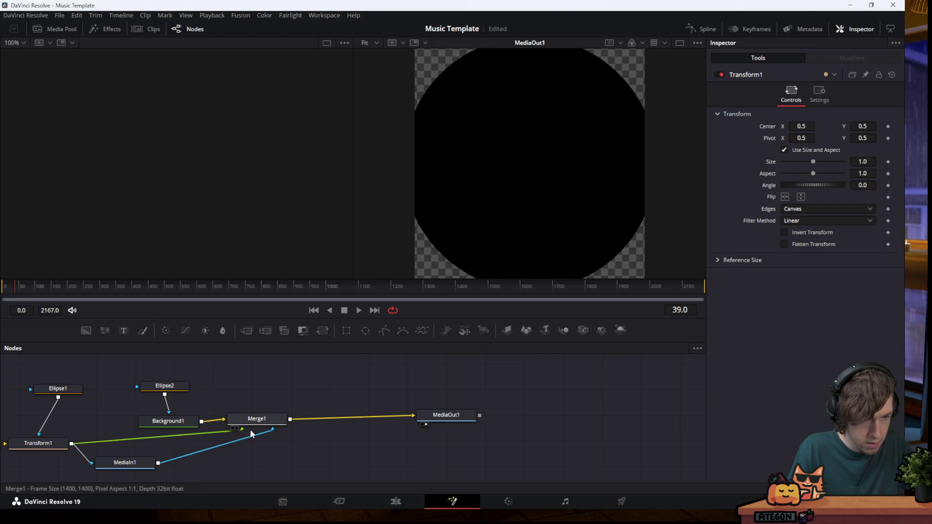
click(176, 433)
key(Delete)
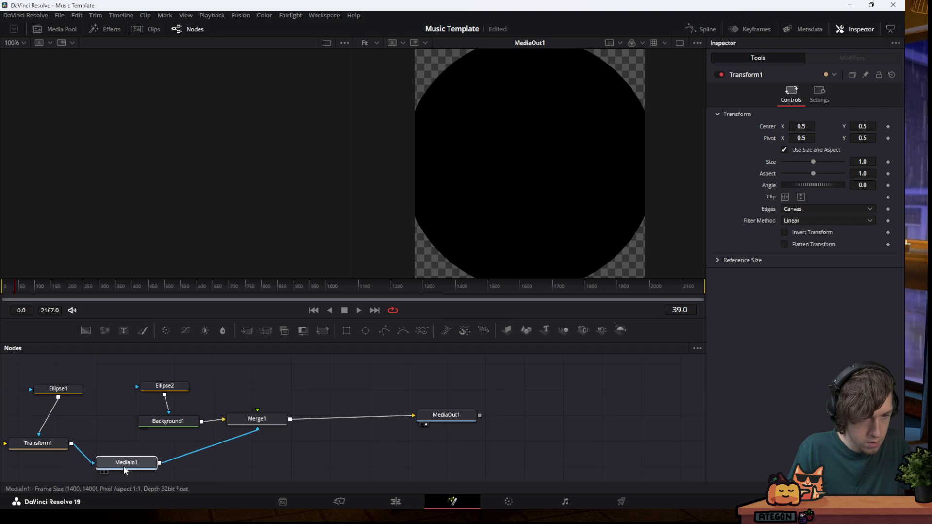
drag(123, 468, 179, 460)
drag(51, 440, 83, 447)
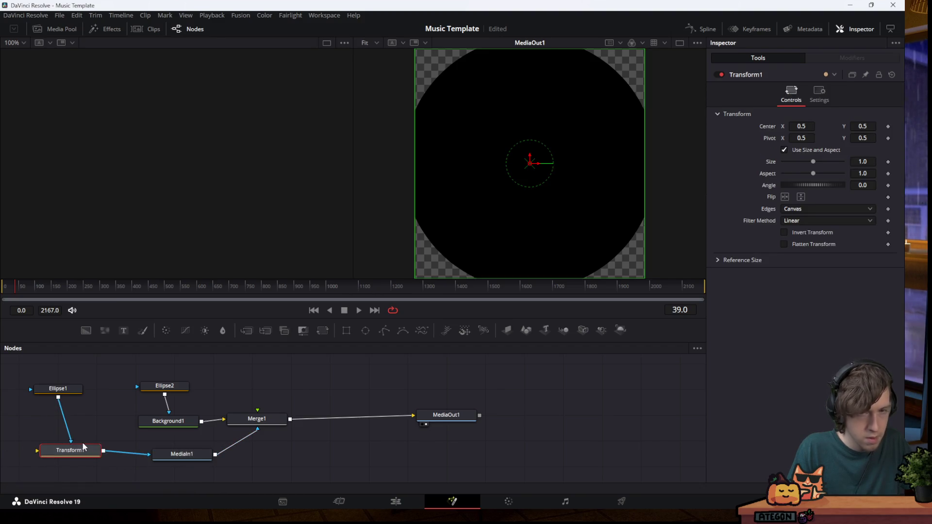
click(187, 455)
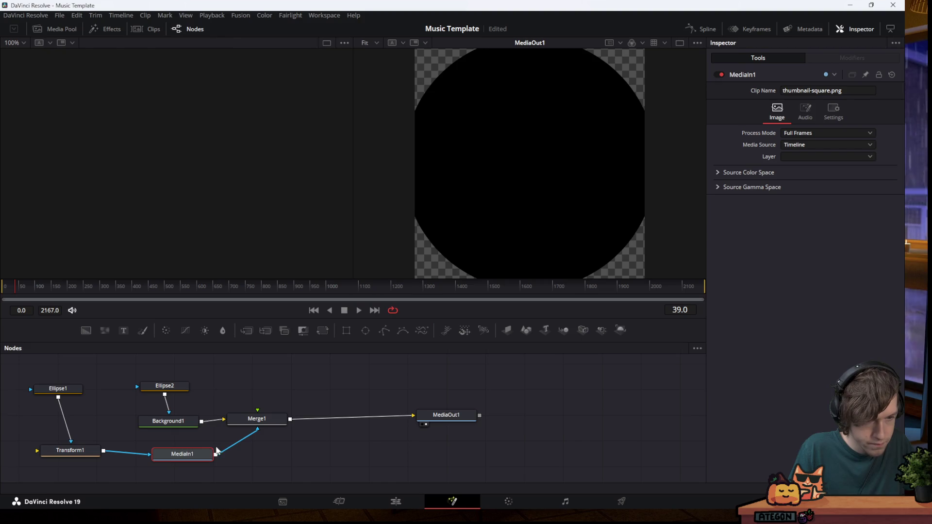
click(237, 442)
key(Delete)
drag(216, 455, 256, 416)
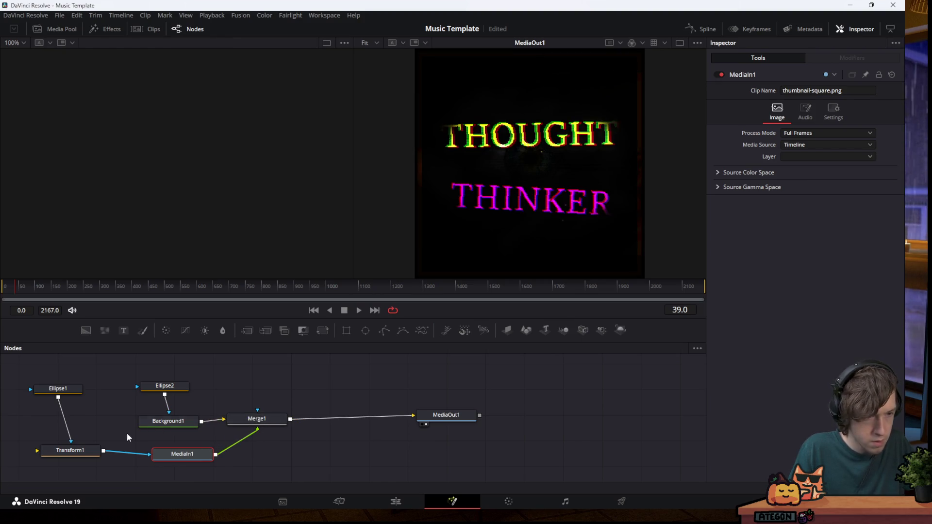
Set Transform1's Size to 0.9 in the Inspector
click(70, 449)
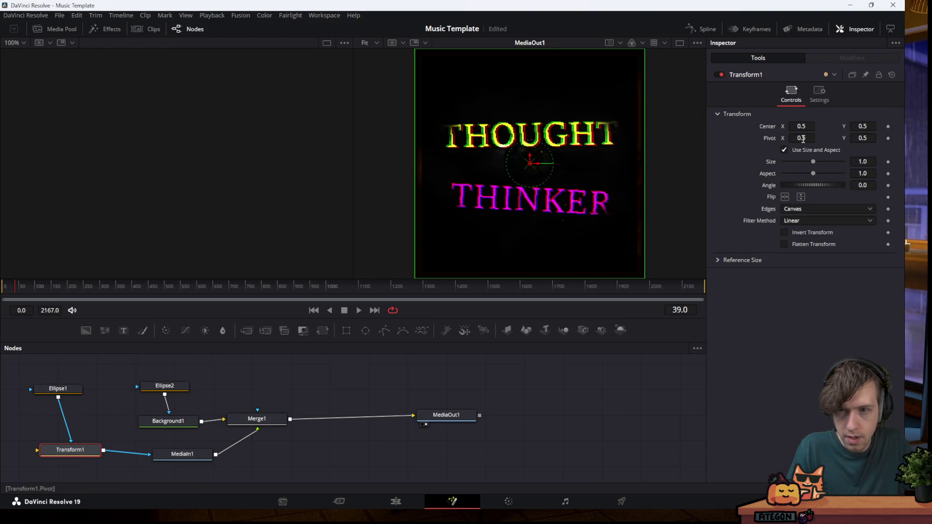
click(862, 161)
text(0.9)
key(Tab)
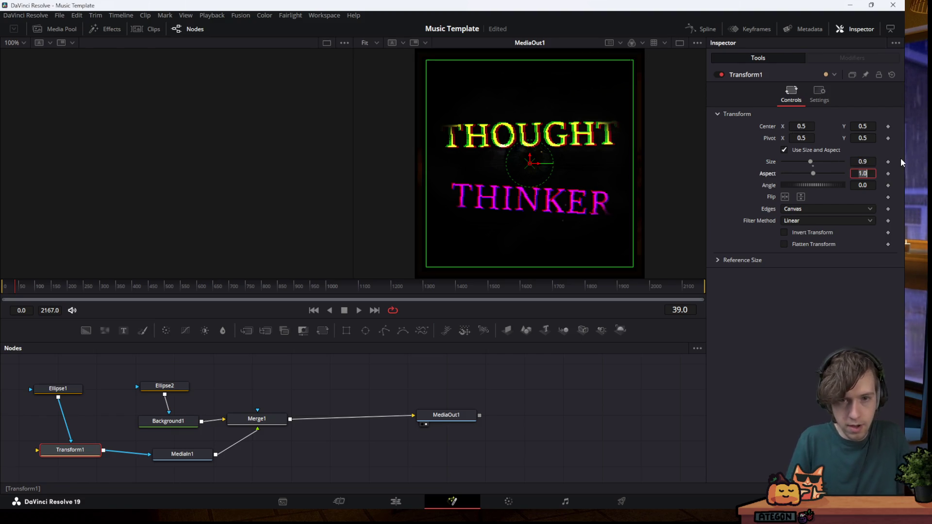
key(Escape)
Set Ellipse2's Width and Height both to 1
click(176, 387)
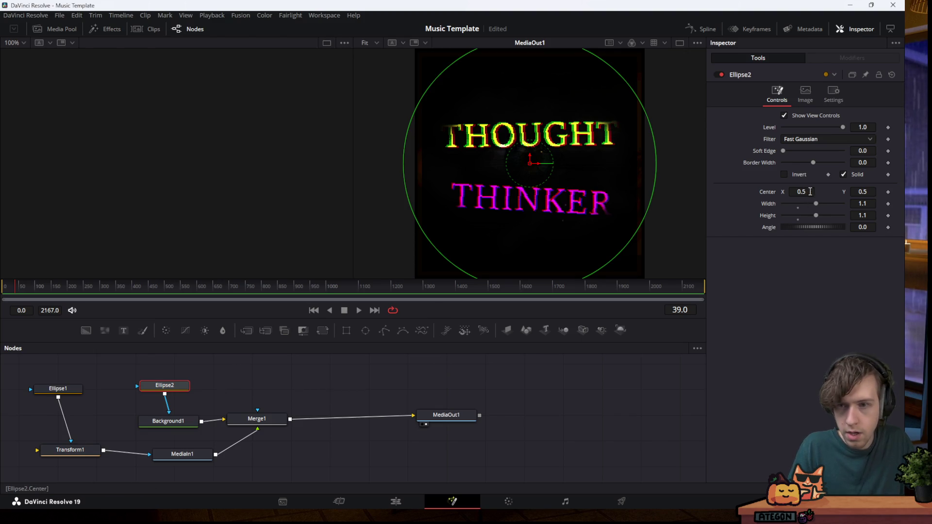
double_click(868, 203)
text(1)
key(Tab)
text(1)
key(Return)
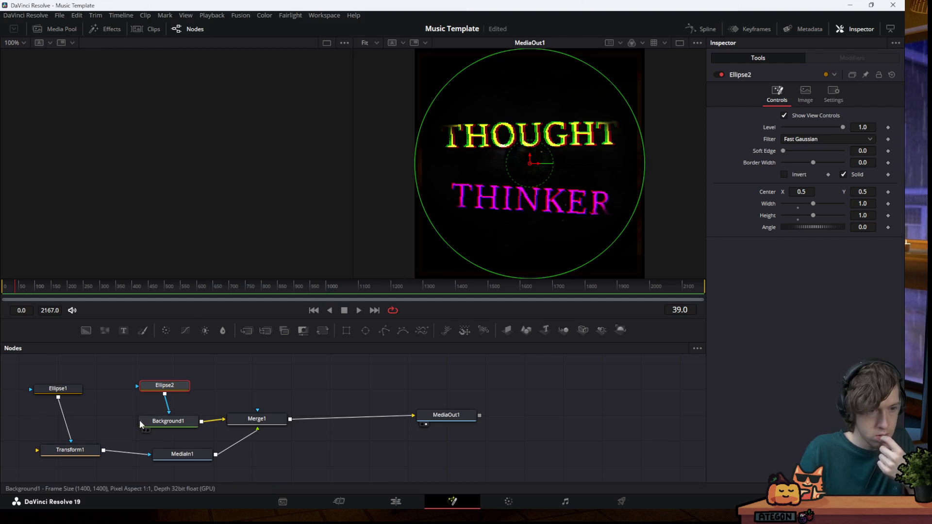
click(157, 423)
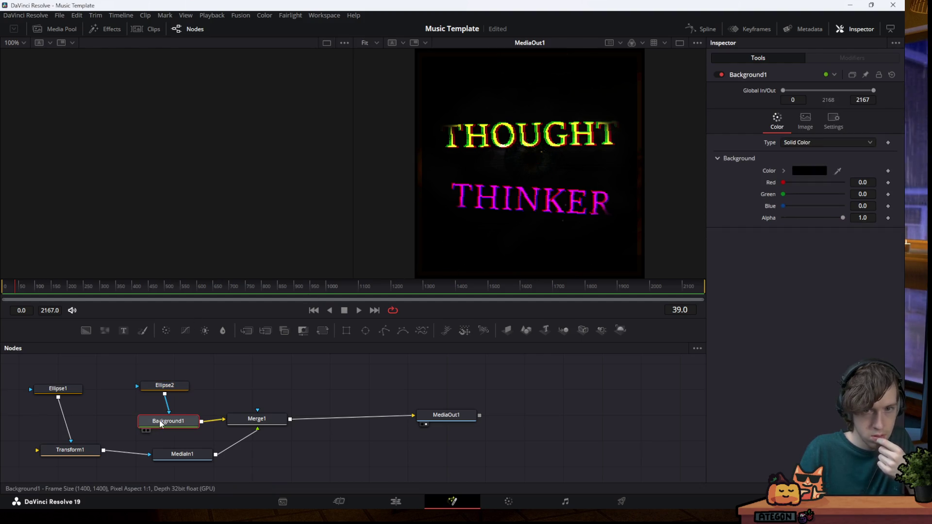
Remove the MediaIn1 and Background1 links into Merge1
click(237, 442)
key(Delete)
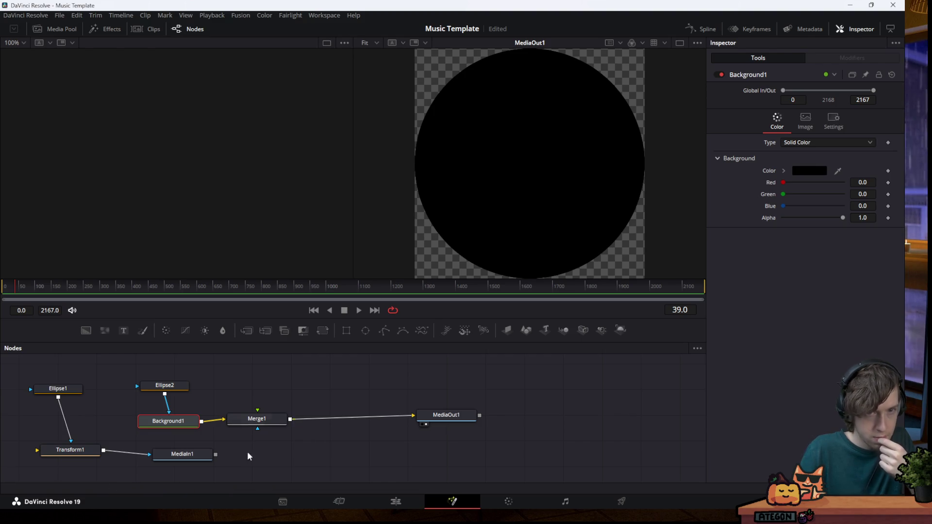
mouse_move(227, 421)
mouse_down()
mouse_move(214, 426)
mouse_move(226, 418)
mouse_up()
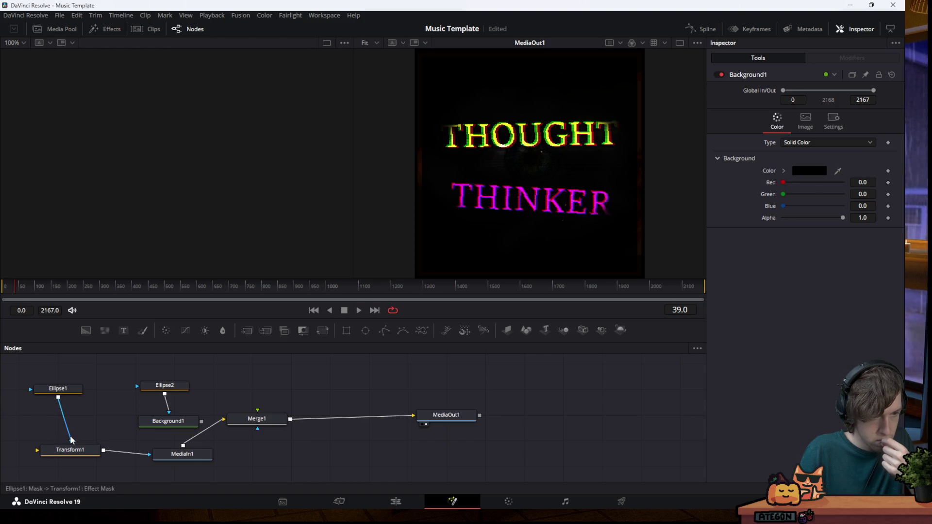
Reconnect Ellipse1's output to Transform1's main input
drag(42, 454, 101, 444)
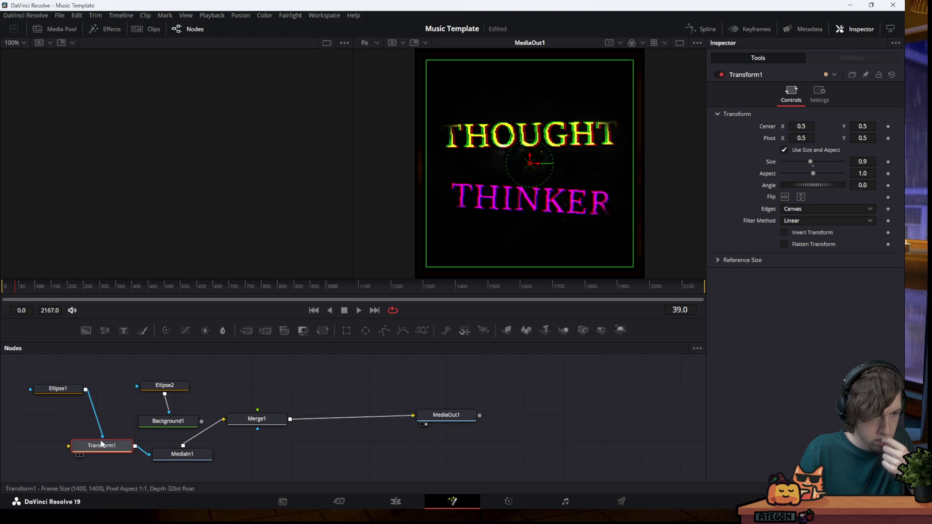
drag(102, 436, 94, 425)
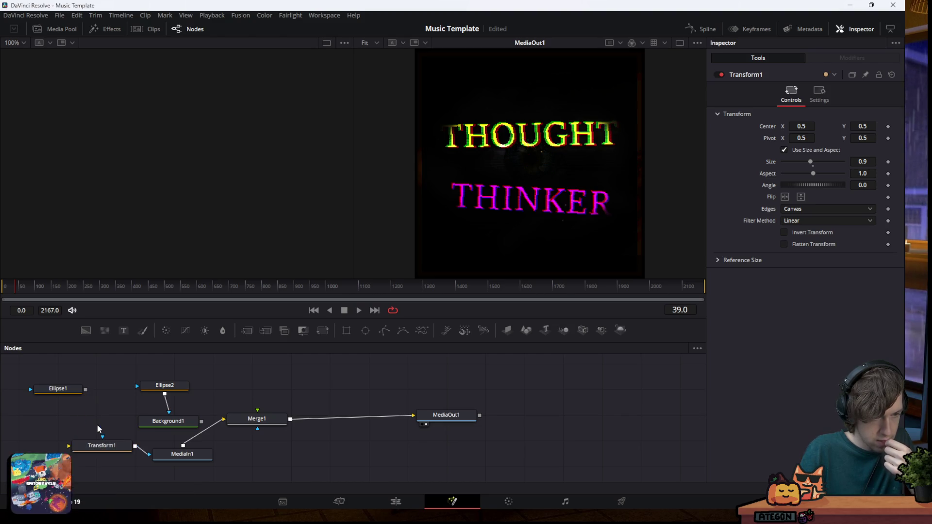
drag(86, 389, 68, 446)
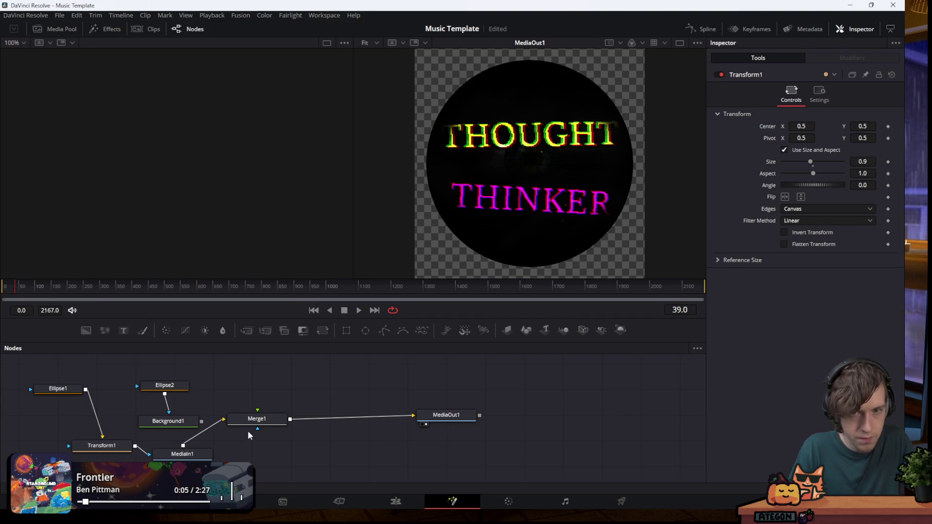
click(100, 448)
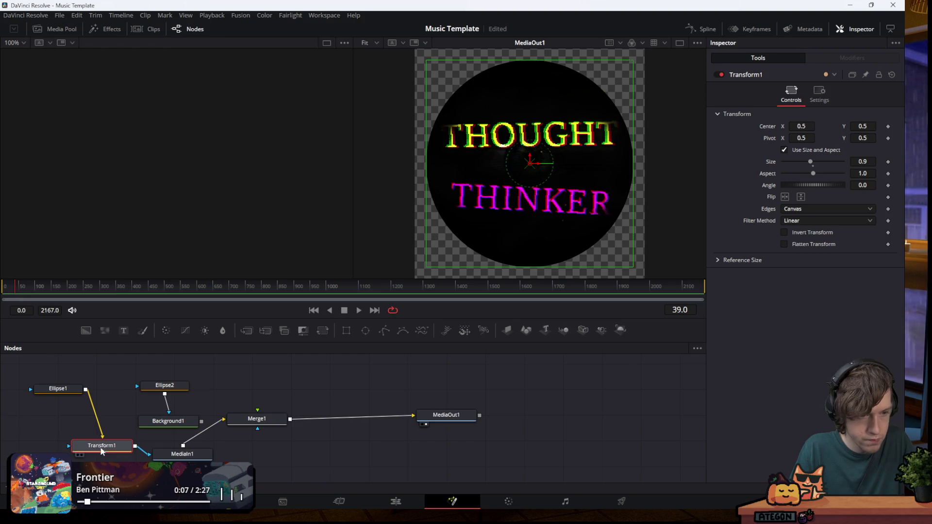
Widen the Ellipse1 mask to 1.339 in the Inspector
click(41, 391)
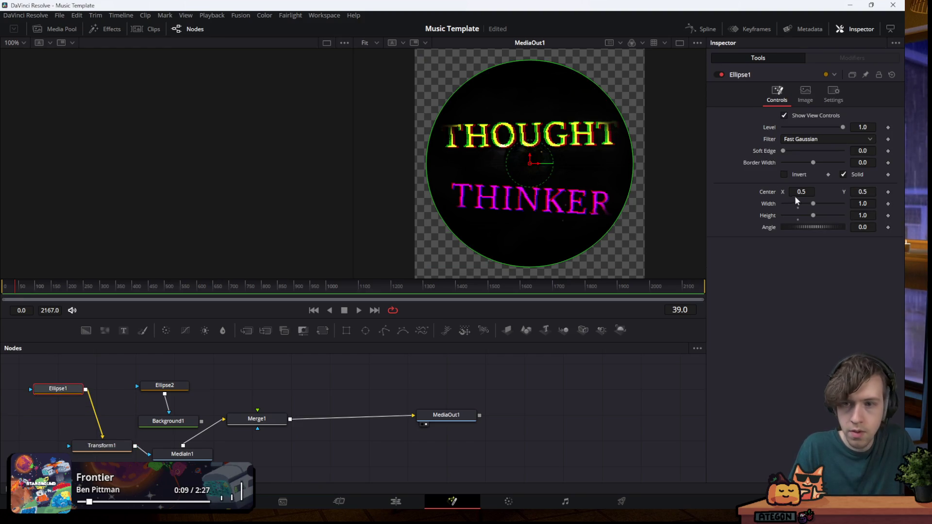
drag(811, 203, 831, 207)
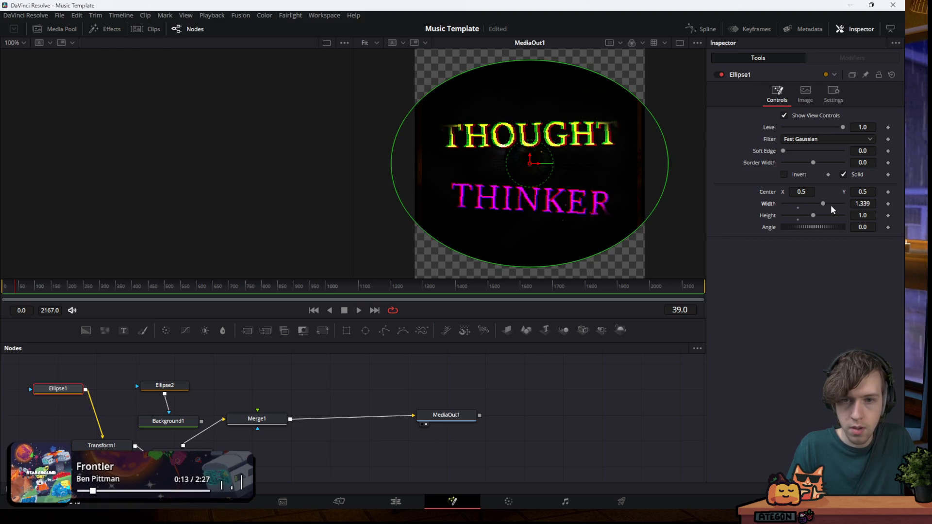
click(120, 446)
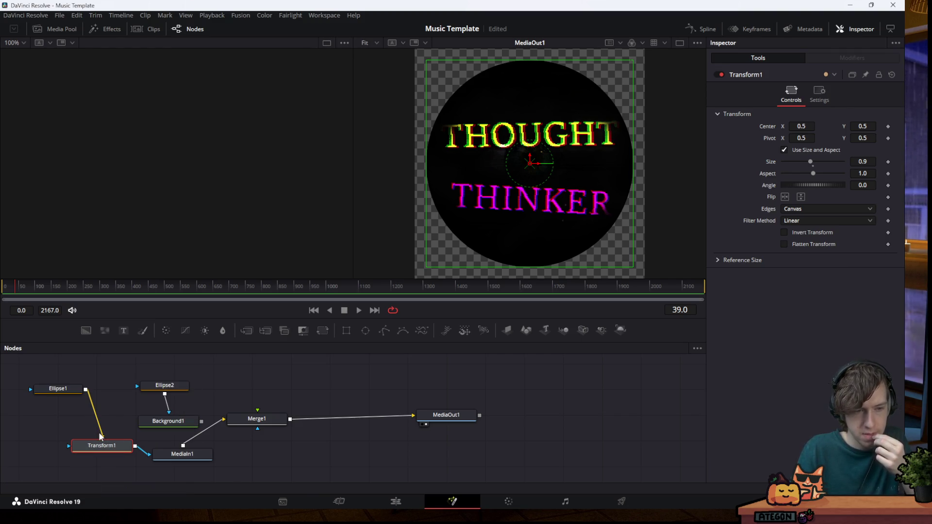
Move Ellipse1's link onto MediaIn1's mask input, comparing with undo and redo
drag(101, 439, 156, 456)
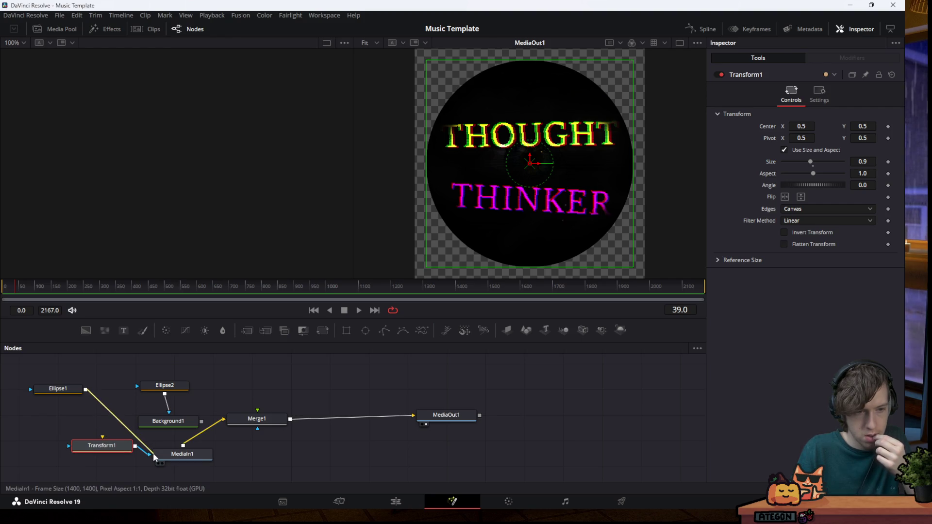
mouse_move(85, 389)
mouse_down()
mouse_move(103, 436)
mouse_move(80, 453)
mouse_up()
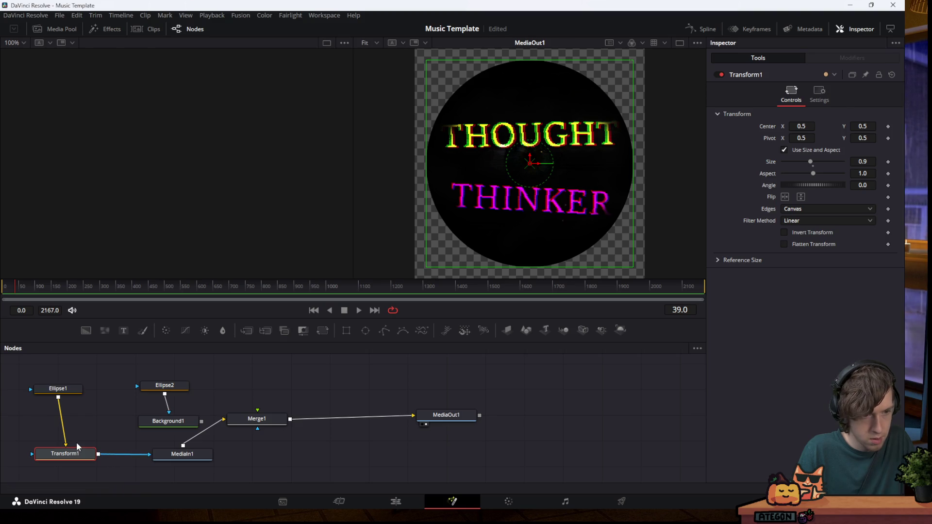
drag(66, 445, 151, 456)
key(ctrl+z)
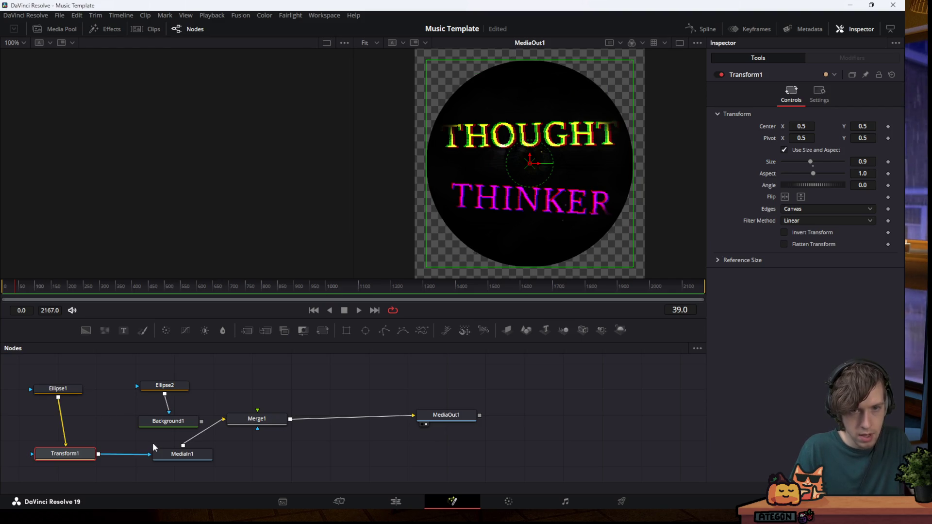
key(ctrl+shift+z)
key(ctrl+z)
key(ctrl+shift+z)
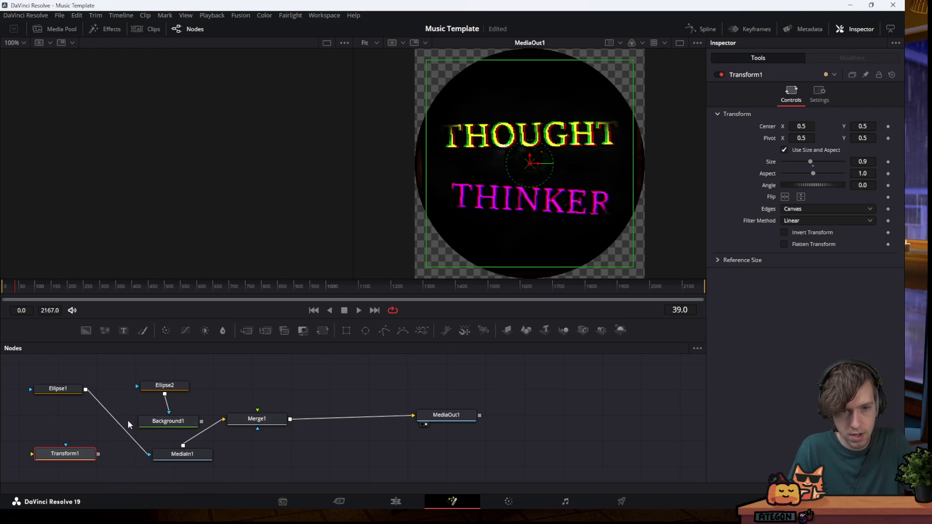
Detach Transform1 and rearrange Transform1, Ellipse1 and MediaIn1 in the graph
drag(73, 453, 60, 428)
mouse_move(67, 392)
mouse_down()
mouse_move(101, 423)
mouse_move(84, 457)
mouse_move(54, 456)
mouse_up()
mouse_move(88, 427)
mouse_down()
mouse_move(70, 413)
mouse_move(51, 458)
mouse_move(85, 438)
mouse_move(61, 441)
mouse_move(87, 420)
mouse_move(76, 444)
mouse_up()
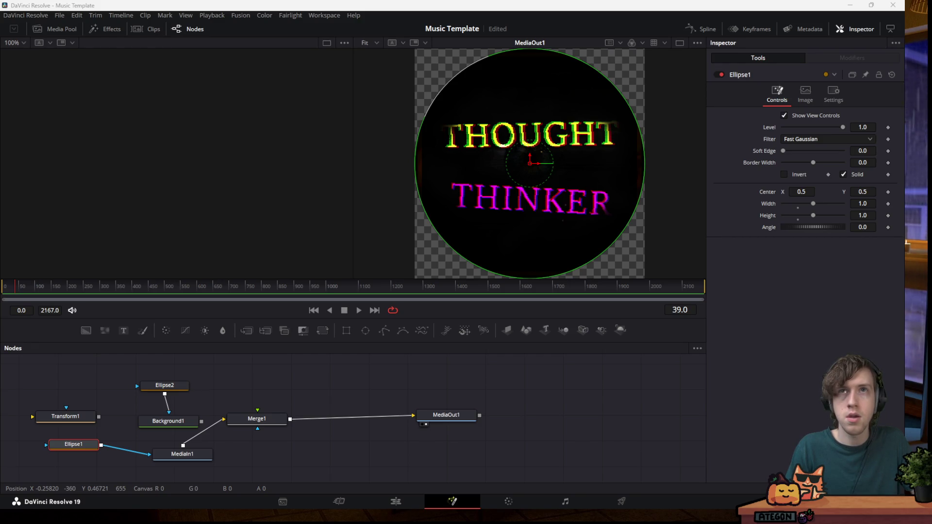
drag(162, 455, 37, 466)
Insert Transform1 between MediaIn1 and Merge1, replacing the direct MediaIn1 link
click(106, 458)
mouse_move(65, 416)
mouse_down()
mouse_move(187, 453)
mouse_move(178, 463)
mouse_up()
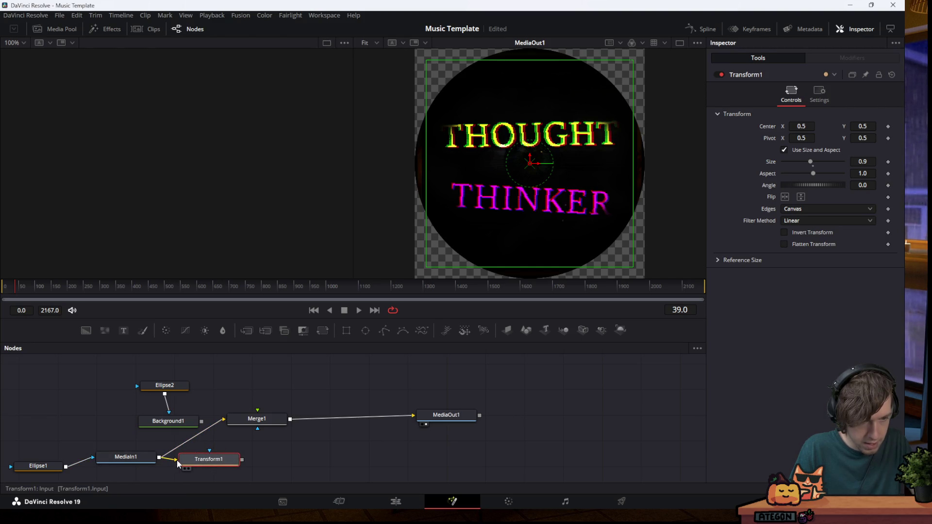
click(191, 436)
key(Delete)
drag(242, 459, 223, 418)
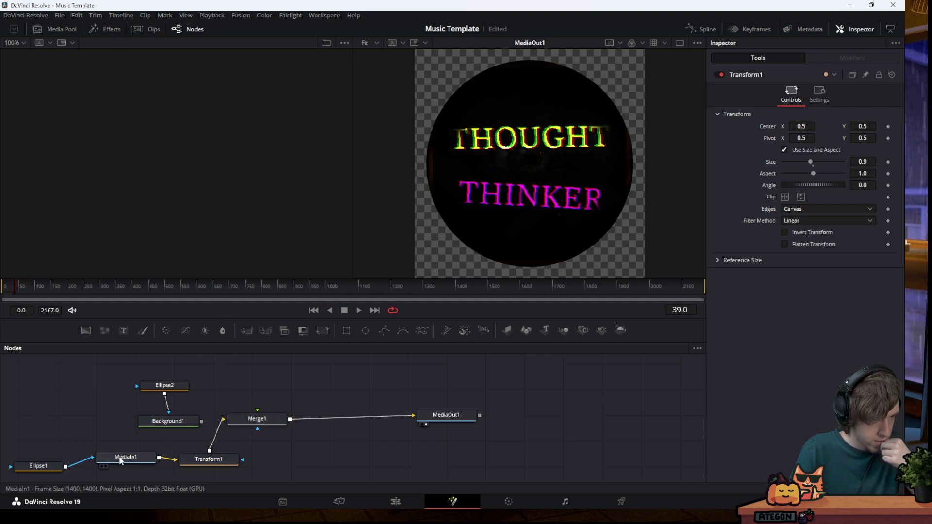
drag(120, 461, 117, 461)
drag(184, 456, 182, 457)
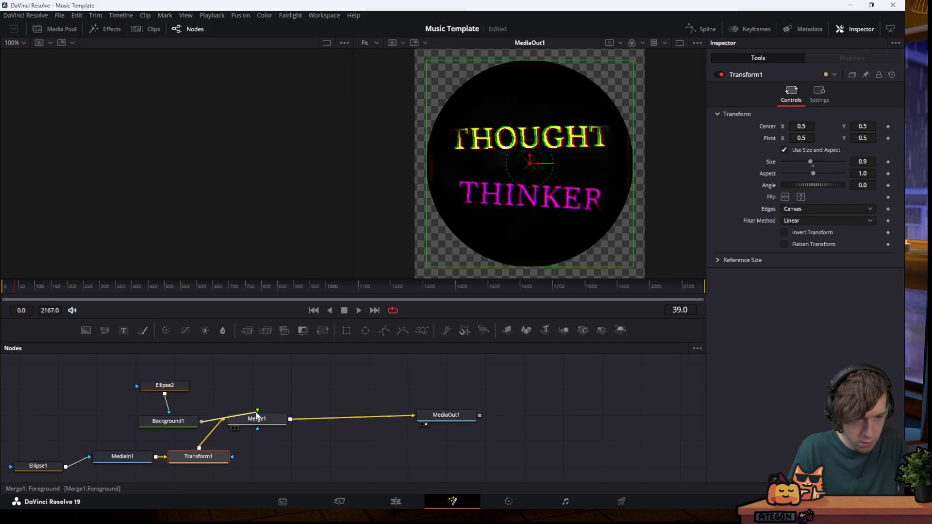
Make Background1 Merge1's background and Transform1 its foreground, then go to the Cut page
drag(202, 421, 256, 419)
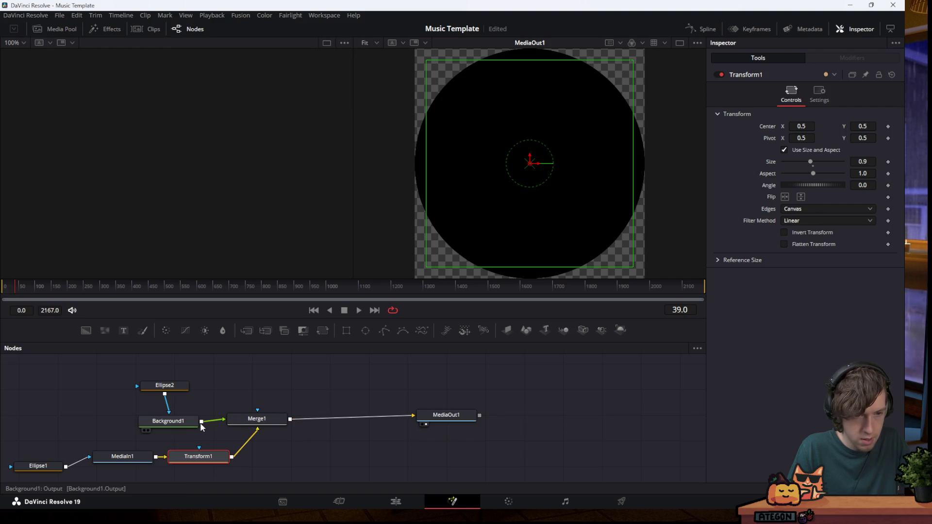
mouse_move(200, 422)
mouse_down()
mouse_move(258, 422)
mouse_move(298, 368)
mouse_up()
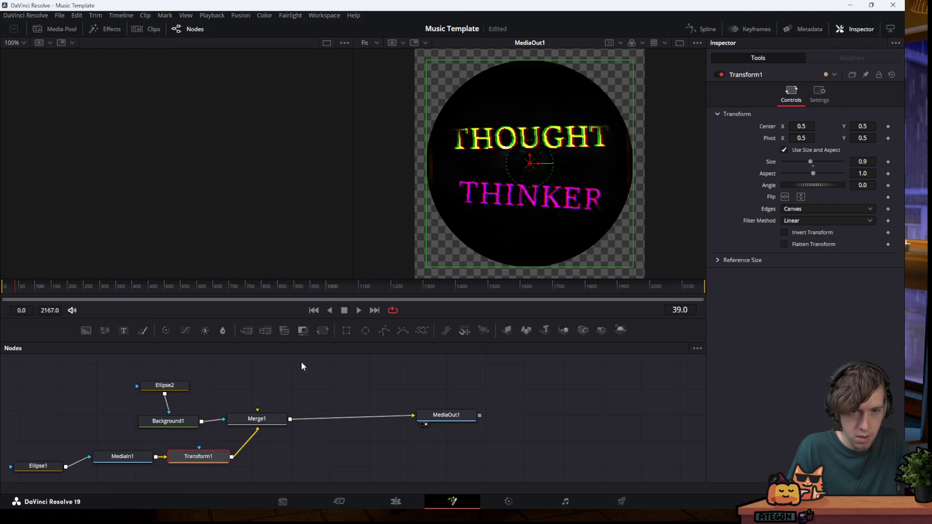
mouse_move(211, 424)
mouse_down()
mouse_move(243, 427)
mouse_move(224, 418)
mouse_up()
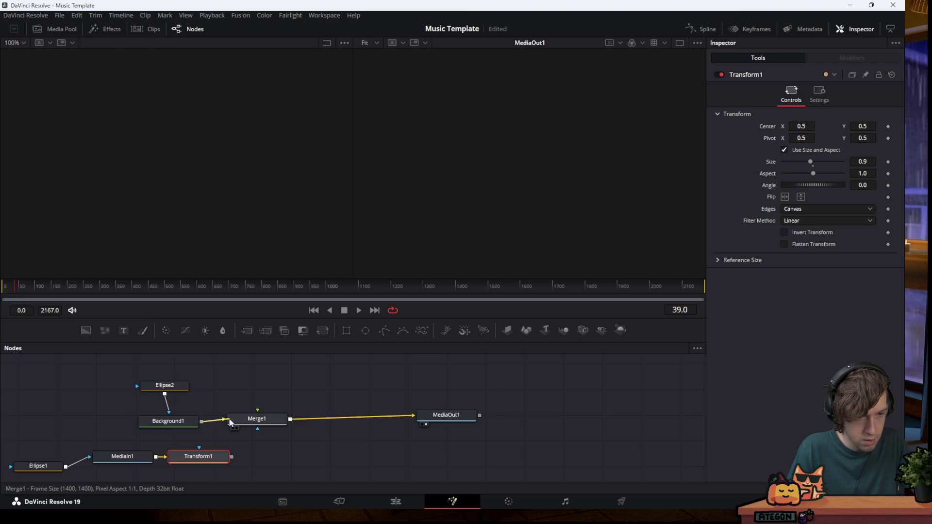
drag(232, 456, 259, 415)
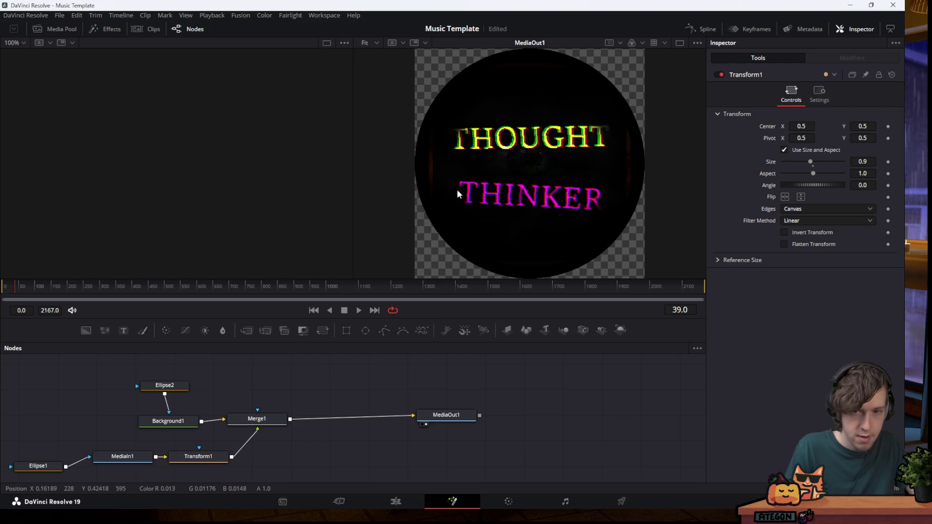
click(345, 502)
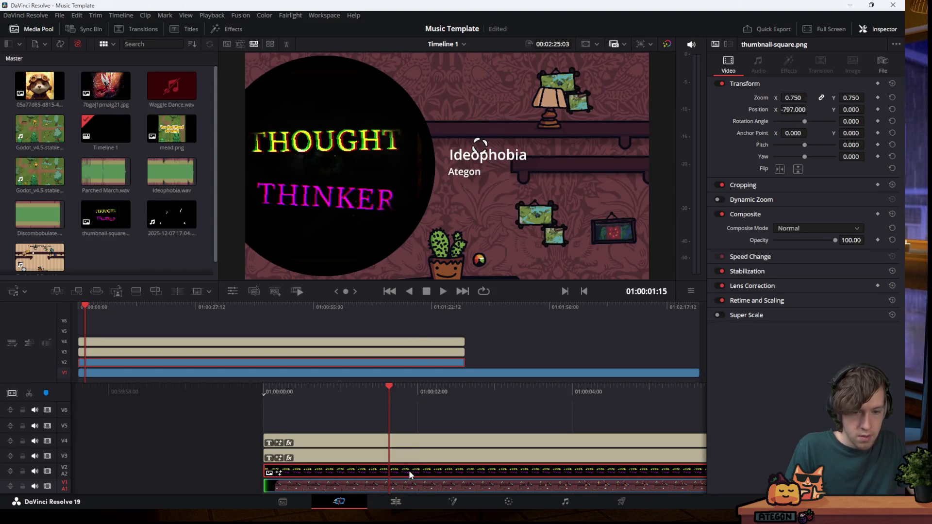
Settle on the Edit page and open the context menu for thumbnail-square.png on V2
click(433, 505)
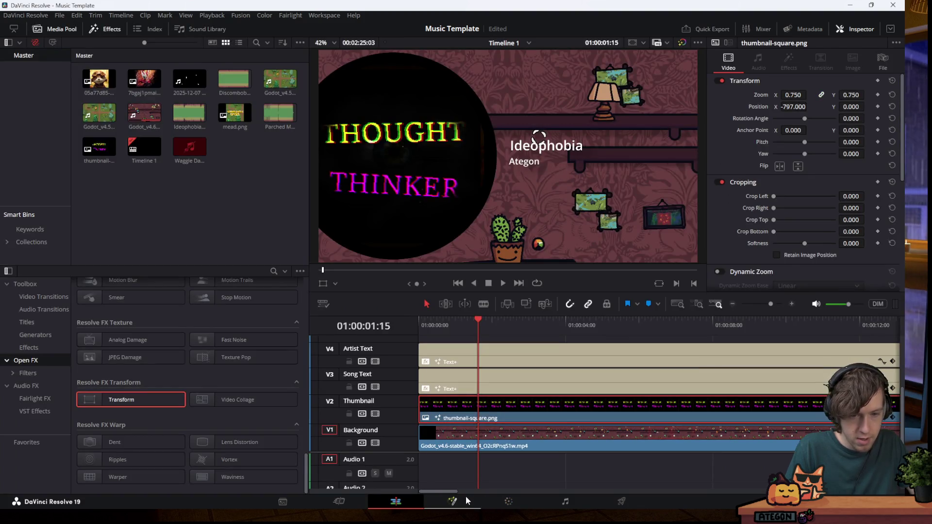
click(465, 496)
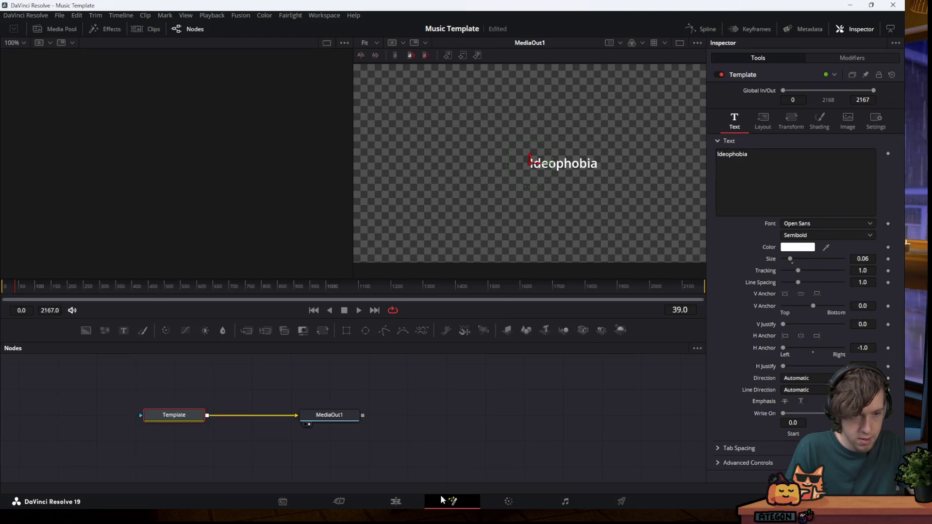
click(367, 493)
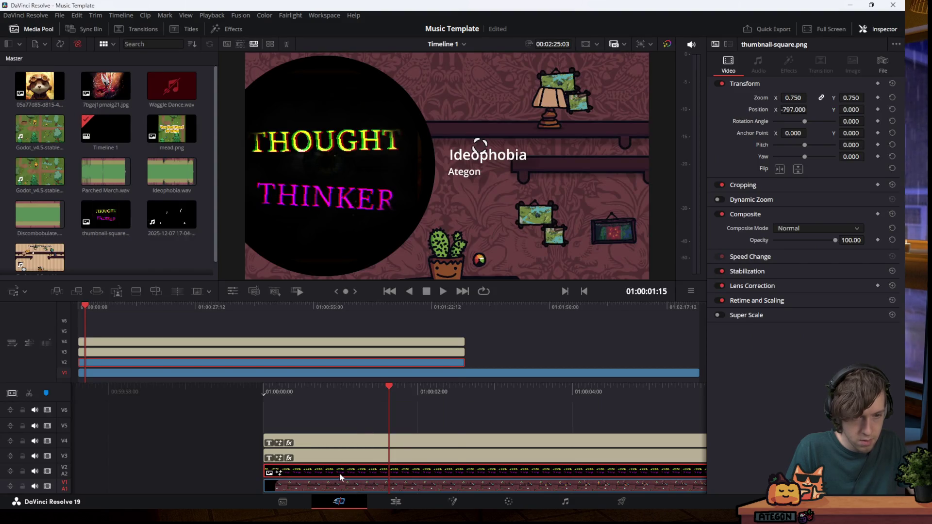
right_click(339, 473)
click(374, 482)
mouse_move(396, 509)
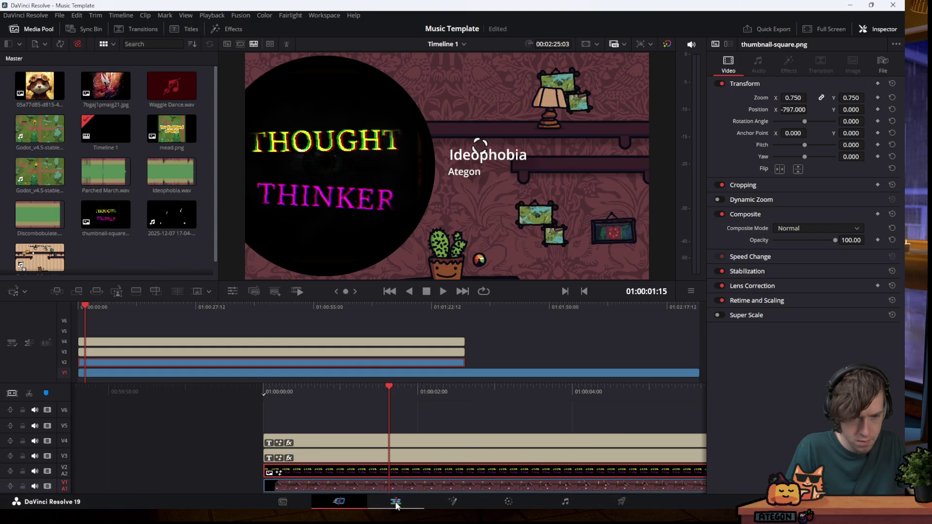
click(396, 502)
right_click(465, 413)
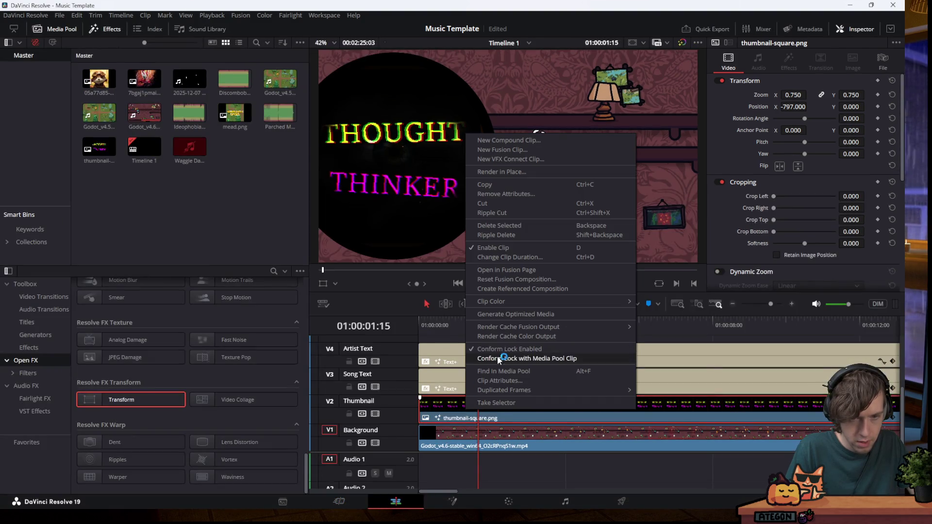
Open the clip in Fusion, set Transform1's Size to 0.95, and return to the timeline
click(514, 270)
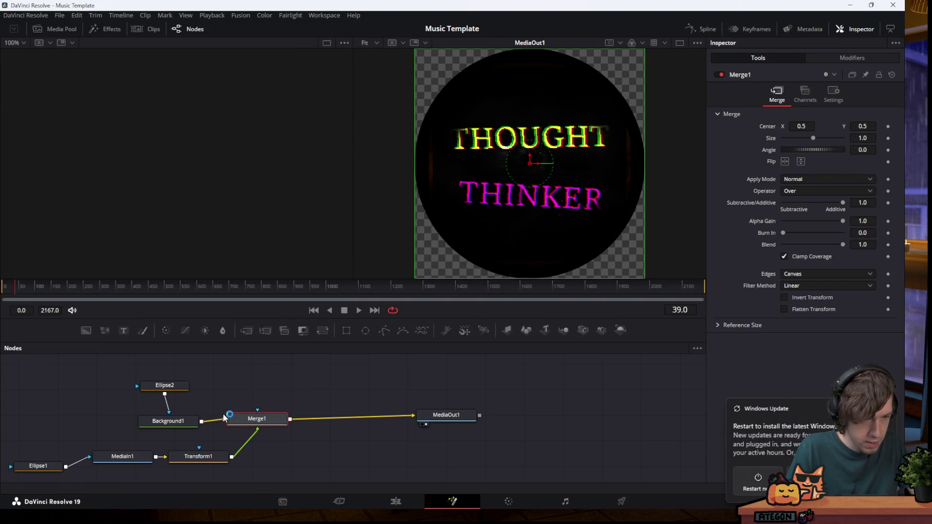
click(173, 386)
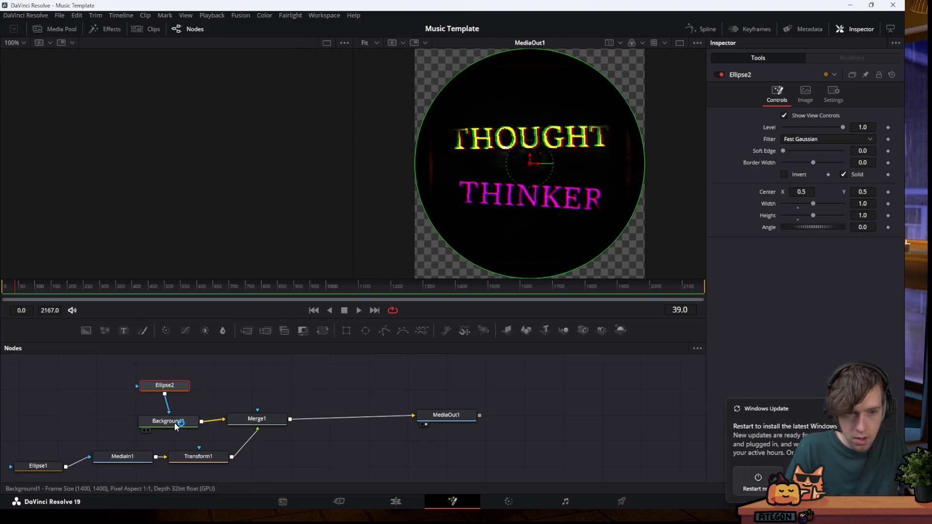
click(168, 421)
click(198, 455)
click(863, 161)
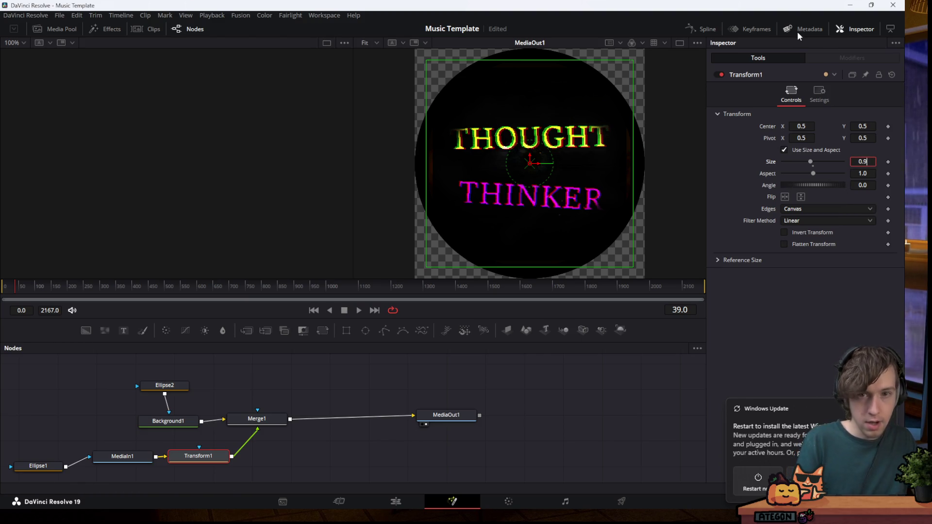
text(0.95)
key(Tab)
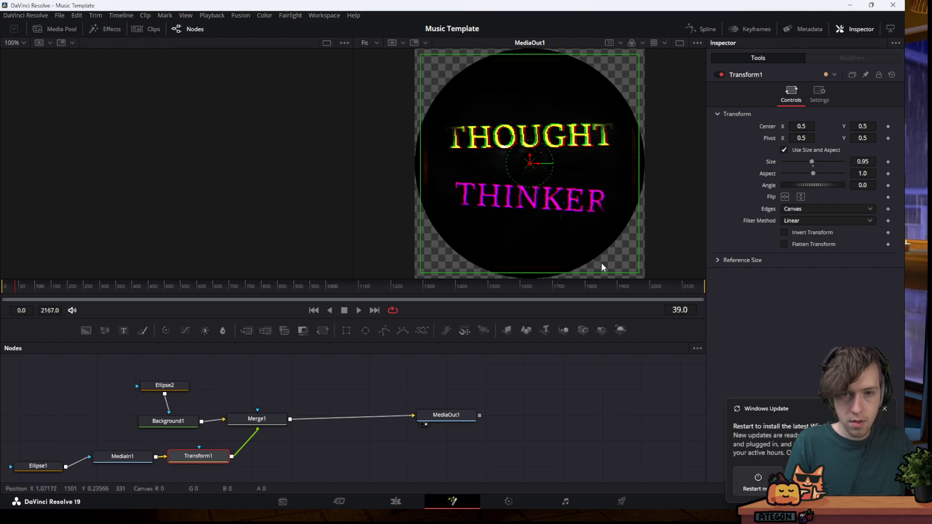
click(340, 507)
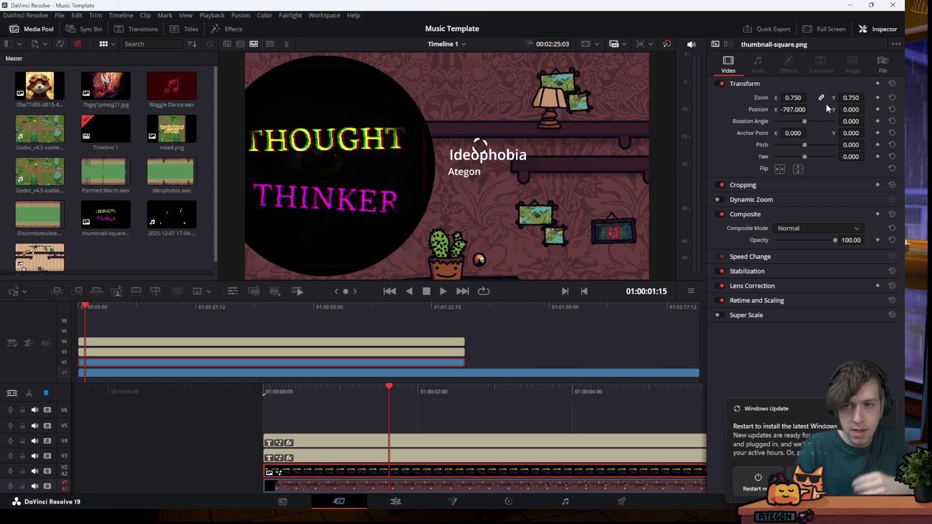
Drag the thumbnail's Position X from -797 to -868
drag(795, 110, 808, 108)
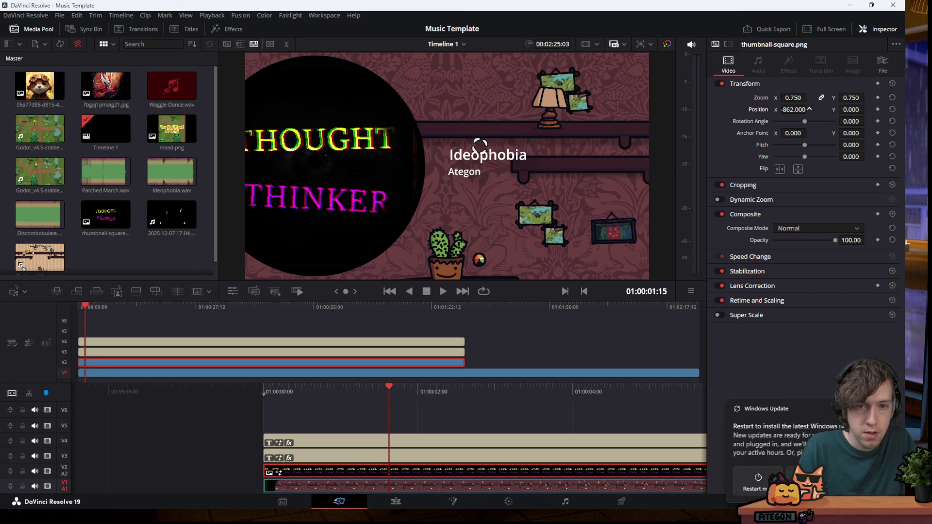
drag(808, 108, 809, 110)
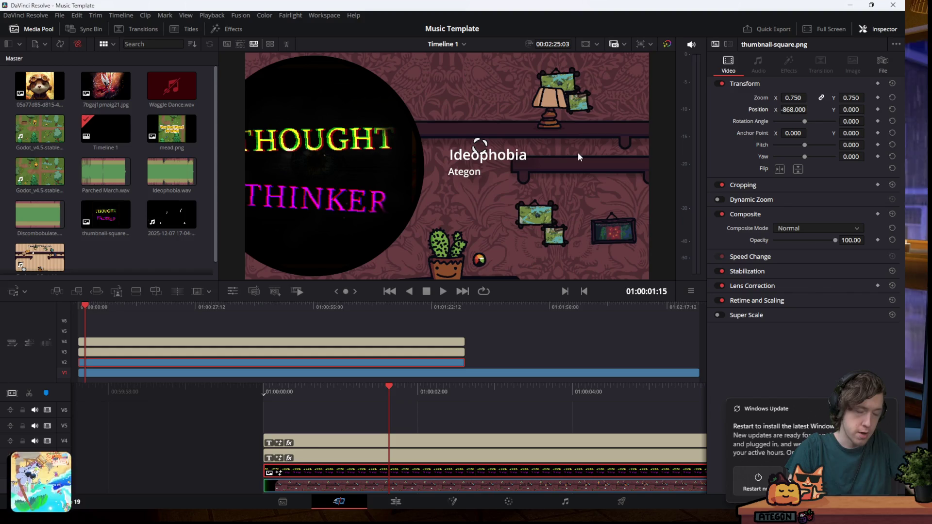
click(504, 498)
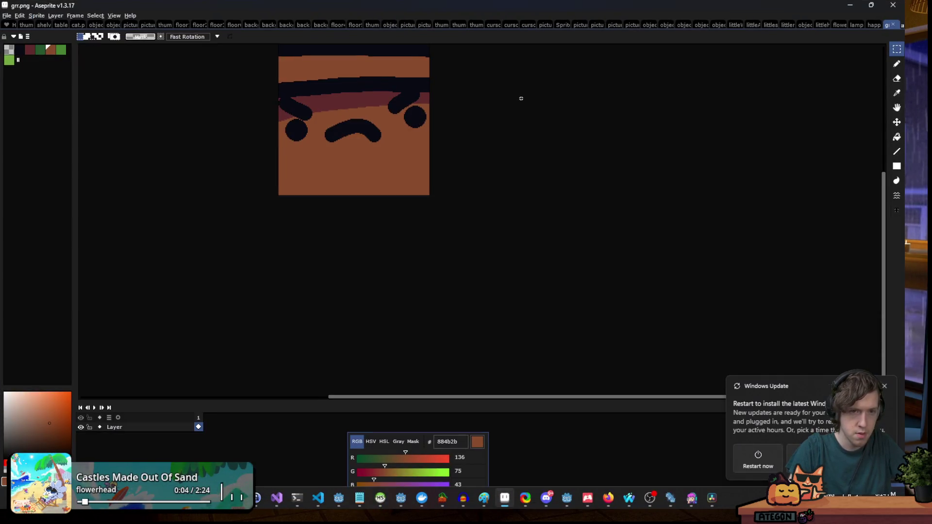
Open thumbnail2.aseprite from the plantaker project folder
click(7, 16)
key(Return)
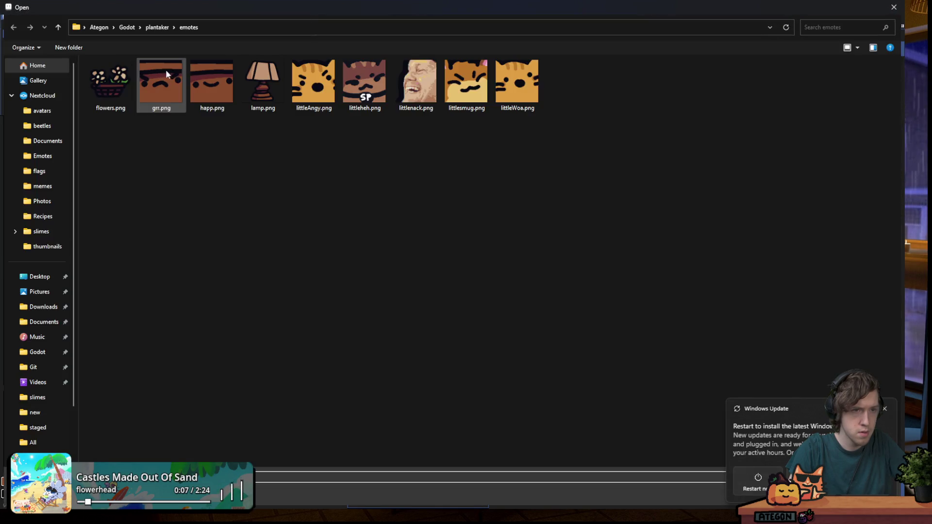
click(156, 30)
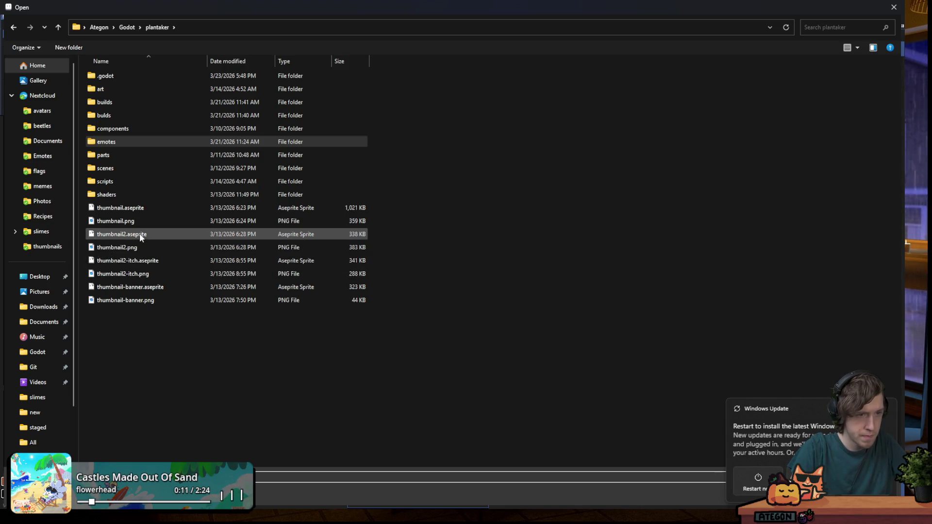
double_click(122, 234)
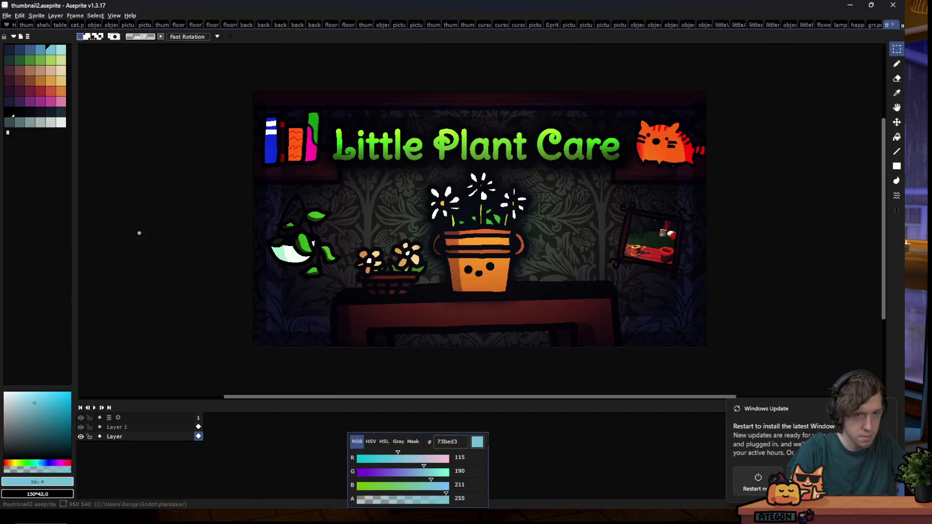
scroll(447, 208, up, 1)
scroll(489, 114, down, 1)
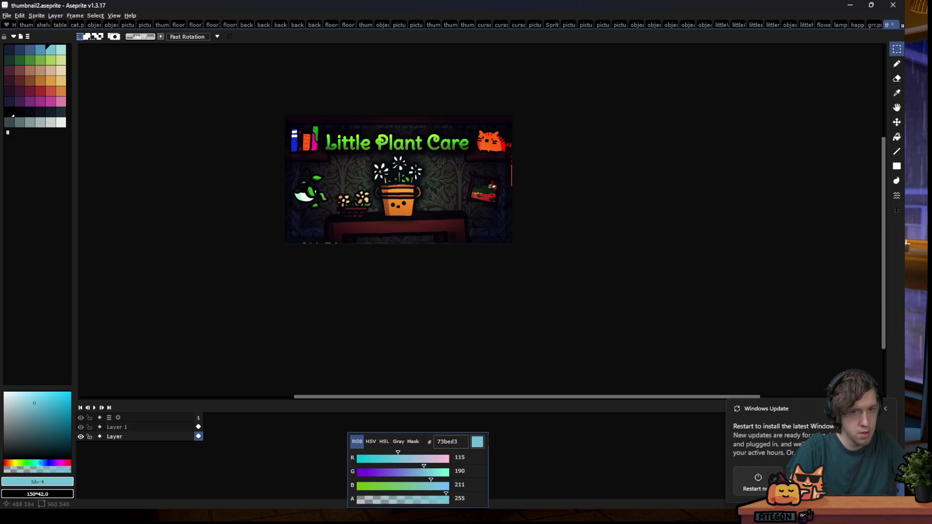
scroll(339, 155, up, 1)
Open thumbnail-banner.aseprite from the same folder
click(6, 16)
click(29, 35)
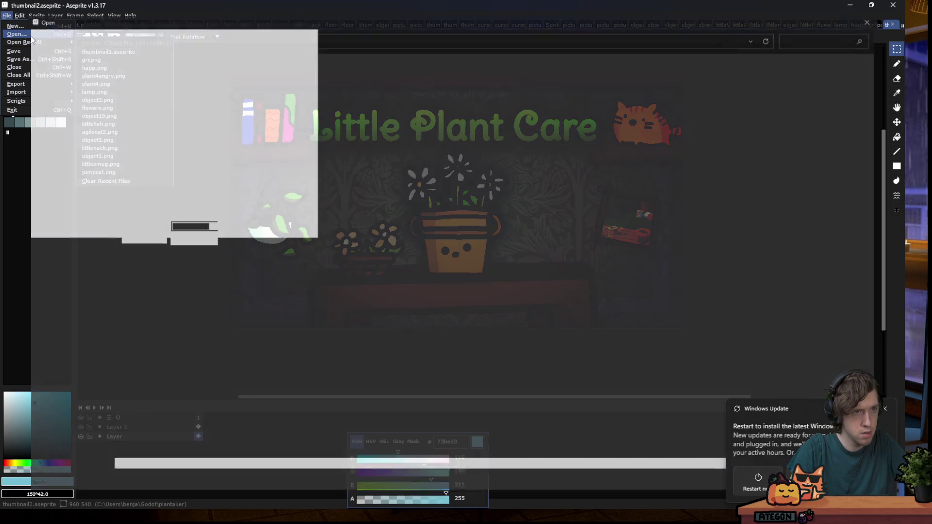
double_click(138, 276)
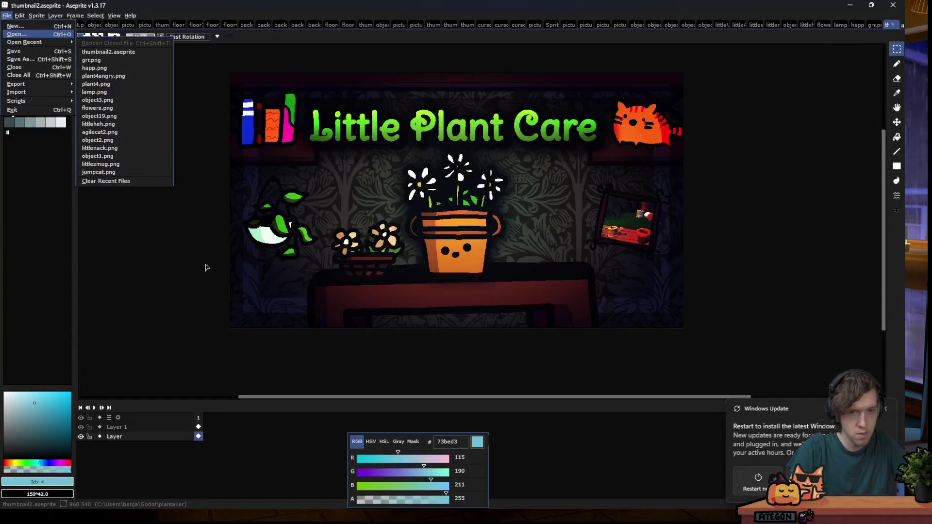
scroll(501, 195, up, 2)
Open thumbnail.aseprite from the plantaker folder
click(872, 25)
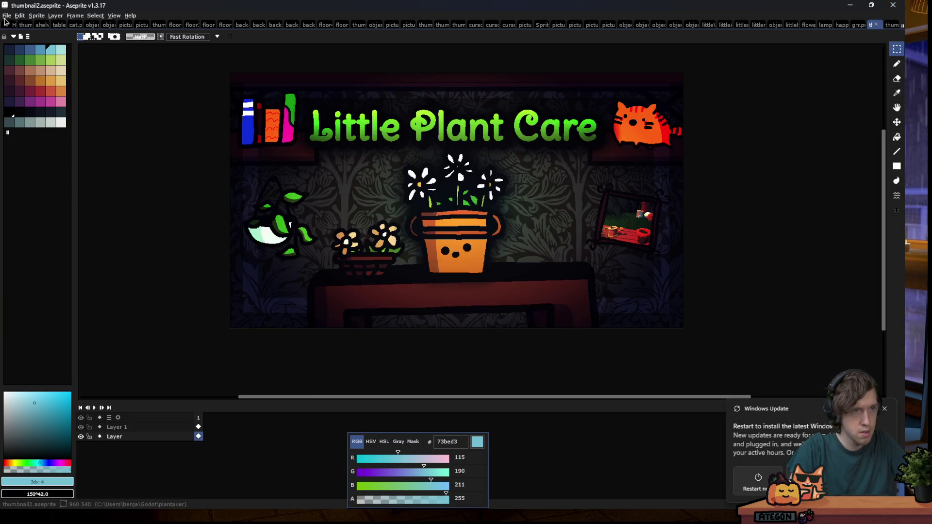
click(6, 16)
click(19, 36)
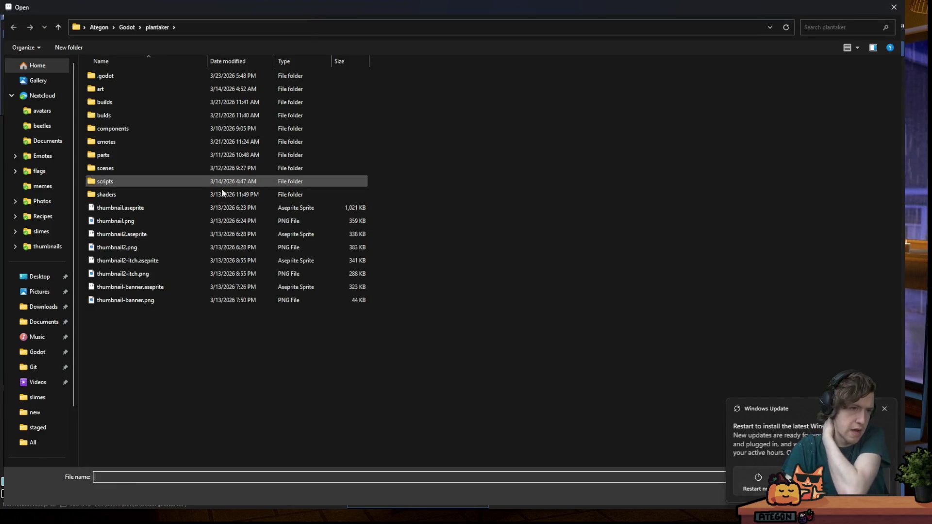
double_click(187, 211)
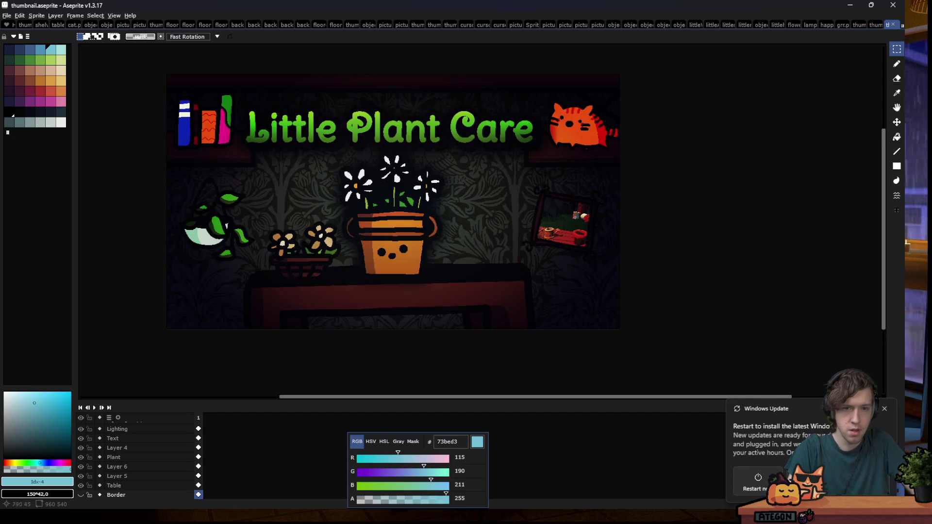
Flip between the thumbnail, thumbnail2 and banner tabs to compare them
click(875, 25)
click(890, 26)
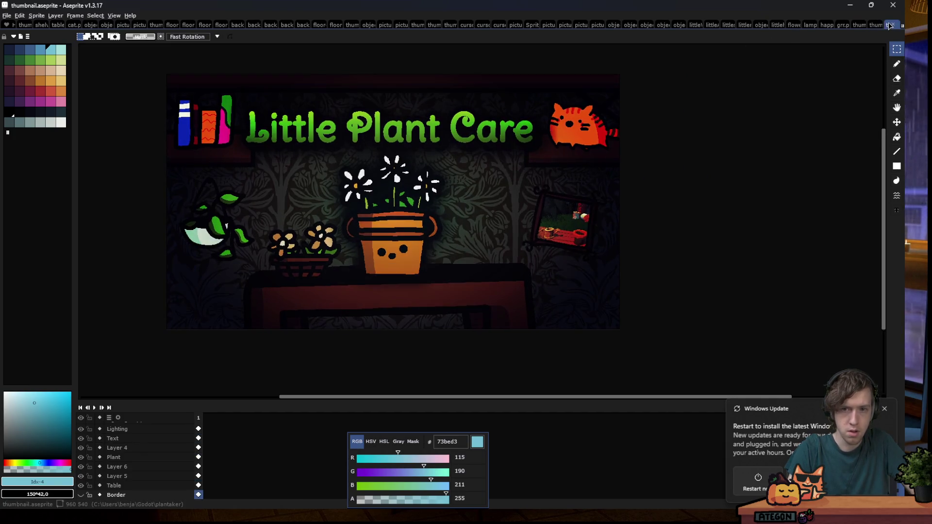
click(858, 25)
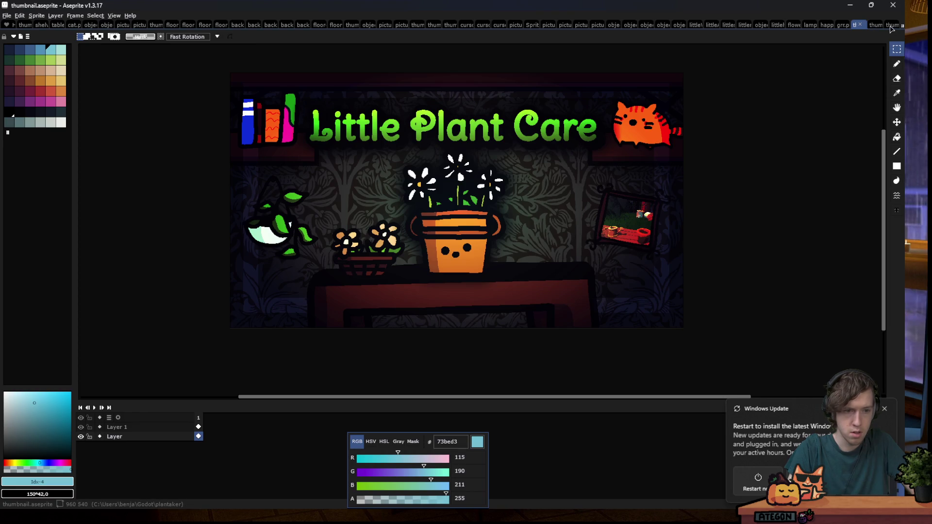
click(891, 27)
click(856, 26)
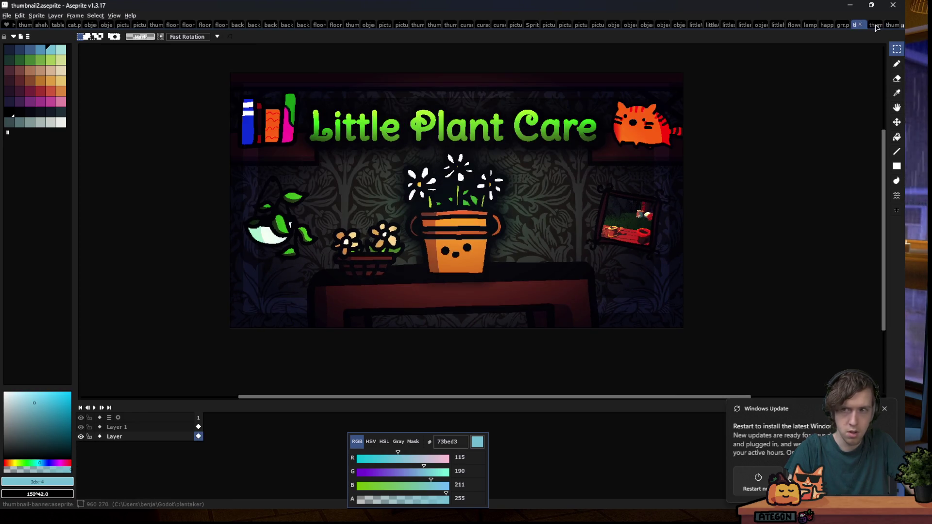
click(889, 25)
click(860, 26)
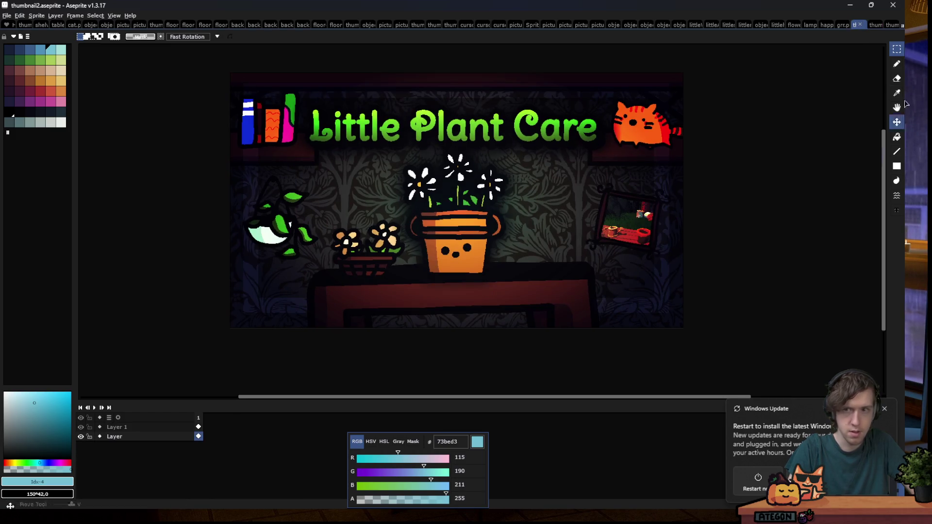
click(891, 25)
key(ctrl+shift+Tab)
key(ctrl+shift+Tab)
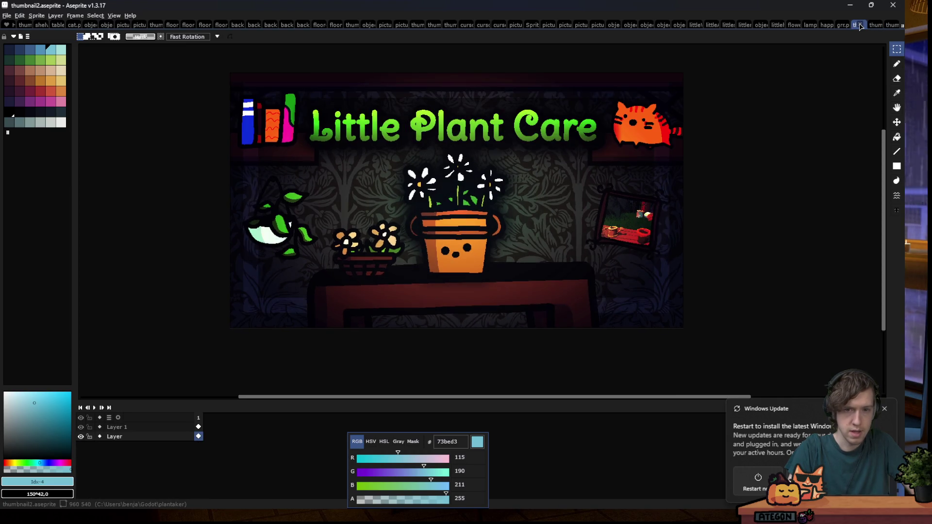
click(890, 27)
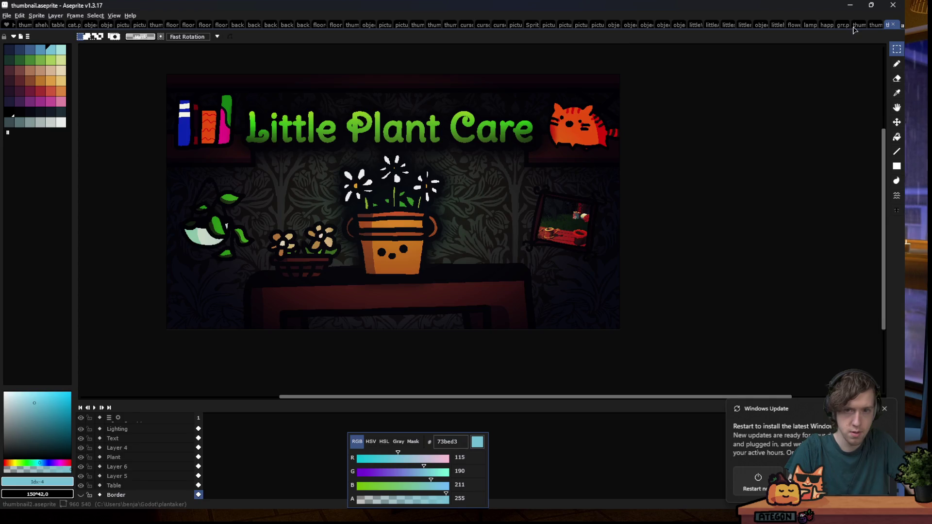
click(853, 24)
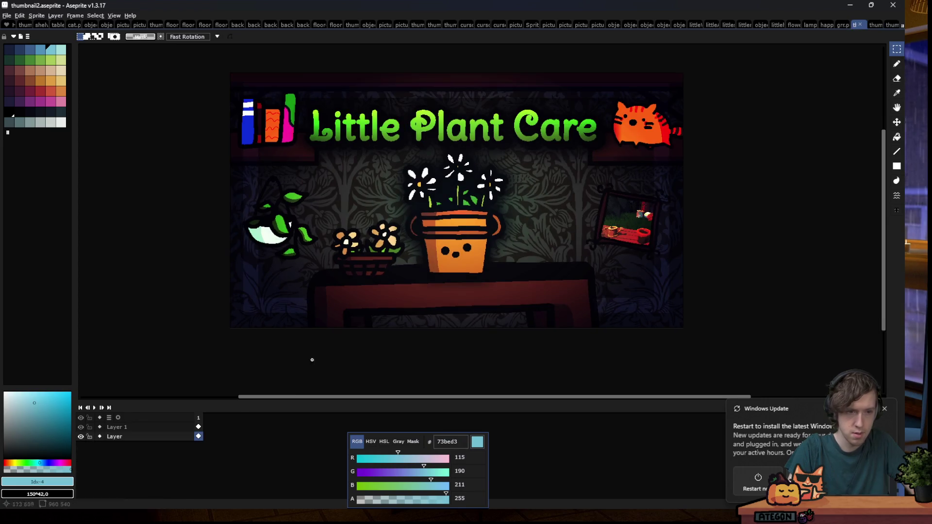
Toggle Layer 1's visibility off and on, then choose Sprite > Duplicate
click(81, 427)
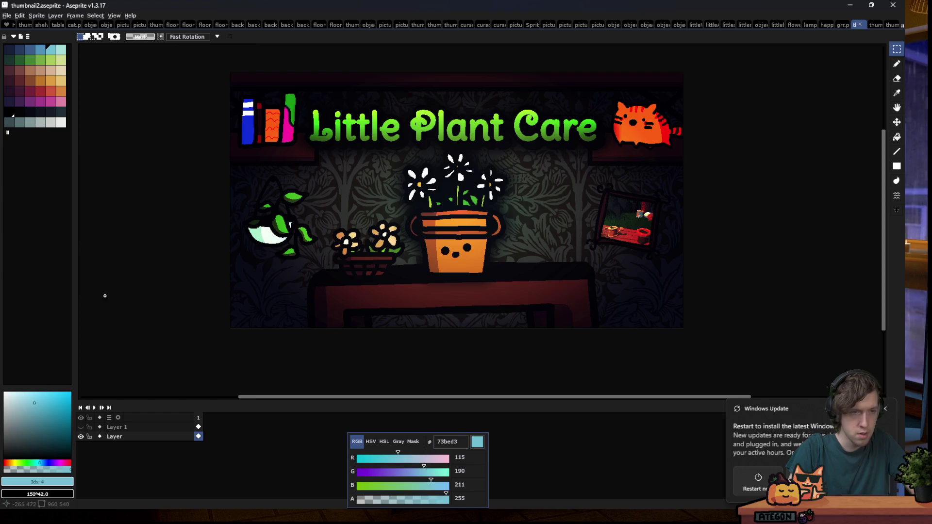
click(82, 427)
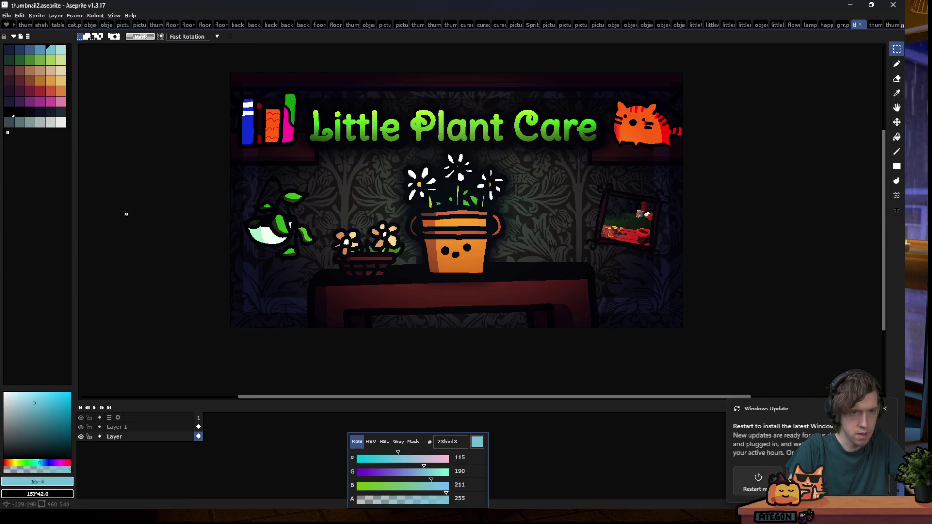
click(42, 16)
click(41, 43)
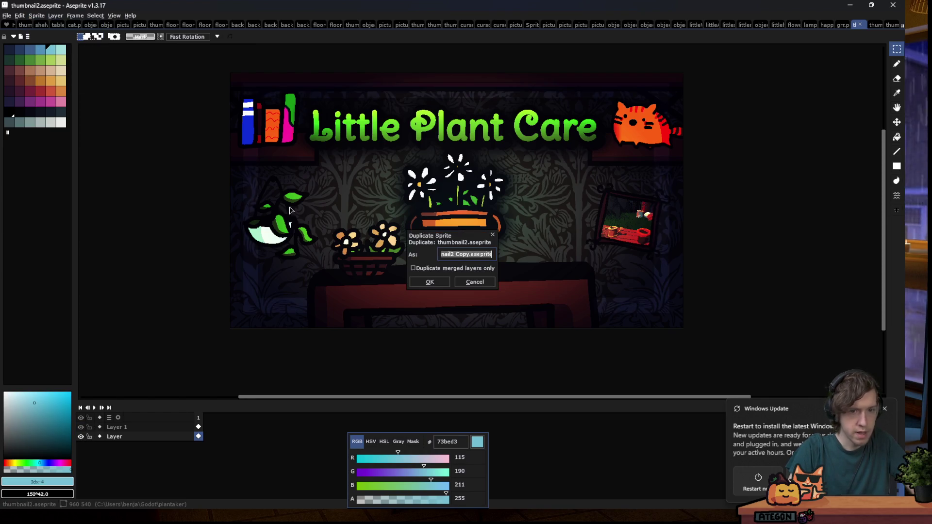
Name the duplicate thumbnail-square.aseprite and confirm it
click(483, 254)
key(shift+Home)
key(BackSpace)
text(thumbnail-)
text(are)
key(Return)
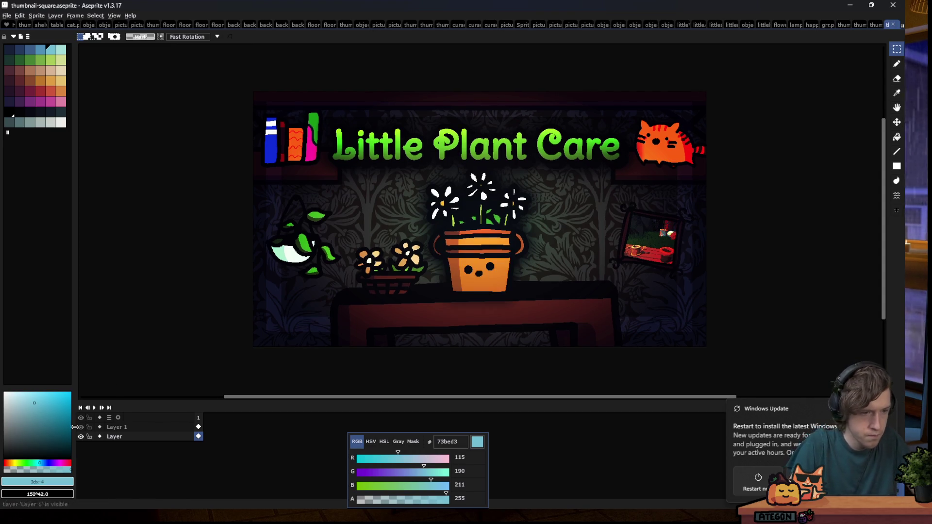
Show Layer 1 again and shift its whole artwork about 121 px to the right
click(80, 427)
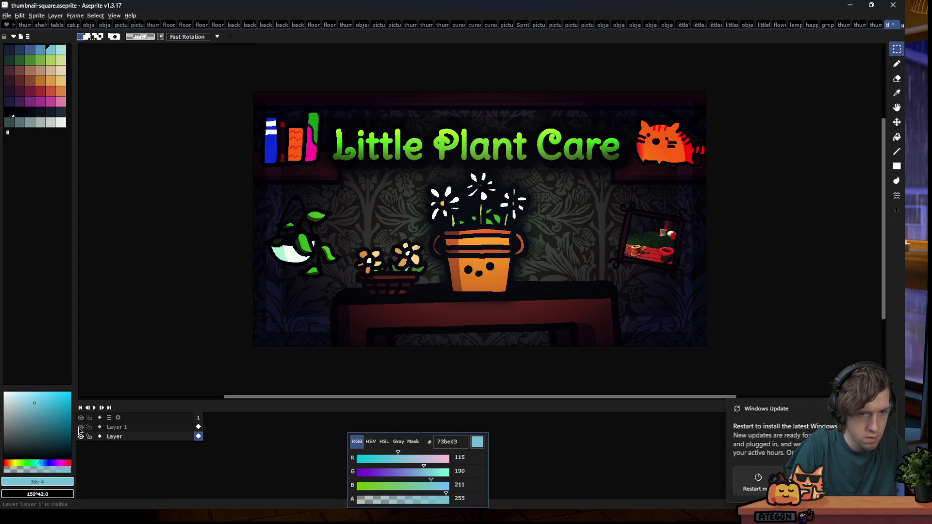
key(ctrl+a)
click(145, 427)
drag(277, 291, 337, 291)
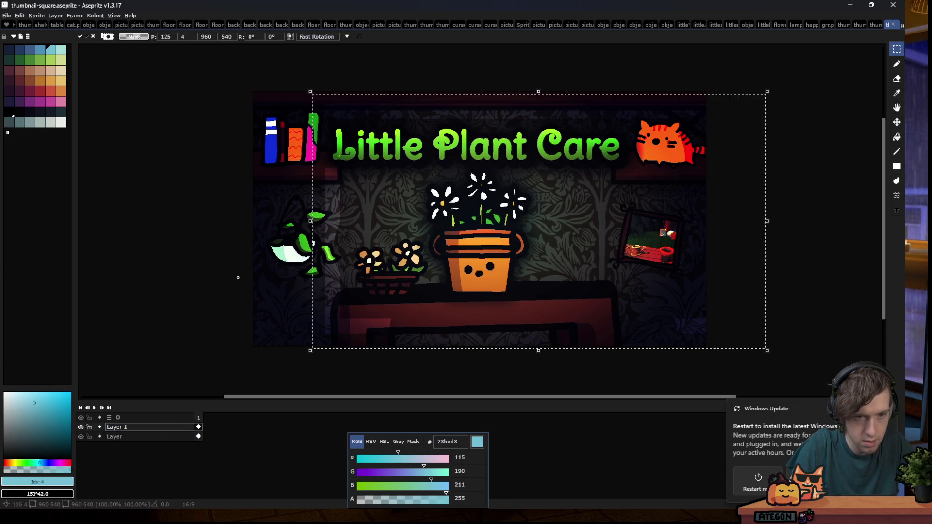
key(Return)
click(7, 16)
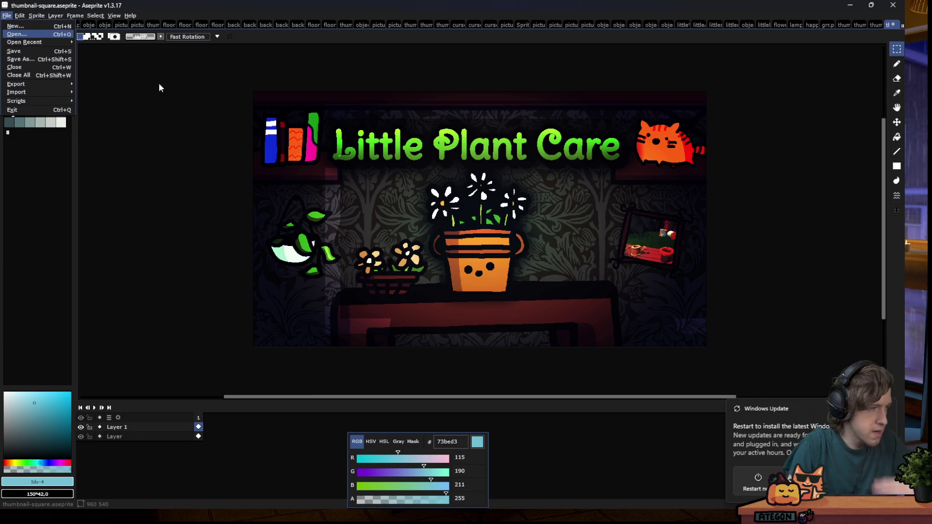
Open thumbnail2-itch.aseprite for reference, then switch back to thumbnail-square.aseprite
key(Return)
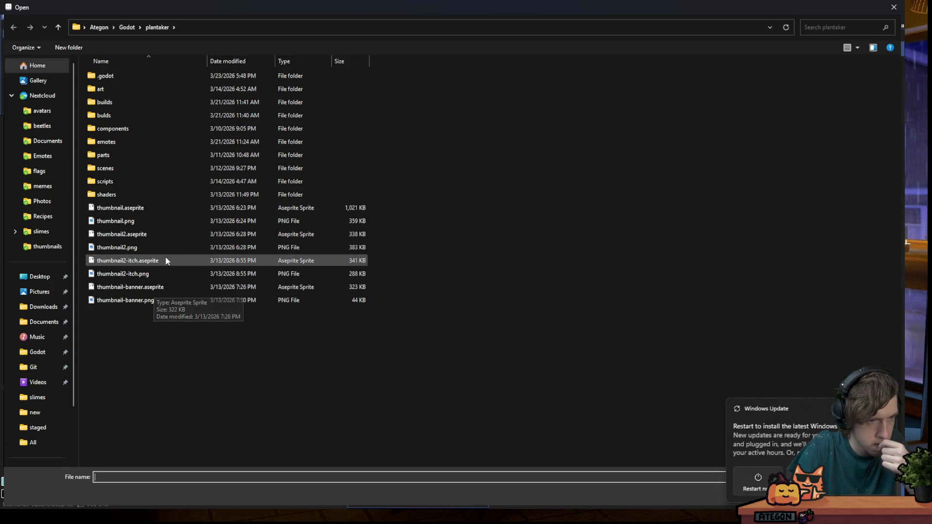
double_click(165, 255)
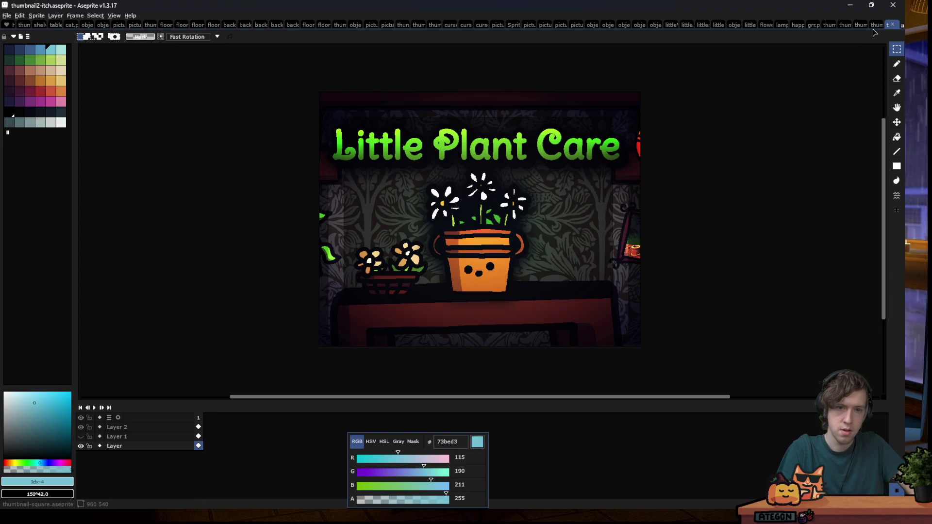
click(873, 25)
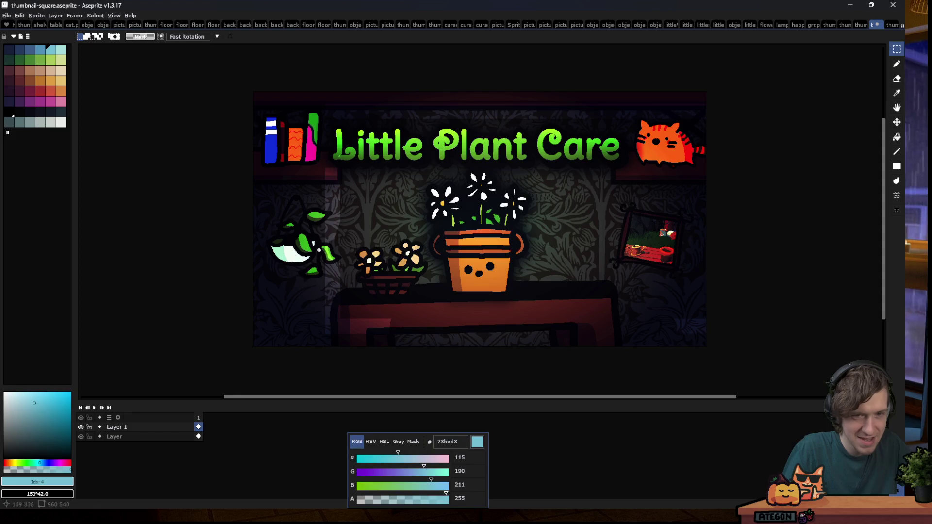
Toggle Layer 1 to compare, then select all and drag its artwork to about 82, 7
click(82, 428)
click(81, 427)
click(138, 436)
click(35, 18)
click(126, 427)
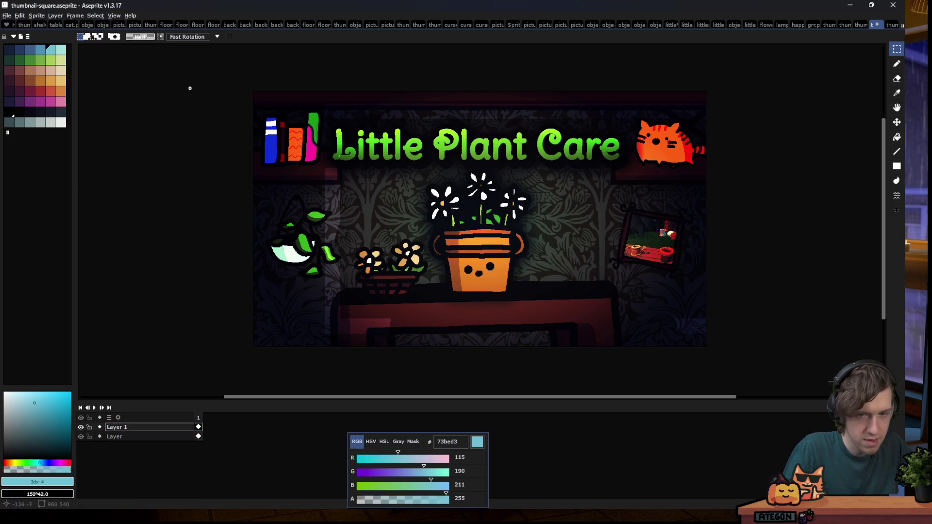
key(ctrl+a)
scroll(189, 87, down, 2)
drag(352, 178, 392, 181)
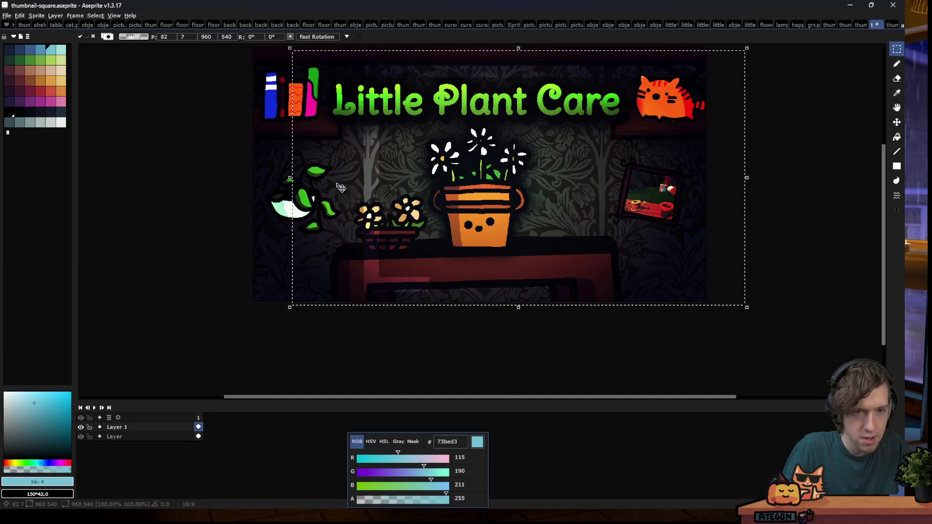
Commit Layer 1's new position, then try a 540 px canvas width and cancel it
key(ctrl+d)
click(36, 16)
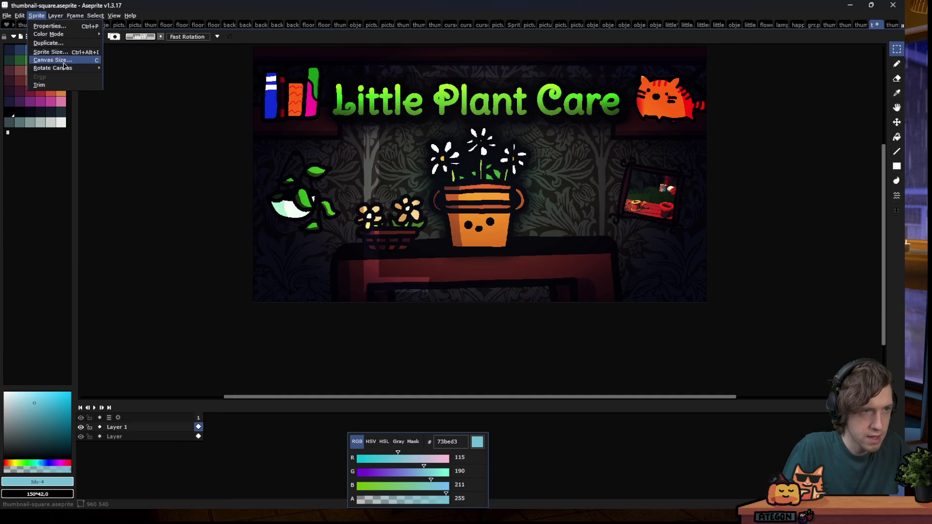
click(64, 59)
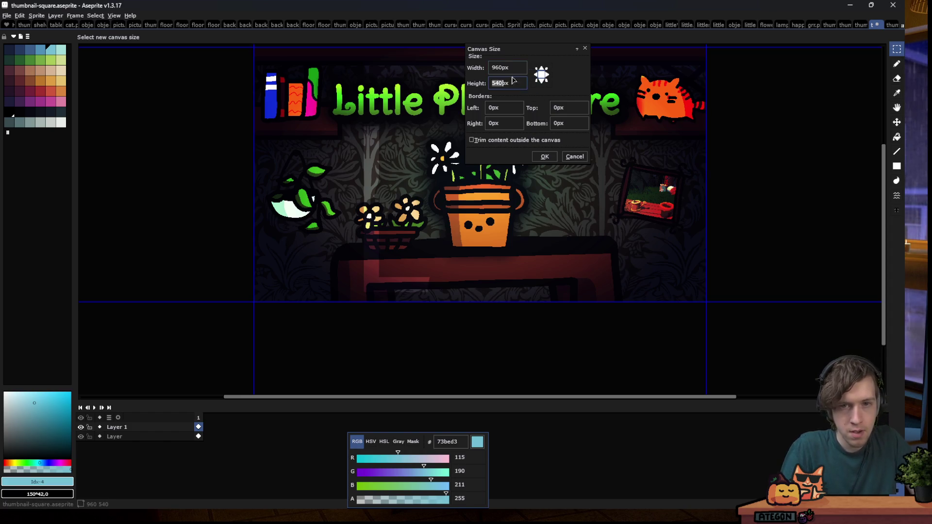
text(540)
scroll(181, 202, down, 1)
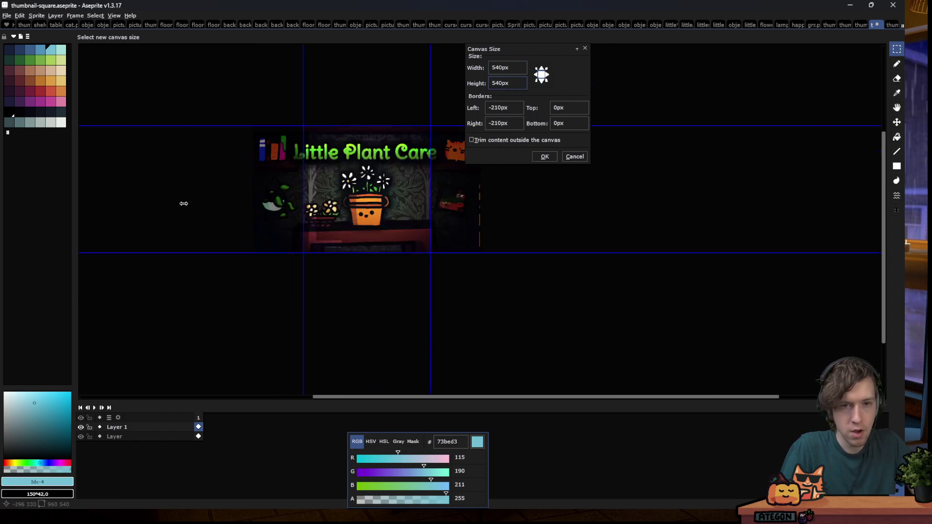
scroll(252, 147, down, 3)
scroll(252, 147, up, 2)
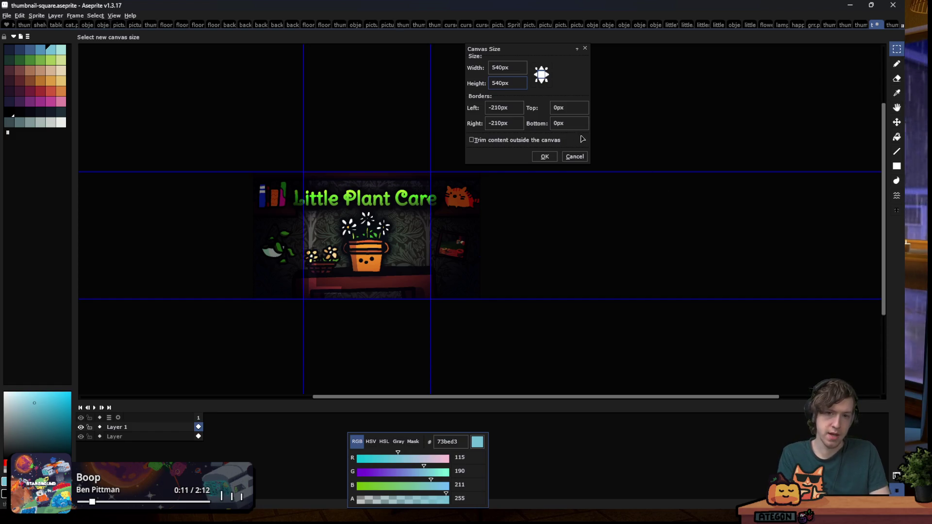
click(576, 157)
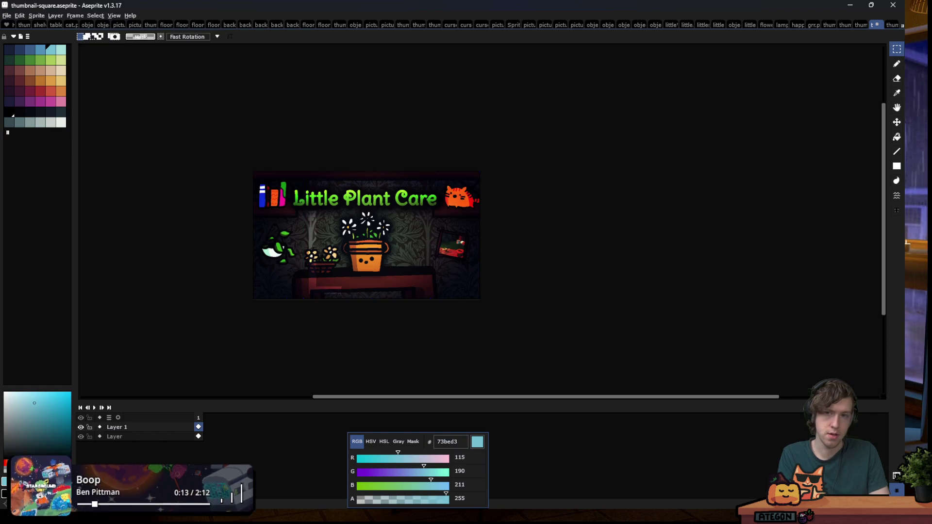
Glance at thumbnail-banner and thumbnail2, then switch to thumbnail.aseprite
click(842, 26)
click(828, 27)
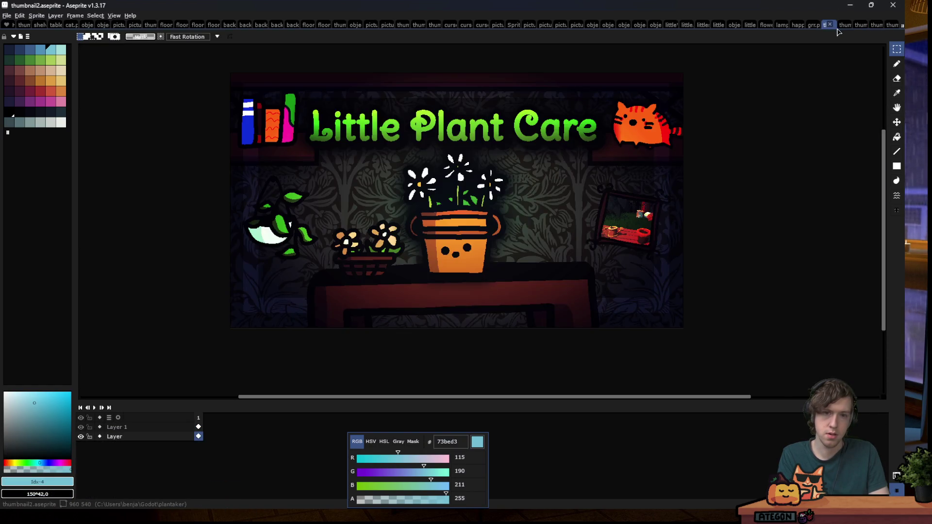
click(859, 25)
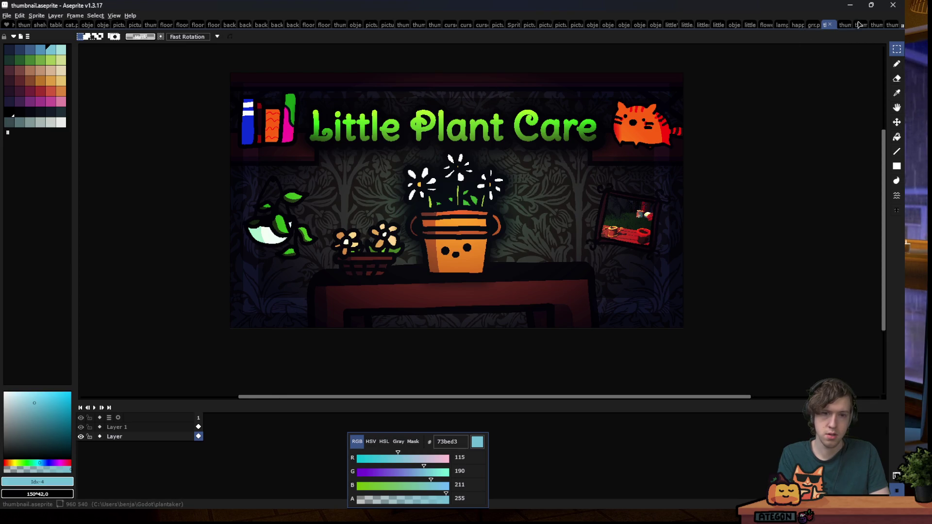
Duplicate thumbnail.aseprite via Sprite > Duplicate, naming the copy thumbnail-square-2.aseprite
click(859, 25)
scroll(393, 209, down, 1)
scroll(403, 210, down, 1)
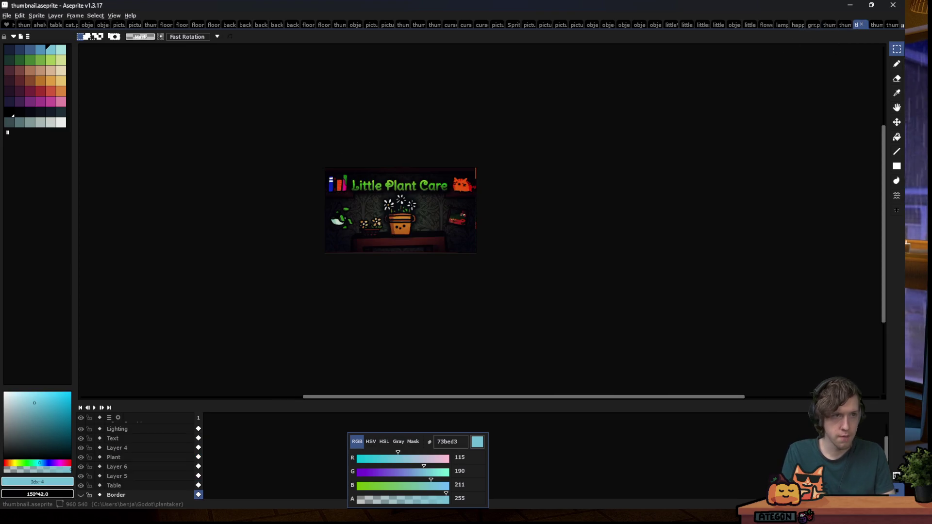
click(38, 15)
click(75, 44)
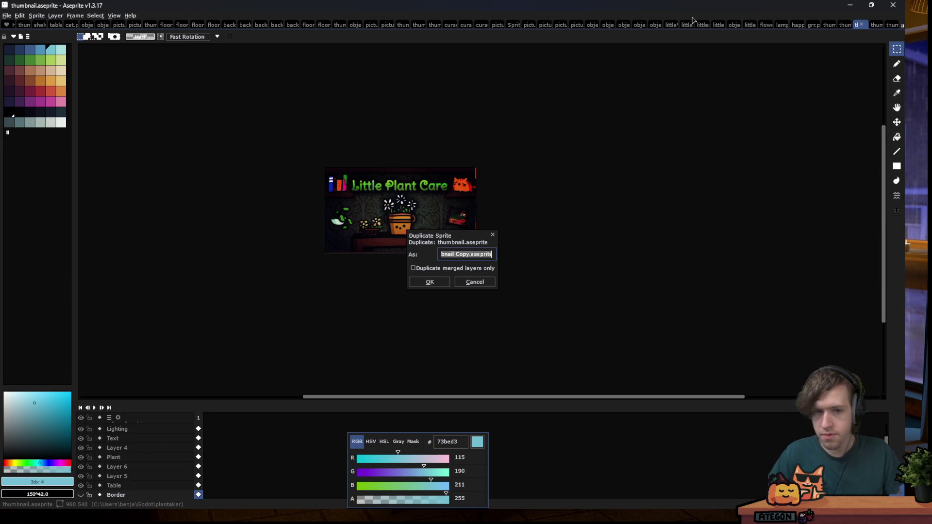
key(End)
key(Left)
key(Left)
key(Left)
key(BackSpace)
key(BackSpace)
key(BackSpace)
key(BackSpace)
key(BackSpace)
key(BackSpace)
text(-square-)
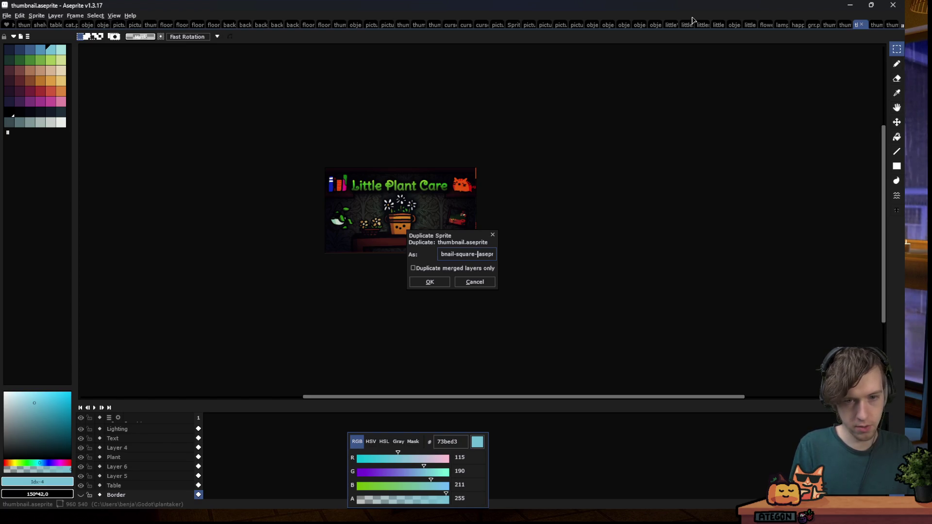
text(2)
key(Return)
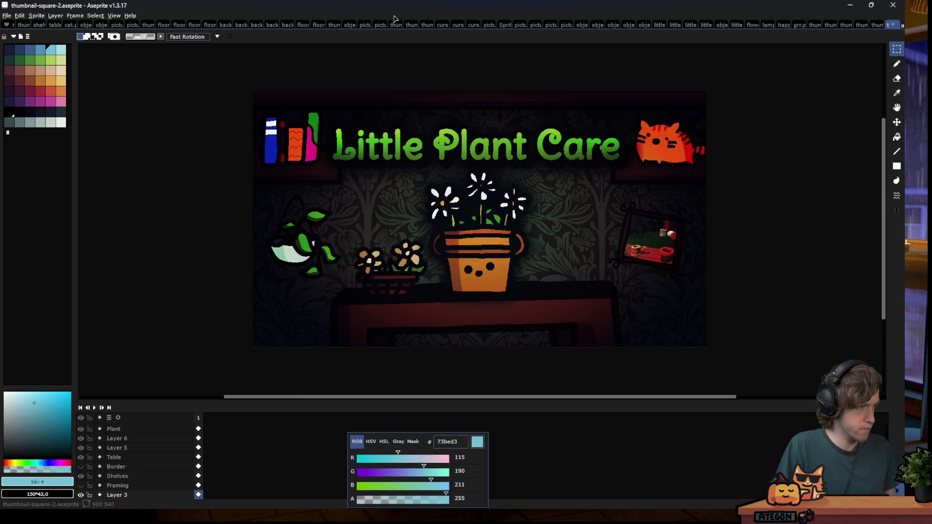
On Layer 5, select the cat on the top-right shelf and move it onto the table
scroll(250, 210, down, 1)
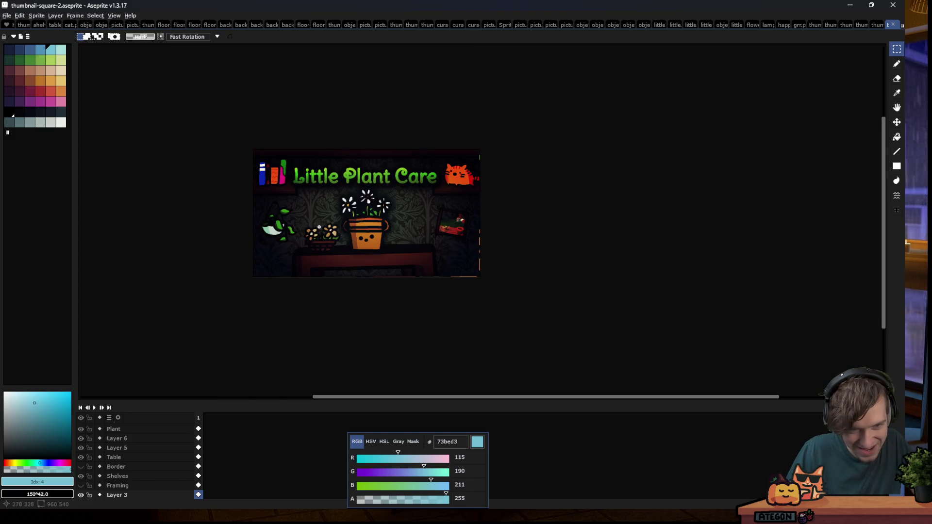
scroll(319, 227, up, 1)
scroll(111, 460, up, 4)
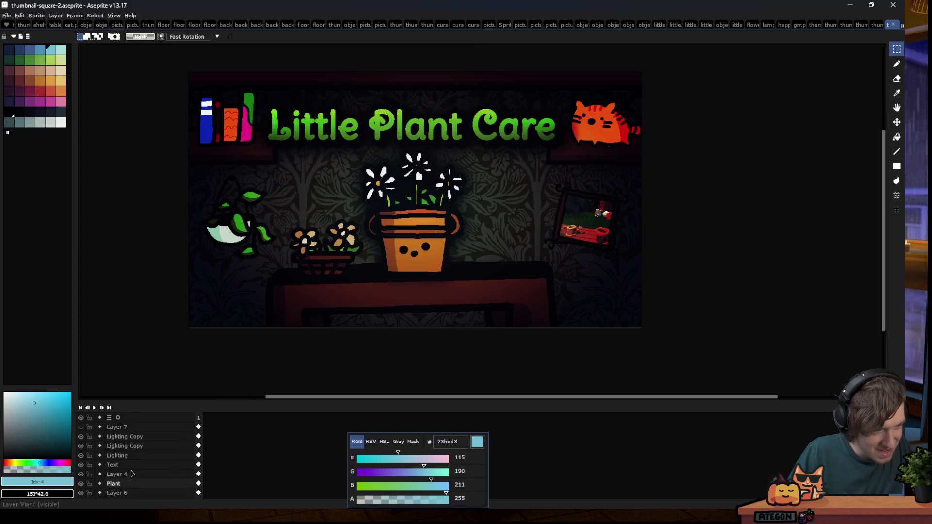
scroll(99, 462, down, 2)
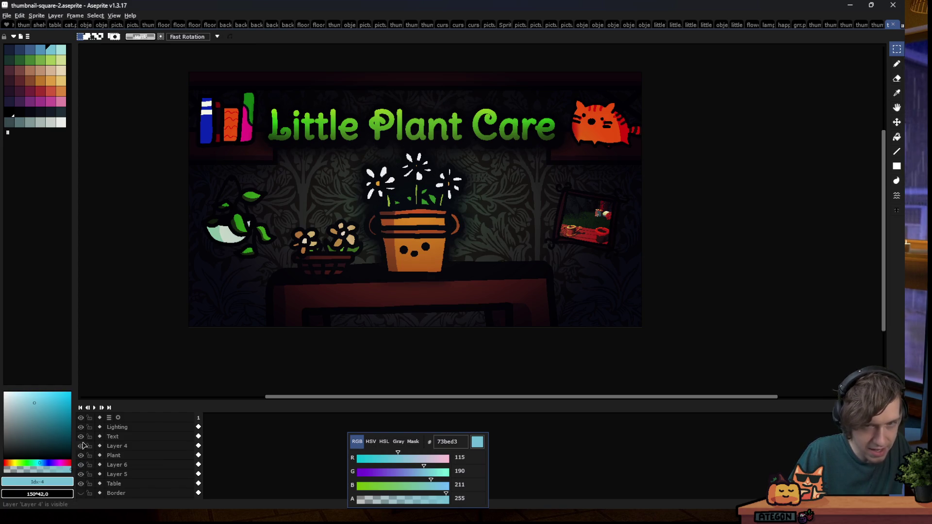
scroll(82, 445, down, 2)
click(81, 464)
click(81, 464)
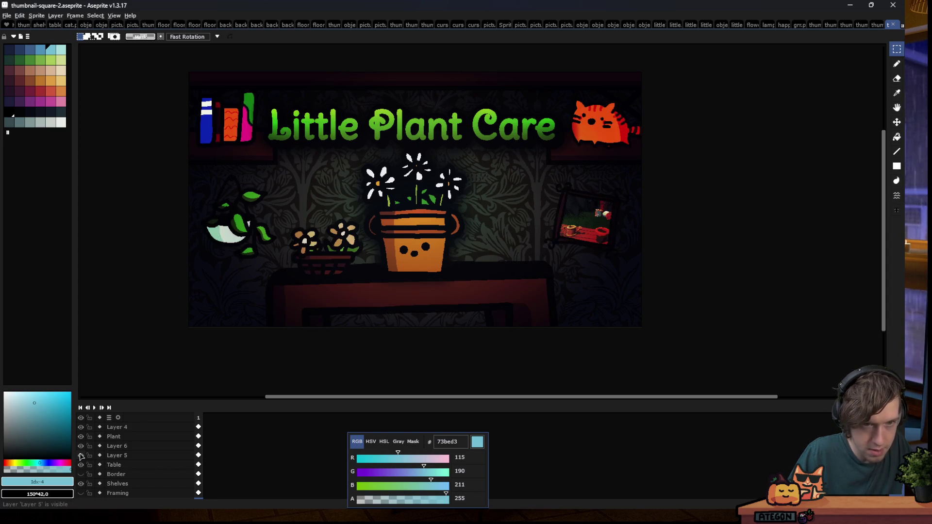
click(115, 456)
drag(556, 64, 668, 167)
drag(614, 146, 513, 270)
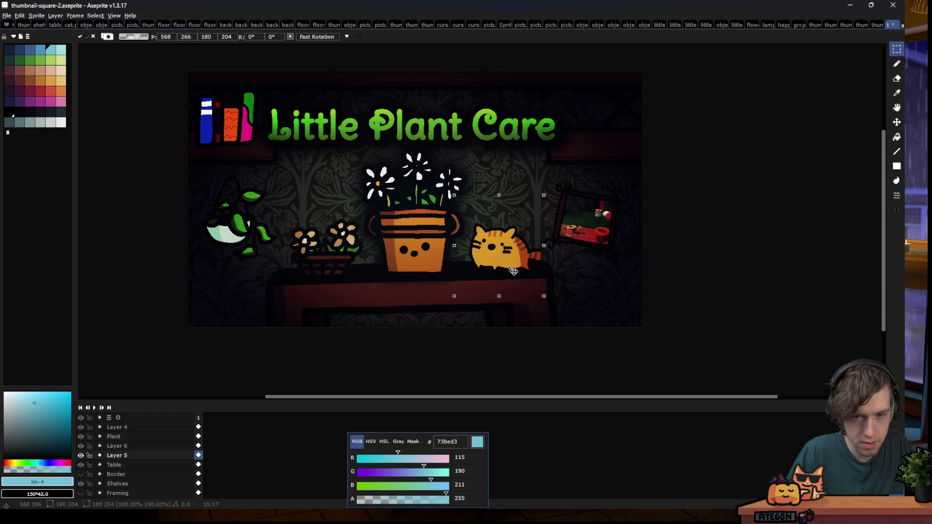
key(ctrl+d)
Undo the move so the cat returns to the top-right shelf, then deselect
scroll(422, 262, down, 3)
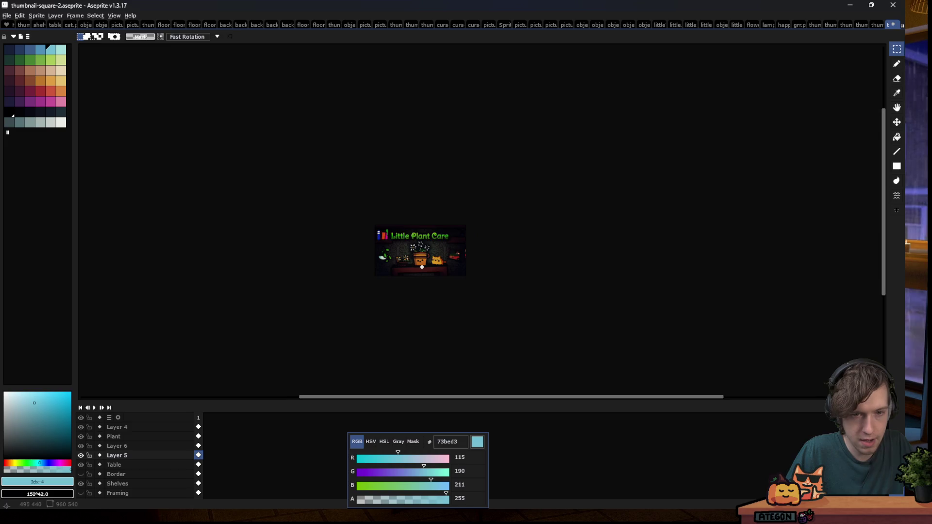
scroll(424, 264, up, 3)
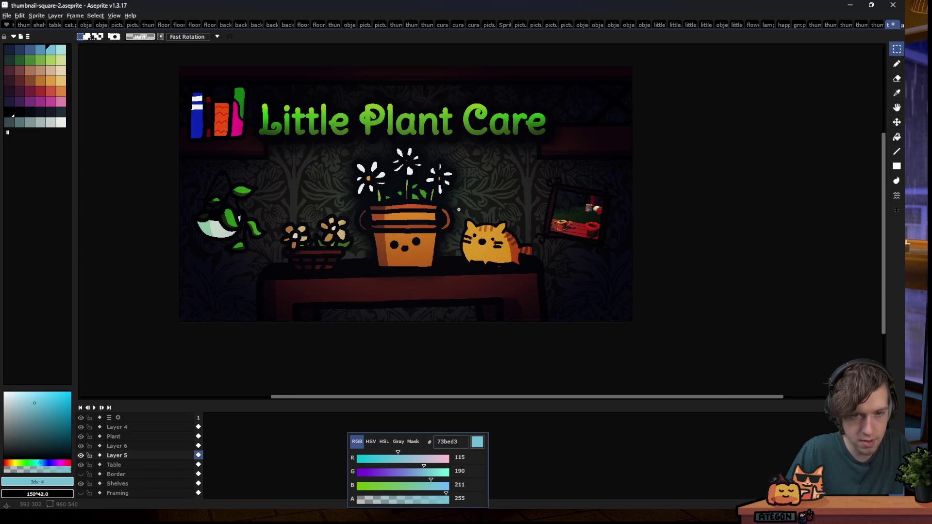
key(ctrl+z)
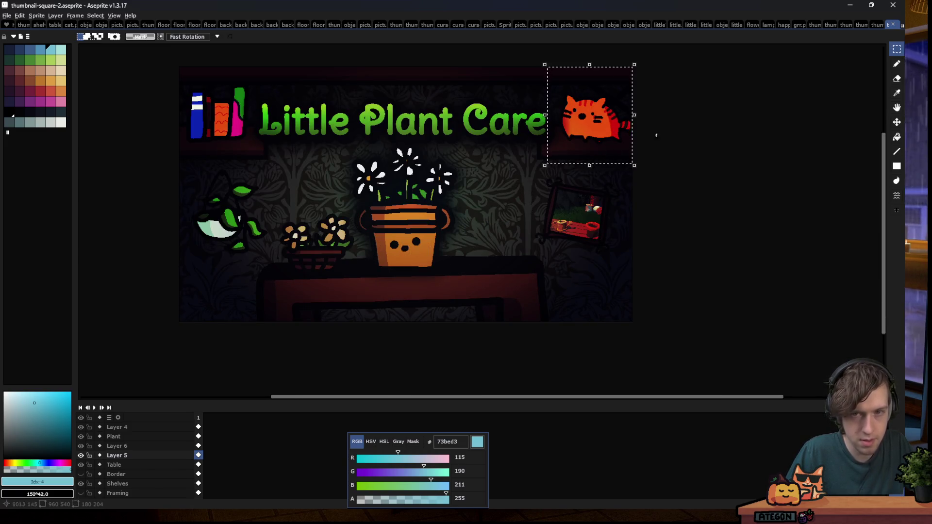
key(ctrl+d)
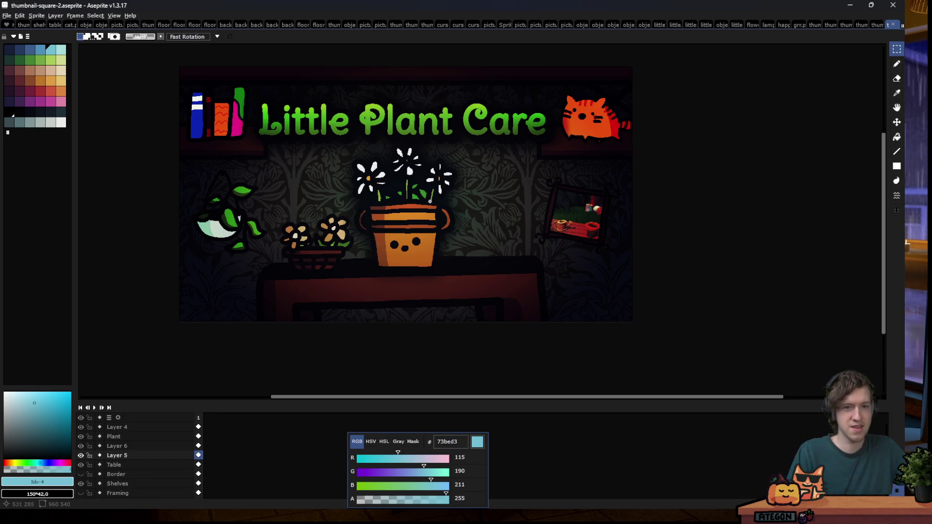
scroll(434, 197, down, 3)
scroll(453, 175, down, 1)
scroll(403, 154, up, 3)
scroll(403, 154, up, 1)
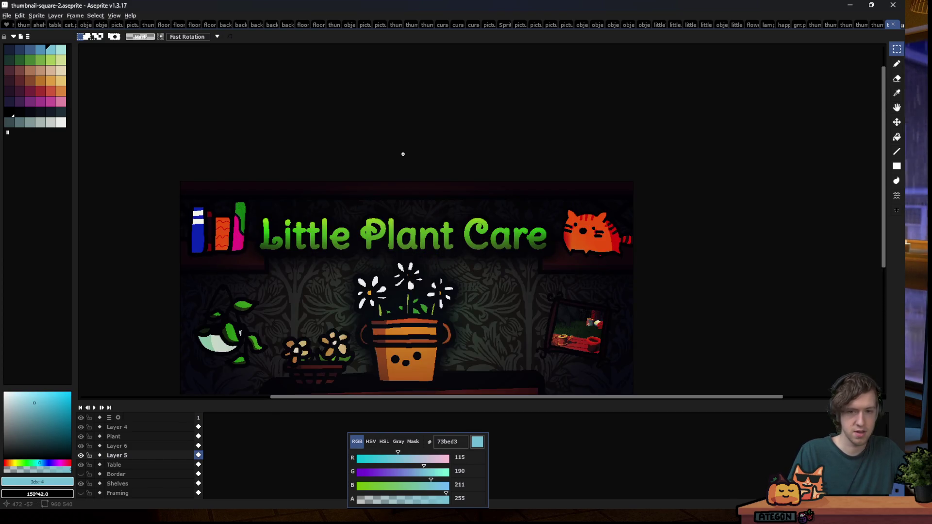
scroll(403, 155, down, 2)
scroll(380, 186, up, 2)
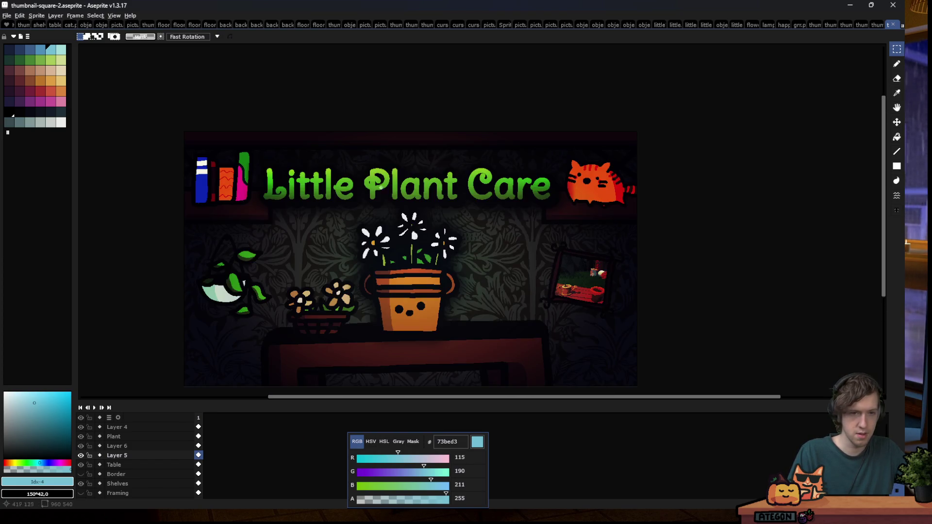
Resize the canvas to a 640×640 square with Sprite > Canvas Size
click(37, 16)
click(44, 60)
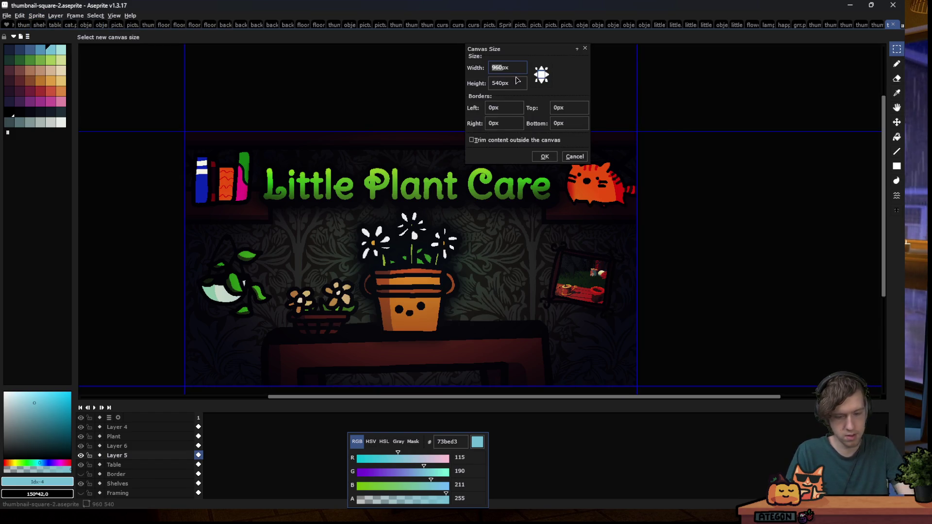
text(800)
text(70)
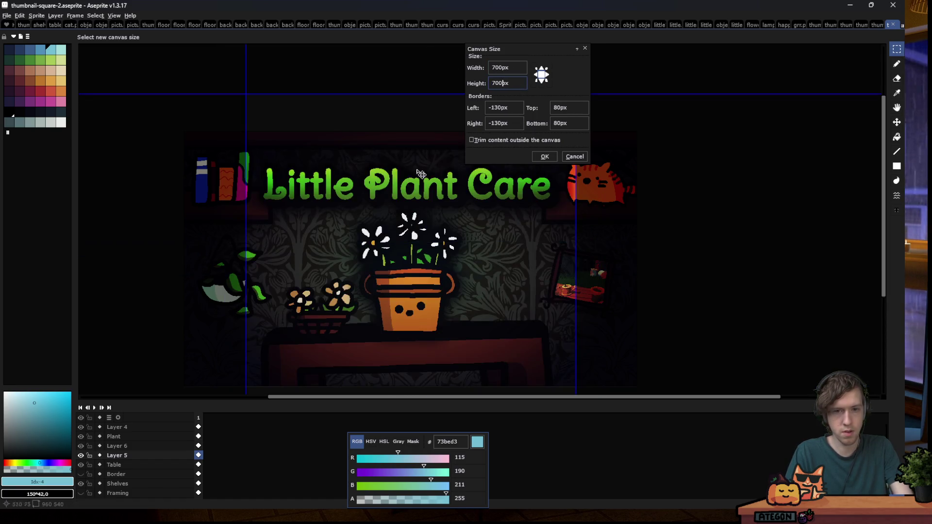
text(700)
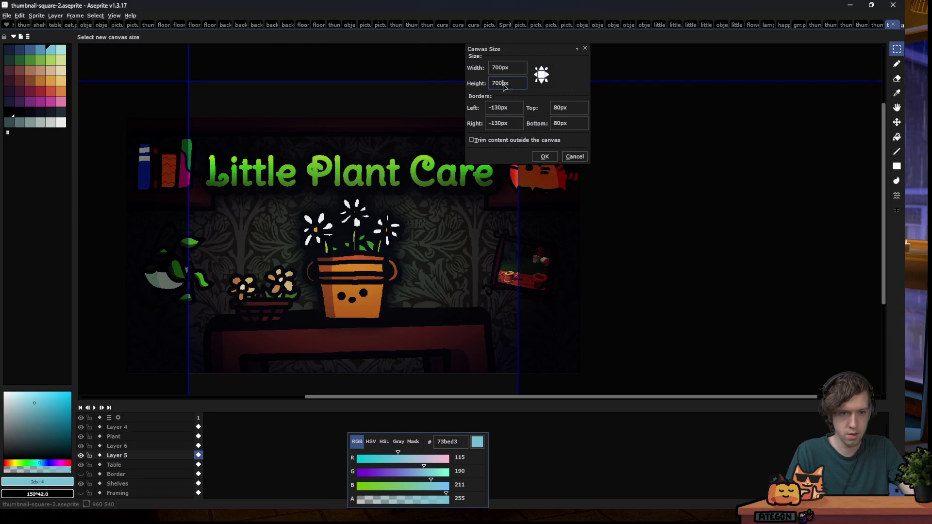
text(600)
key(shift+Tab)
text(600)
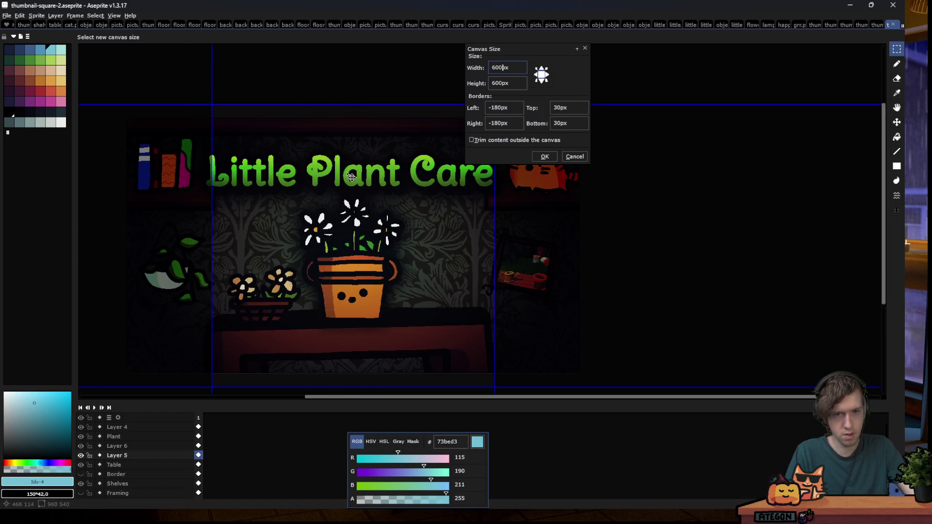
scroll(351, 177, down, 3)
scroll(362, 164, up, 3)
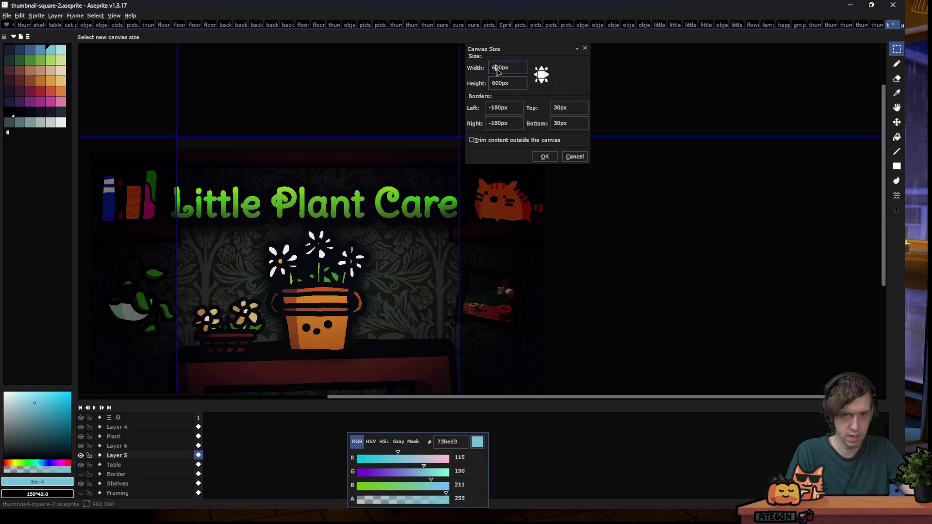
text(4)
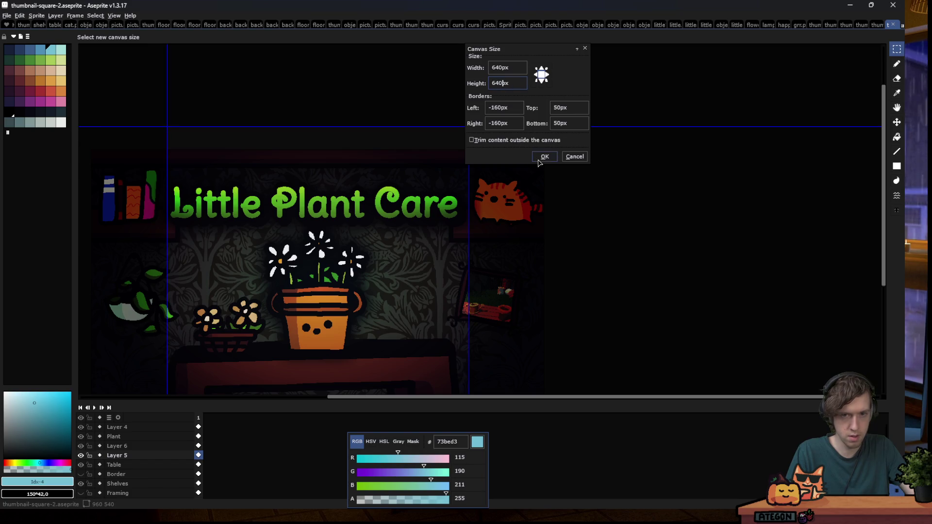
click(539, 160)
Review the square crop, then undo the canvas resize
scroll(409, 170, down, 4)
scroll(408, 171, up, 1)
scroll(409, 171, up, 2)
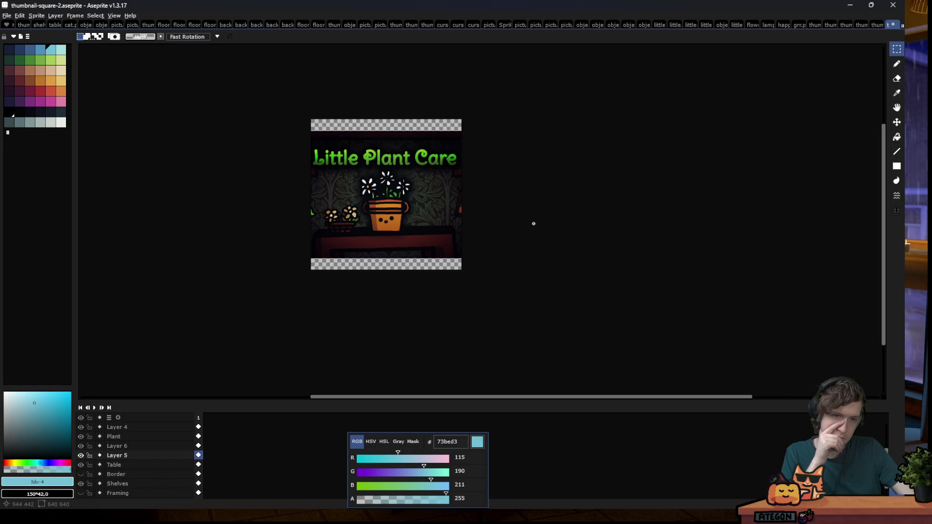
key(ctrl+z)
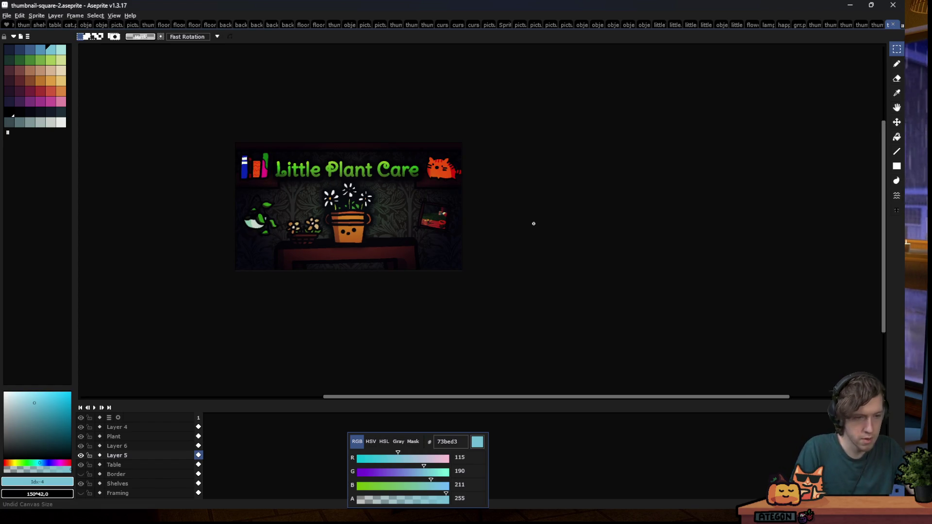
Try dragging the Care word down beside the flowers, then cancel the move
scroll(283, 158, up, 3)
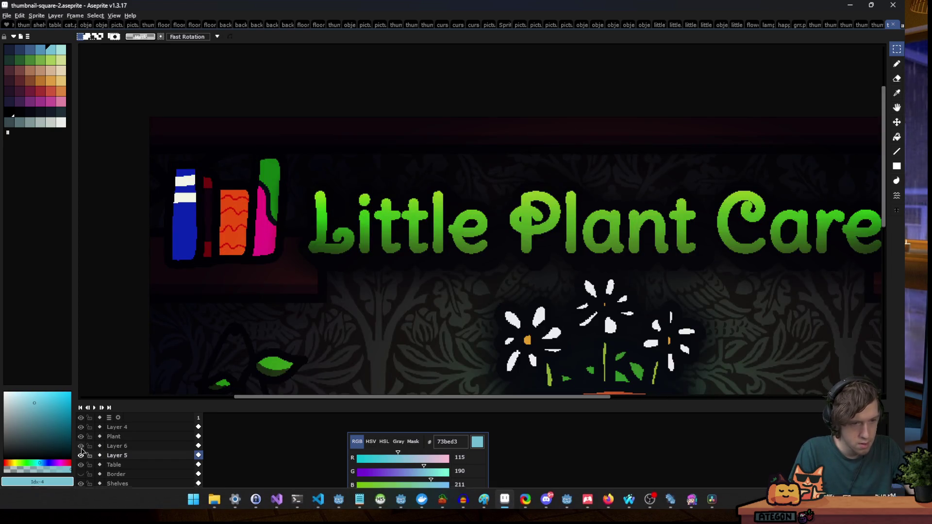
scroll(378, 254, down, 3)
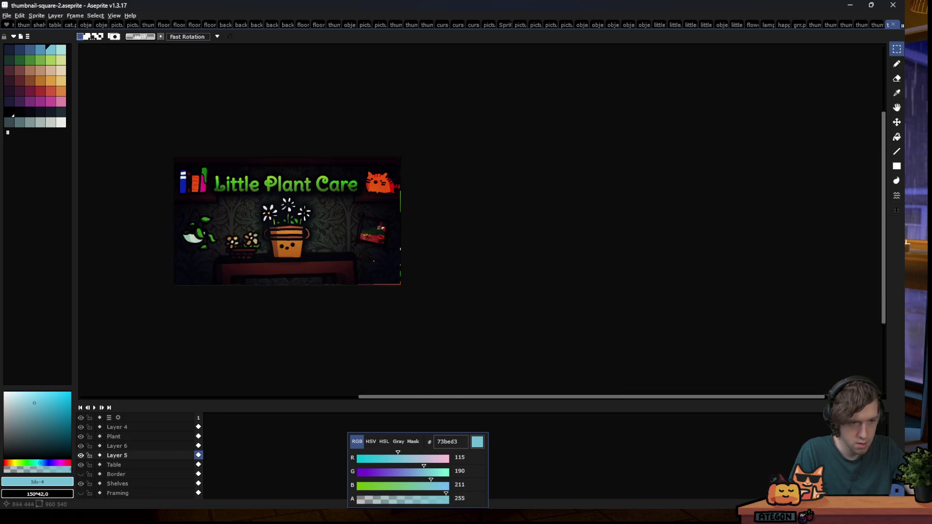
scroll(379, 254, up, 2)
scroll(95, 457, up, 1)
drag(359, 98, 338, 159)
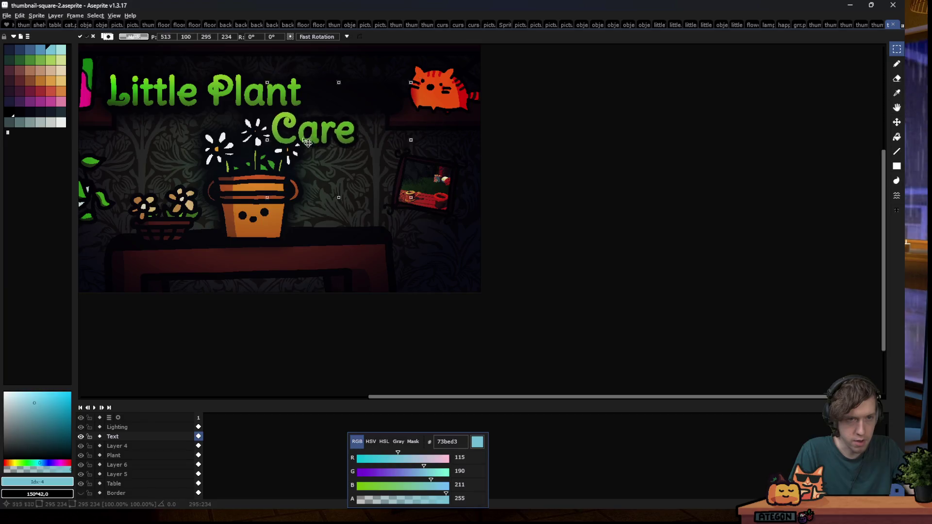
key(Escape)
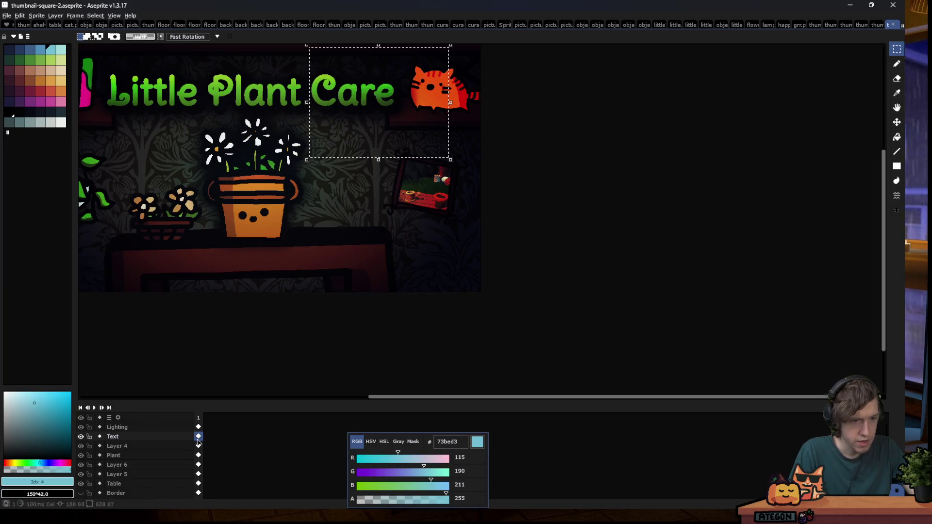
Hide Layer 6 to brighten the scene
click(81, 464)
scroll(311, 73, up, 1)
scroll(310, 73, up, 2)
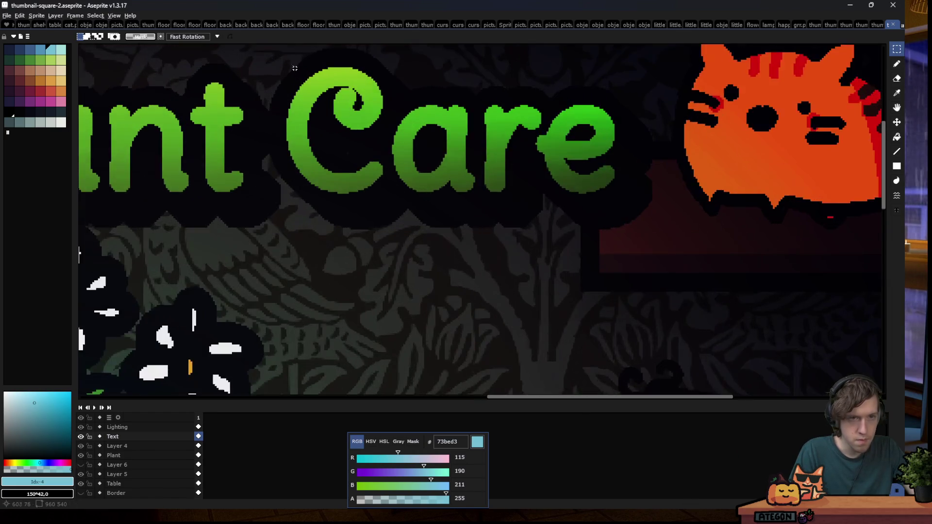
scroll(296, 68, up, 1)
scroll(264, 49, down, 2)
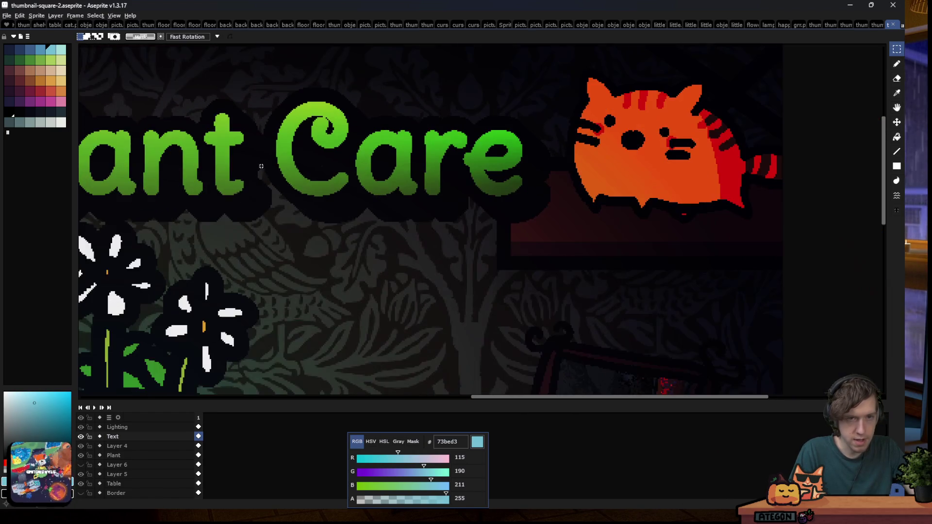
In thumbnail2-itch, select the Care word to compare its placement
key(ctrl+shift+Tab)
scroll(407, 192, down, 2)
scroll(662, 186, up, 2)
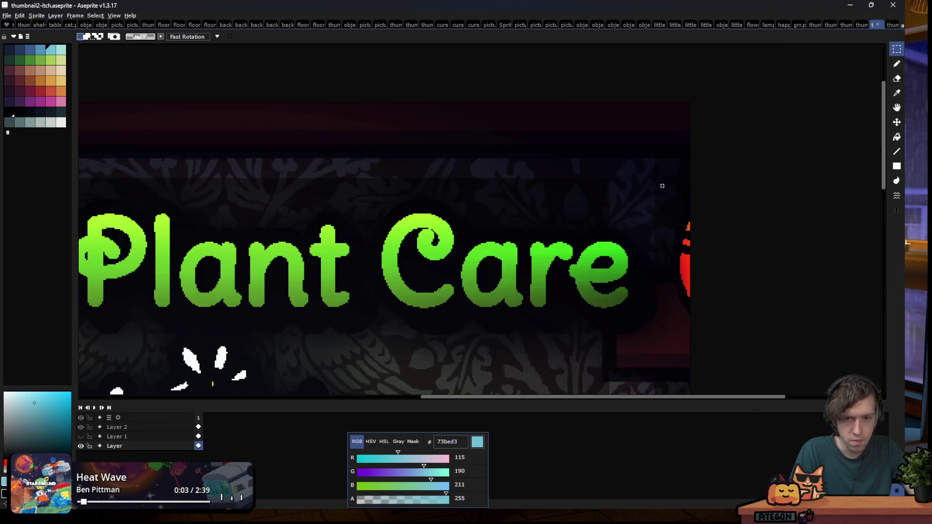
drag(638, 163, 379, 381)
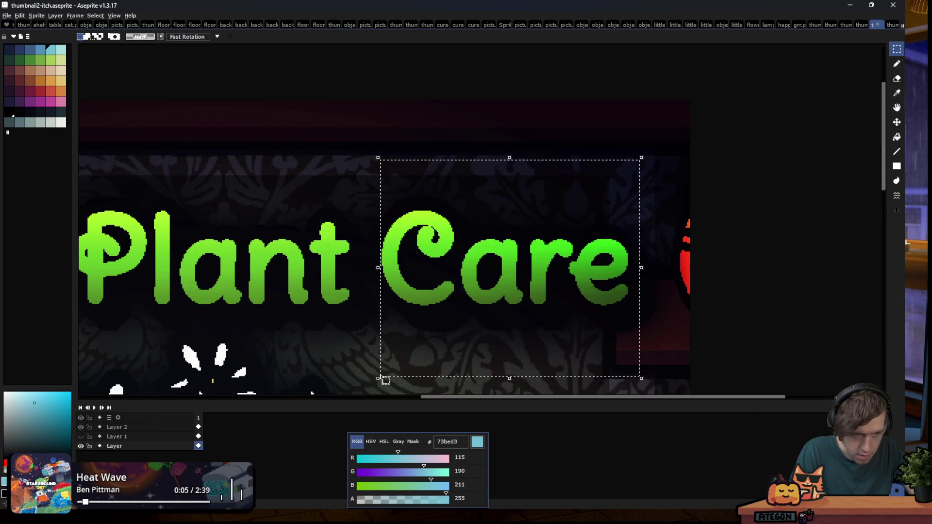
scroll(388, 321, up, 1)
scroll(388, 324, up, 1)
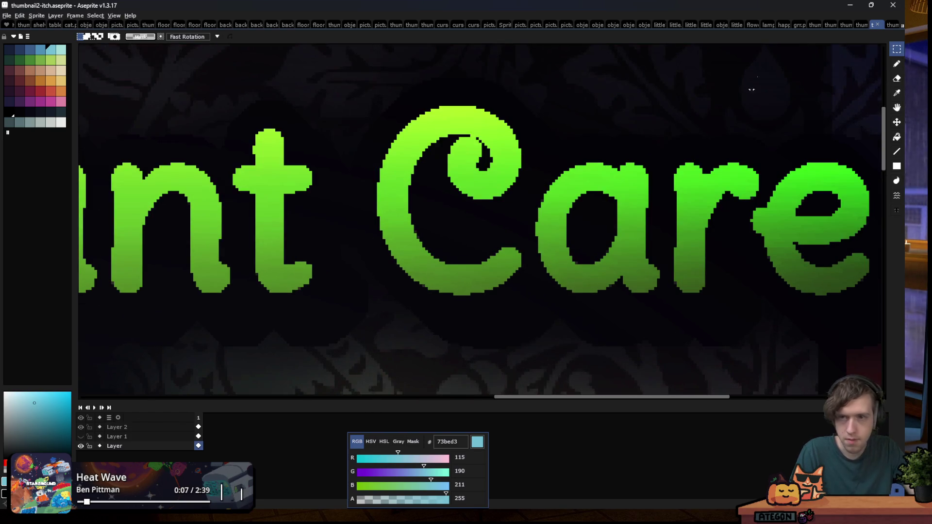
In thumbnail.aseprite, select the area around Care, then clear the selection
click(844, 25)
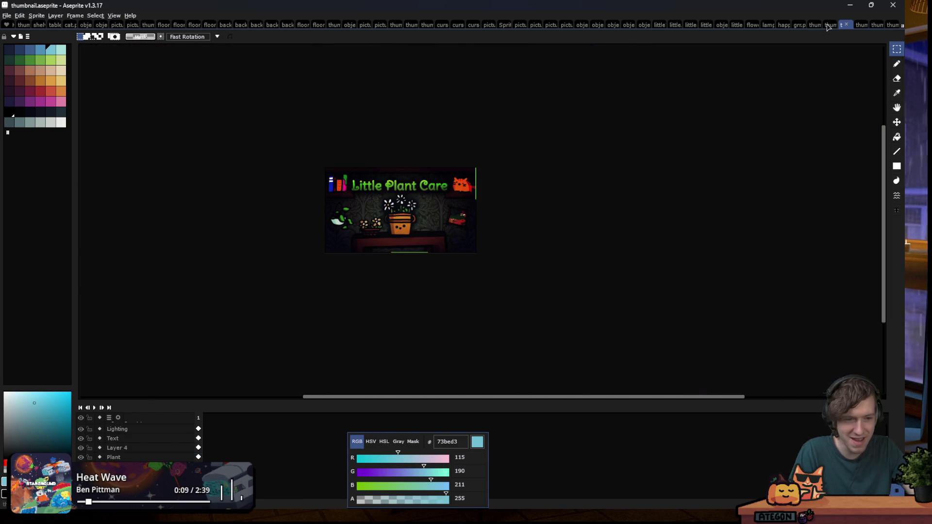
scroll(476, 209, up, 5)
scroll(476, 209, down, 3)
scroll(476, 209, up, 3)
mouse_move(560, 149)
mouse_down()
mouse_move(331, 354)
mouse_move(272, 364)
mouse_move(275, 377)
mouse_up()
scroll(286, 364, up, 2)
scroll(314, 372, down, 1)
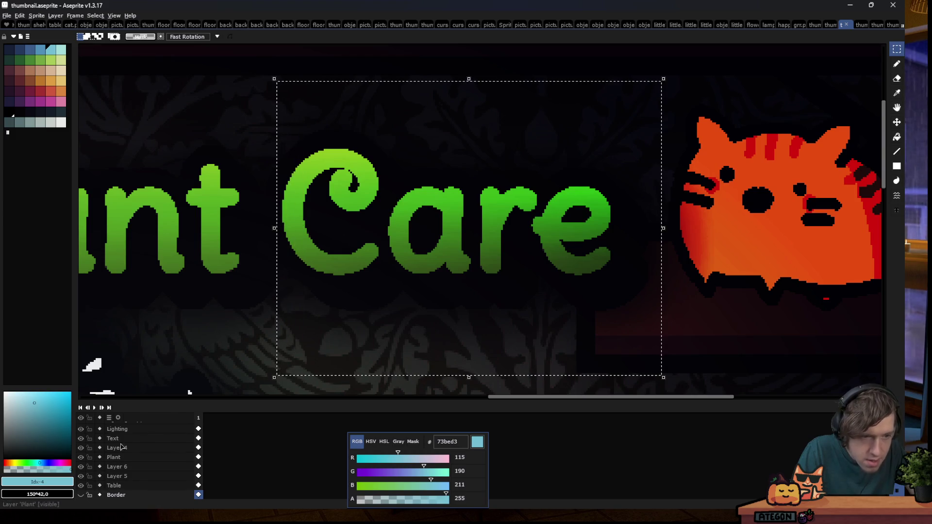
key(ctrl+d)
Check thumbnail-square.aseprite, then return to thumbnail-square-2
click(863, 25)
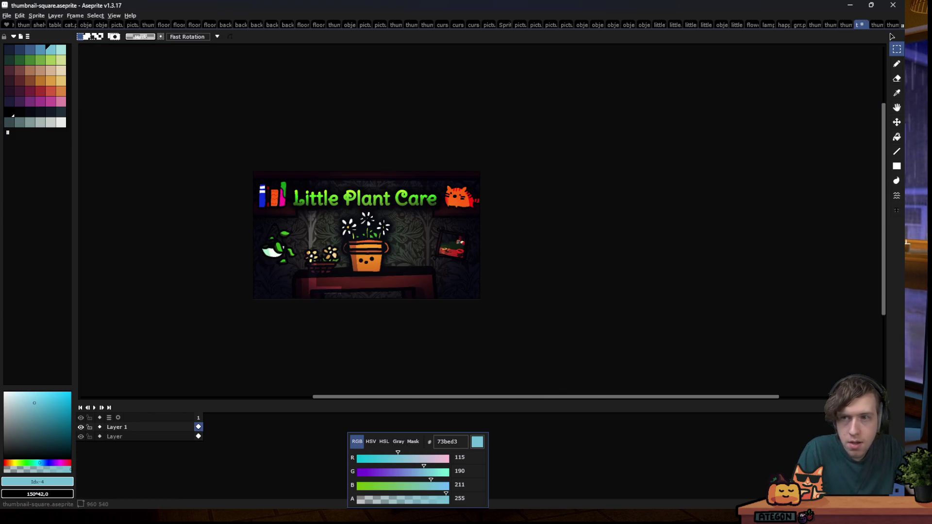
scroll(432, 230, up, 2)
scroll(416, 202, up, 1)
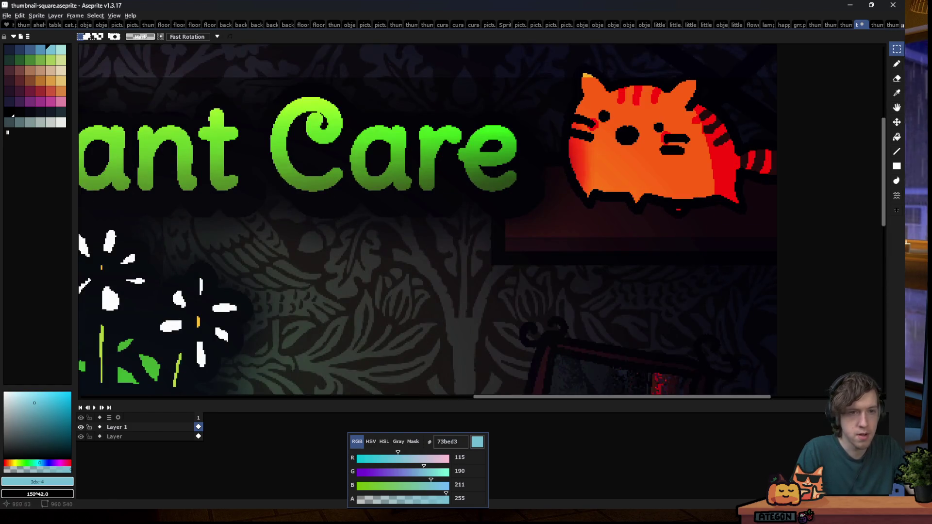
click(891, 26)
Marquee-select the Care word, adding small strips around the C
scroll(214, 129, up, 1)
drag(291, 61, 677, 303)
scroll(295, 123, up, 1)
drag(266, 88, 345, 214)
scroll(273, 113, up, 1)
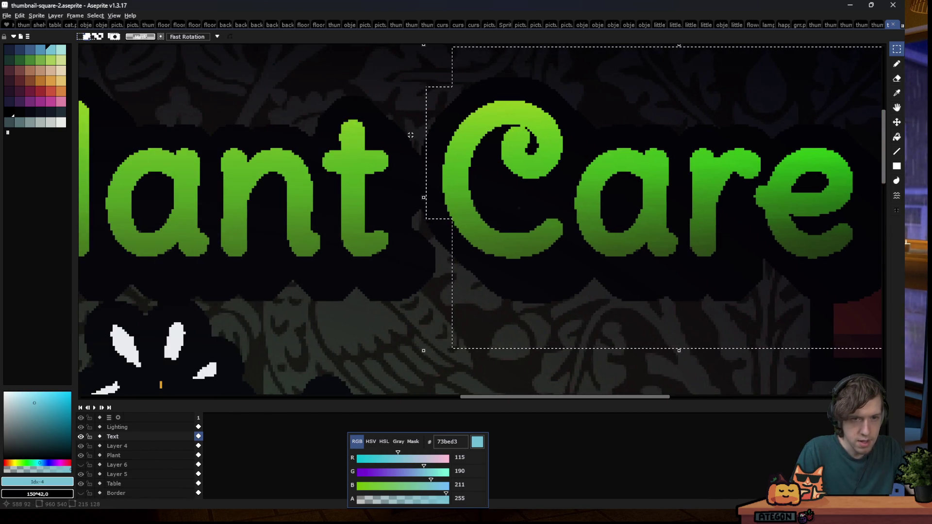
drag(419, 132, 474, 228)
drag(436, 182, 491, 273)
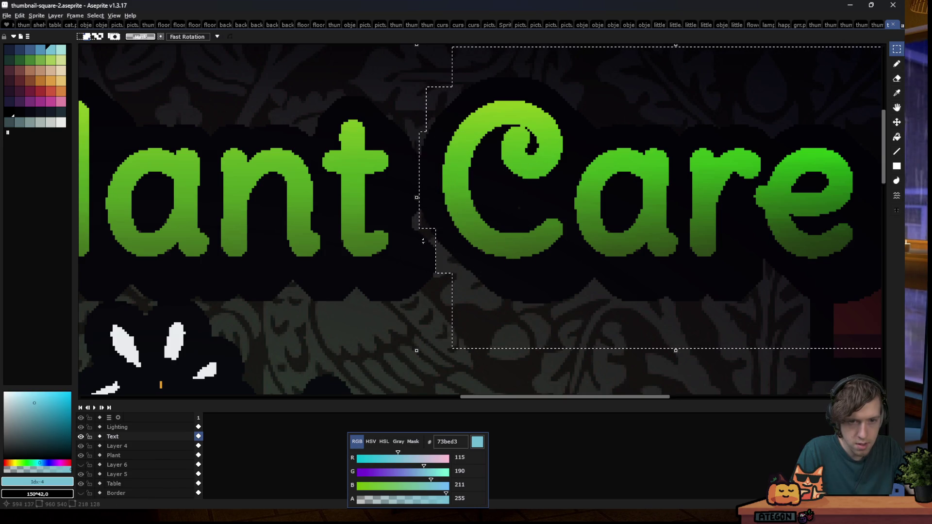
drag(429, 237, 499, 148)
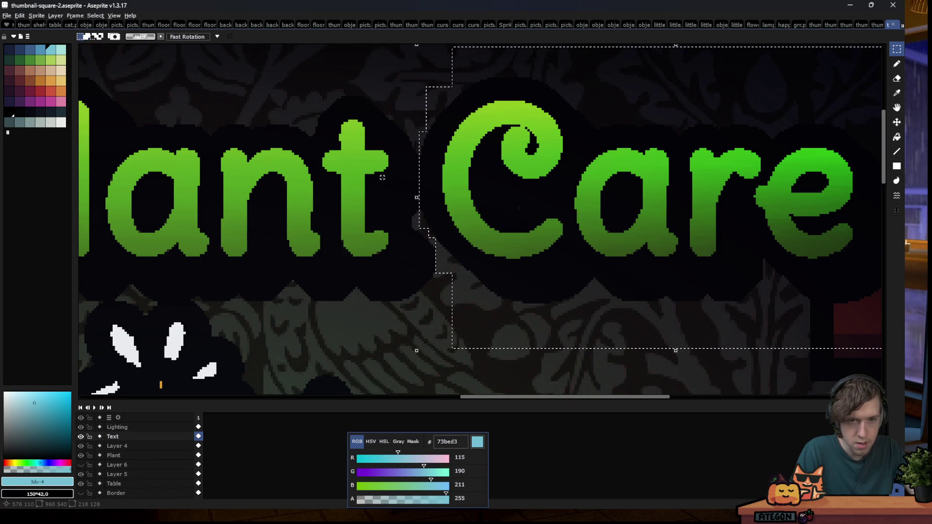
Pick up the selected Care word, then bring DaVinci Resolve to the front
scroll(452, 194, down, 1)
scroll(418, 212, down, 1)
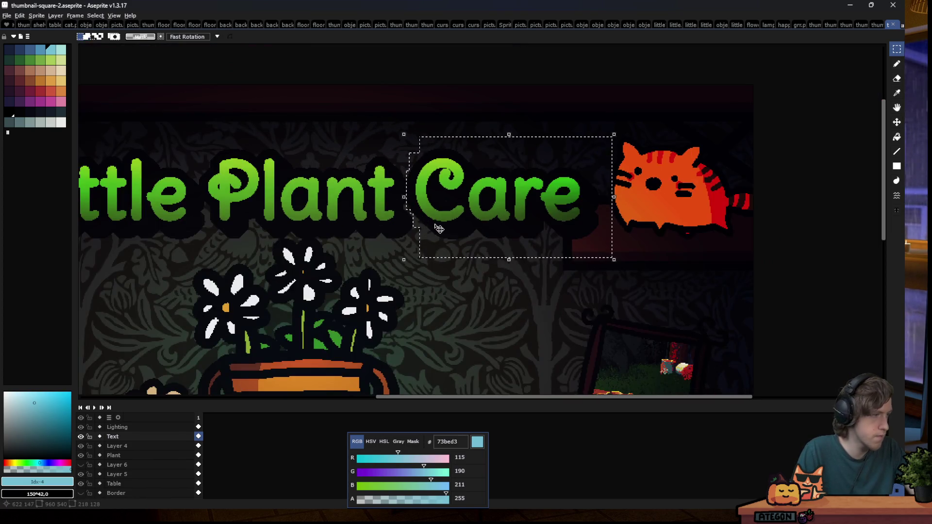
scroll(485, 194, down, 1)
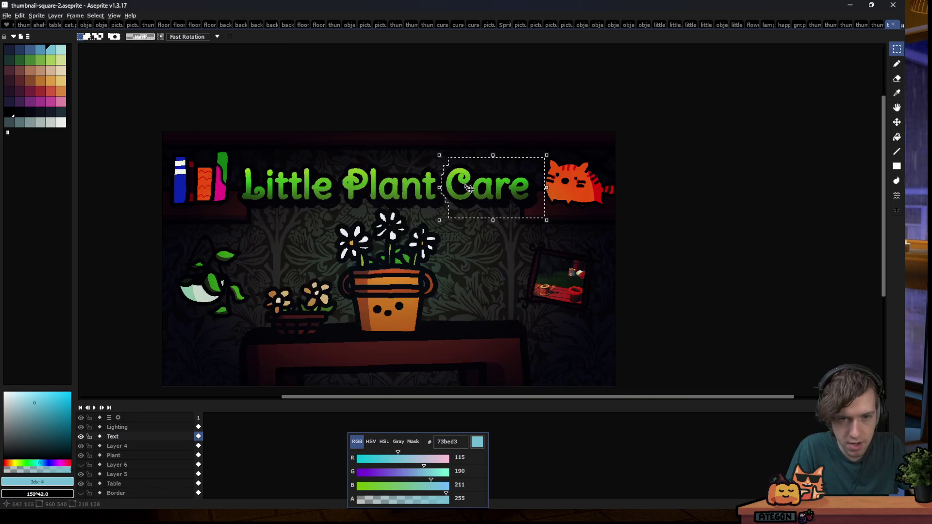
scroll(491, 207, up, 1)
click(493, 217)
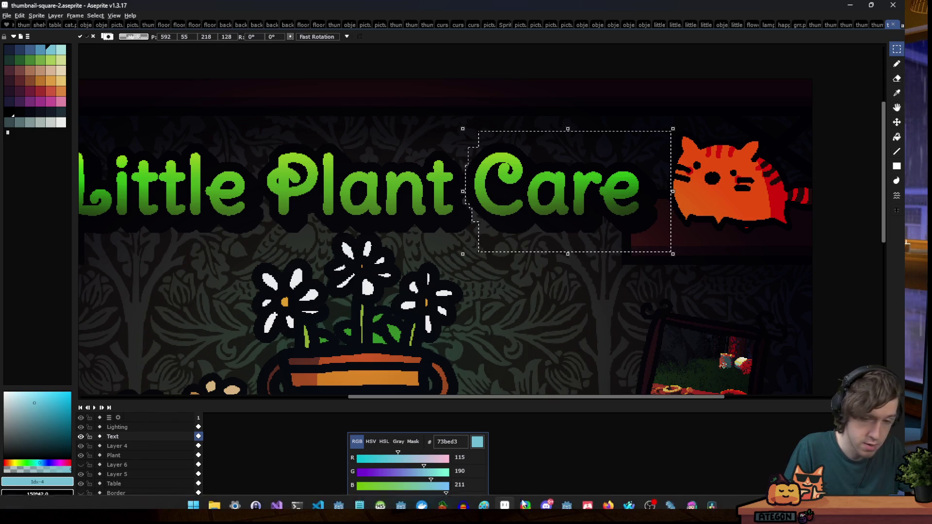
click(712, 498)
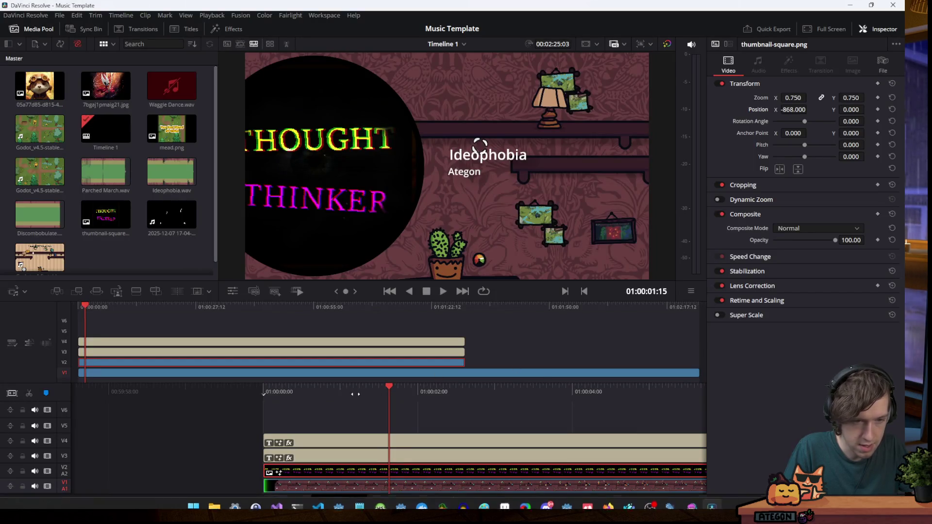
On the Edit page, play the timeline from the start to preview the thumbnail, then minimize Resolve
click(395, 501)
click(429, 321)
click(501, 285)
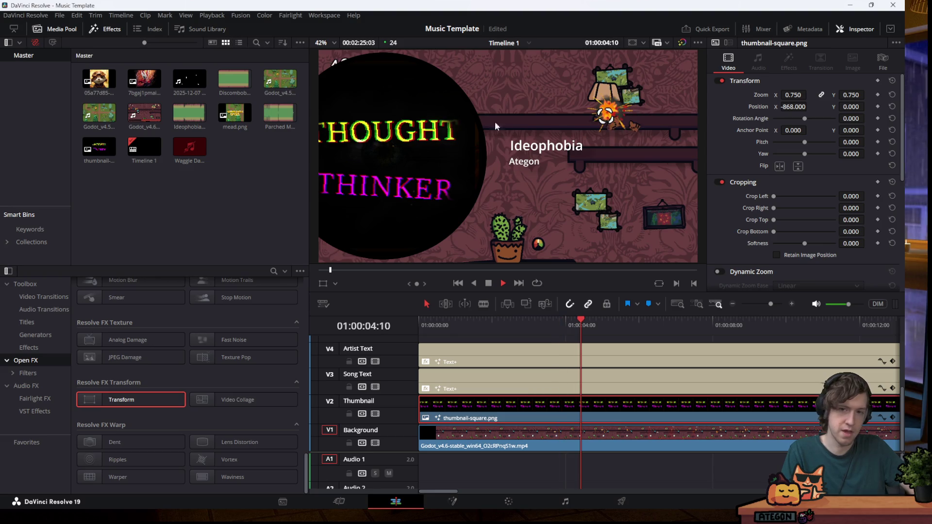
click(492, 284)
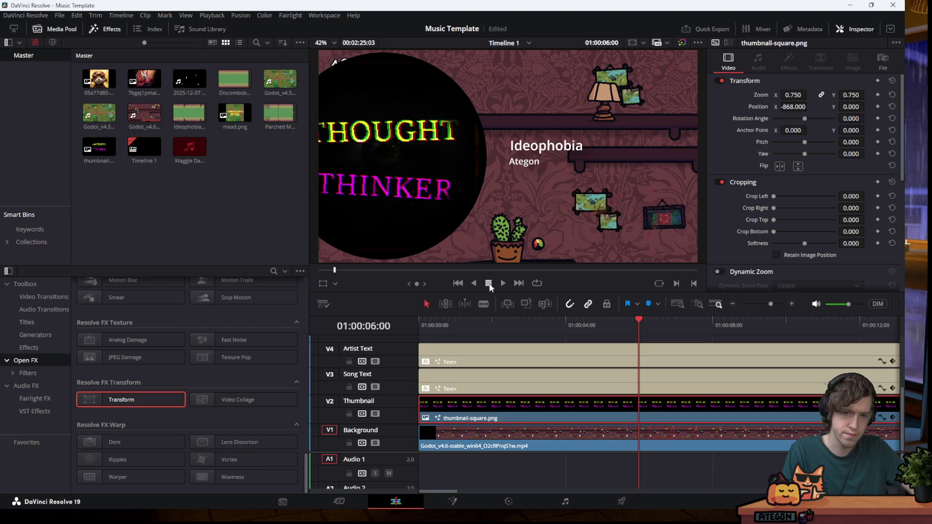
click(851, 6)
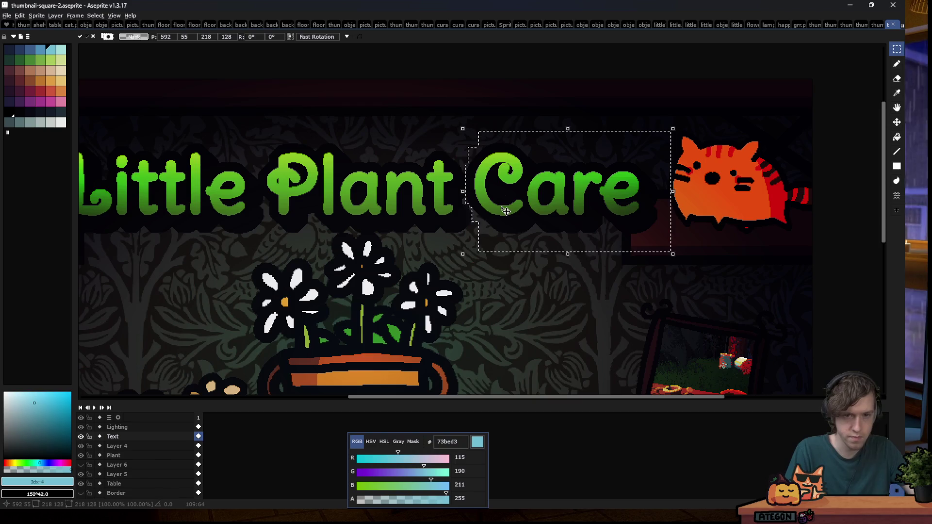
Move the word Care onto its own line below Little Plant
mouse_move(515, 201)
mouse_down()
mouse_move(249, 319)
mouse_move(210, 301)
mouse_up()
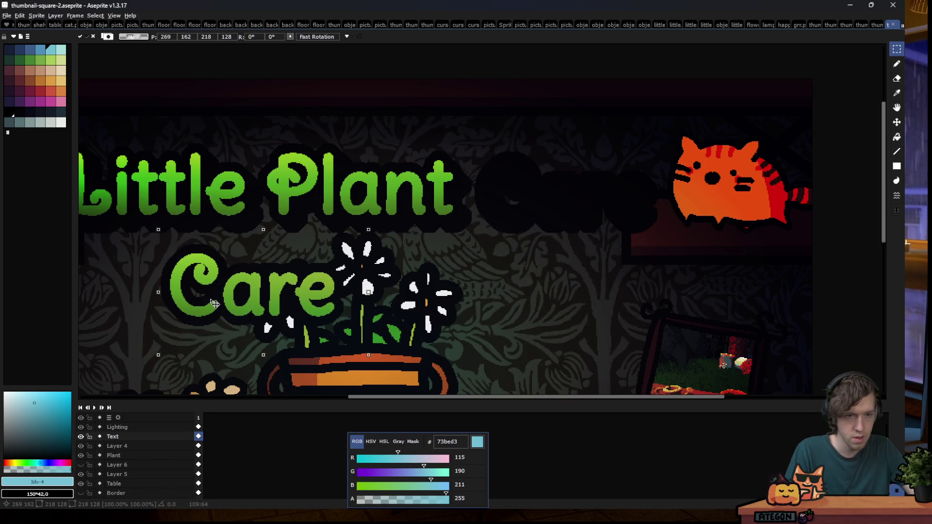
scroll(341, 253, down, 1)
scroll(341, 254, down, 1)
scroll(341, 253, up, 4)
drag(347, 258, 353, 250)
click(621, 222)
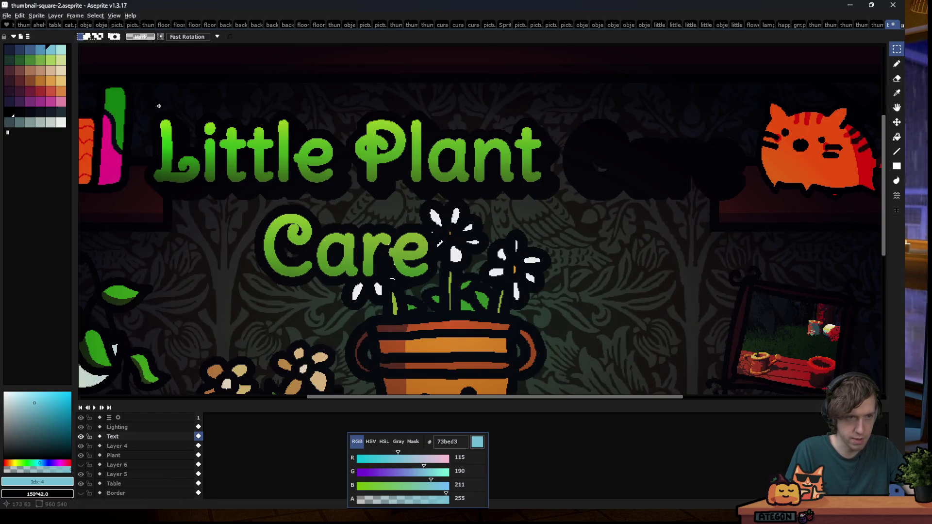
Select the two-line title, centre it above the flower pot and commit
drag(127, 89, 601, 336)
drag(425, 243, 509, 228)
scroll(377, 215, down, 3)
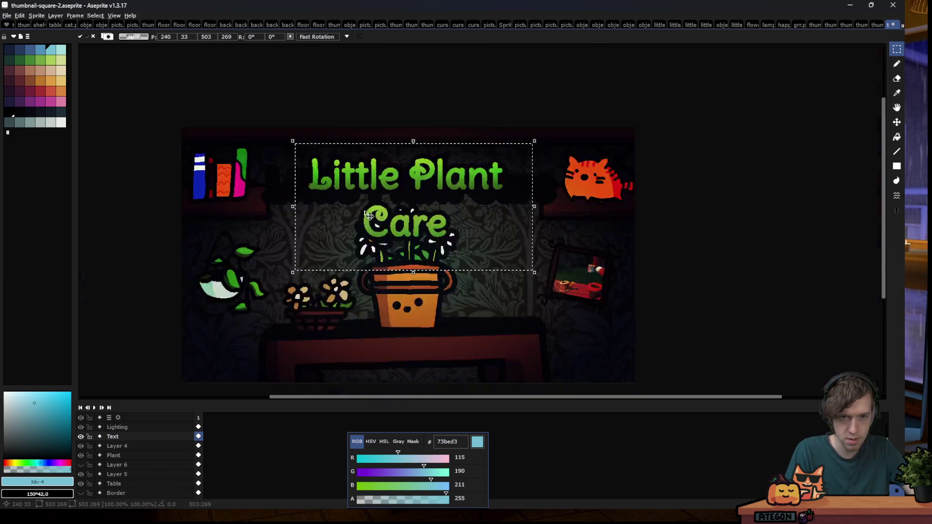
scroll(377, 215, up, 2)
drag(377, 215, 380, 213)
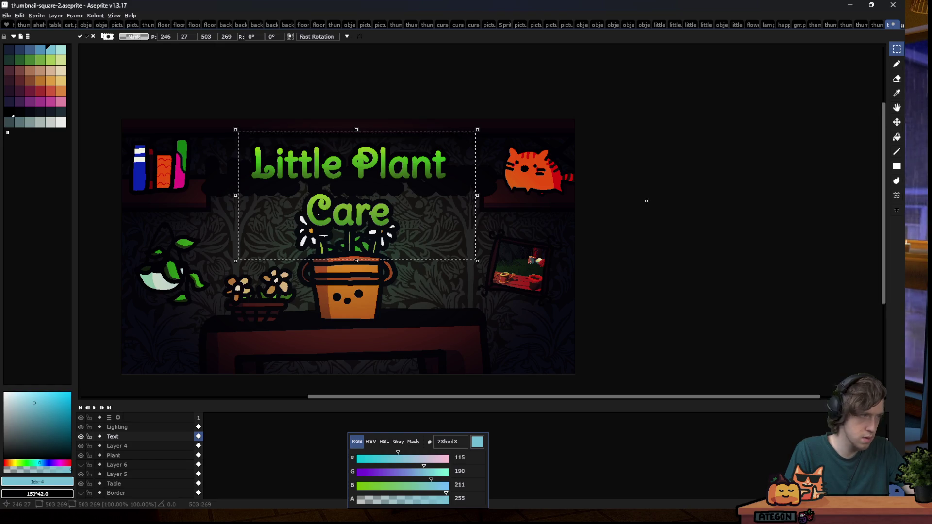
click(646, 201)
scroll(439, 123, down, 1)
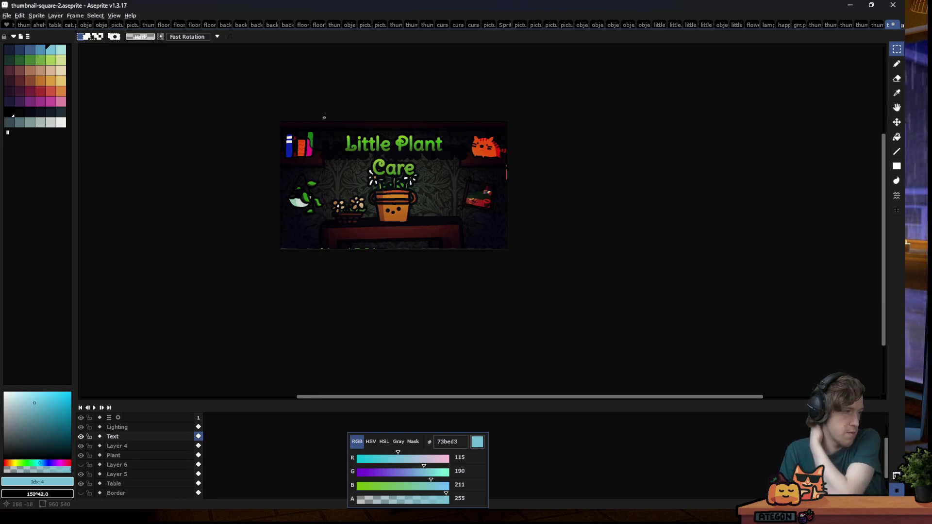
scroll(370, 150, up, 4)
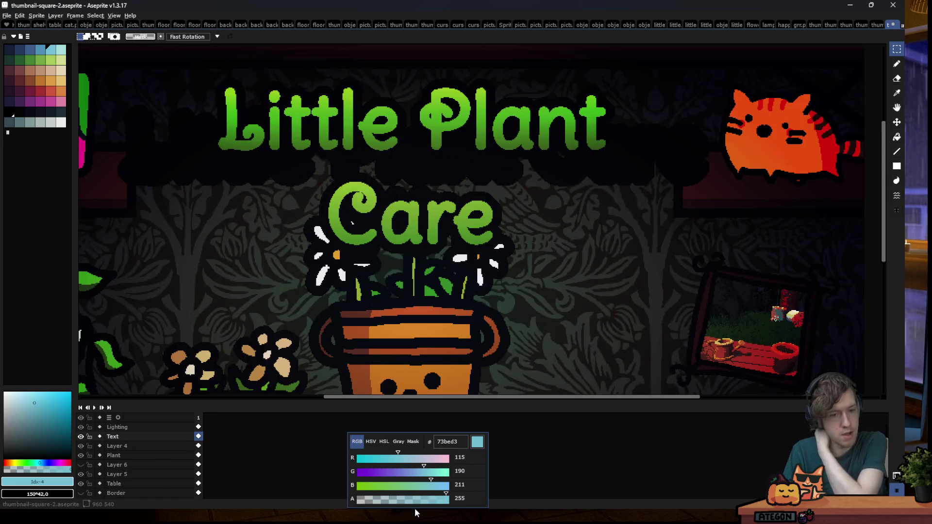
mouse_move(530, 512)
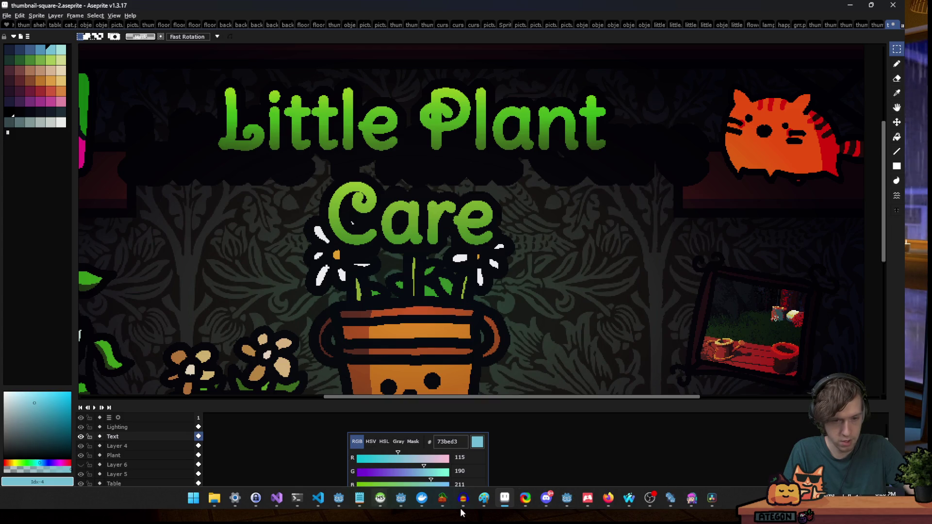
click(630, 497)
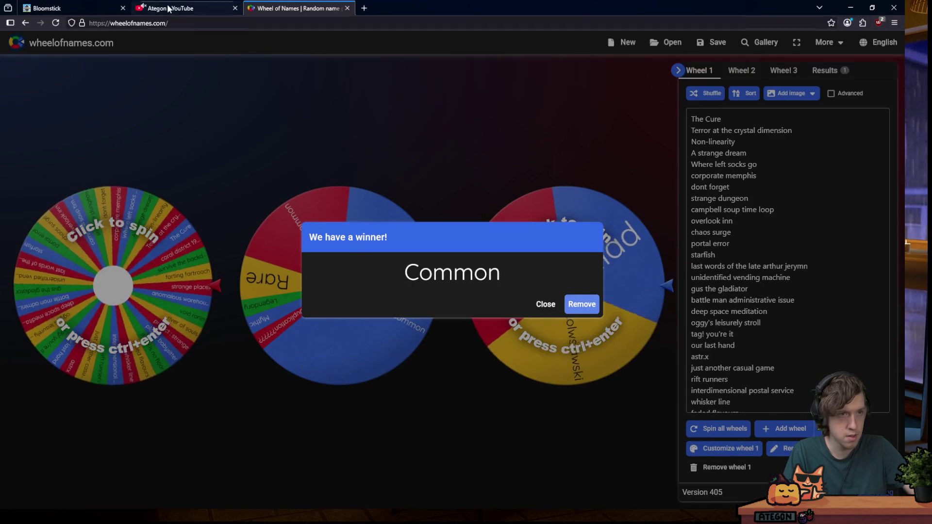
click(170, 8)
scroll(459, 102, up, 1)
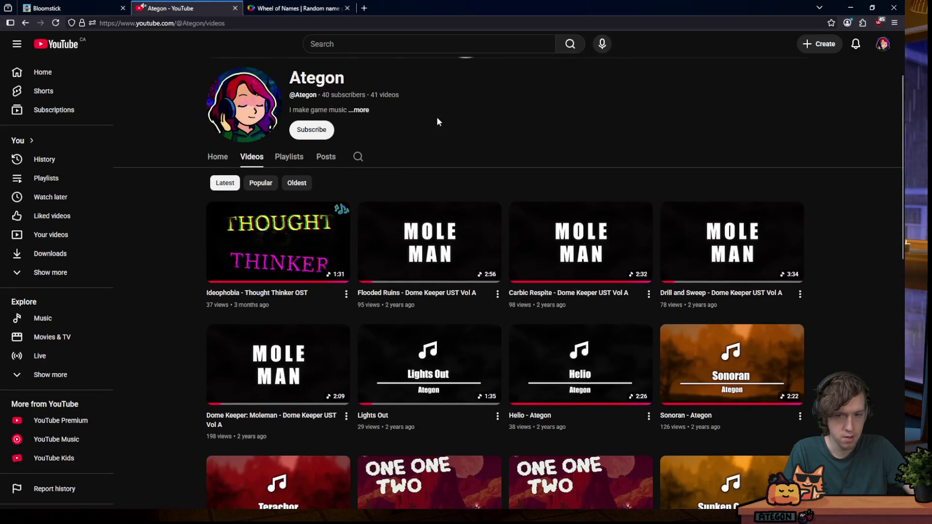
scroll(435, 117, down, 1)
click(309, 199)
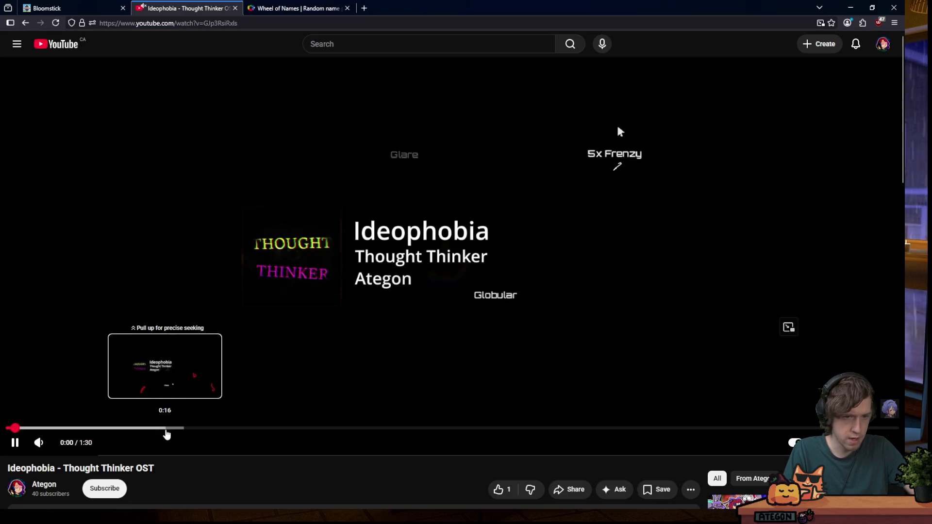
click(169, 429)
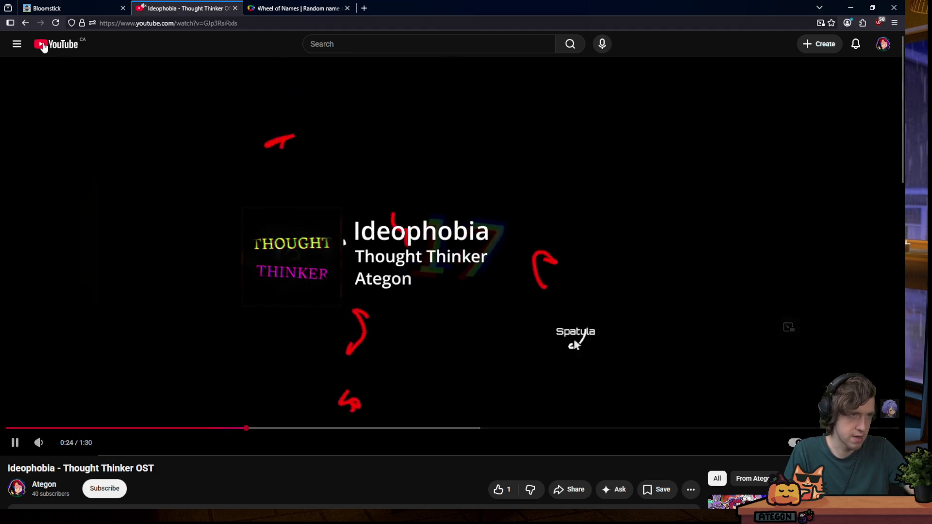
click(30, 22)
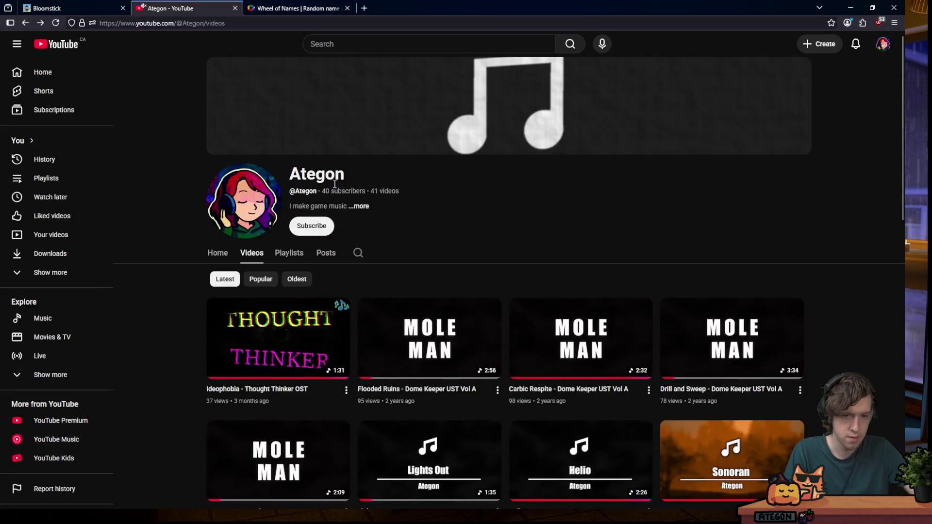
scroll(402, 235, down, 3)
scroll(520, 165, down, 6)
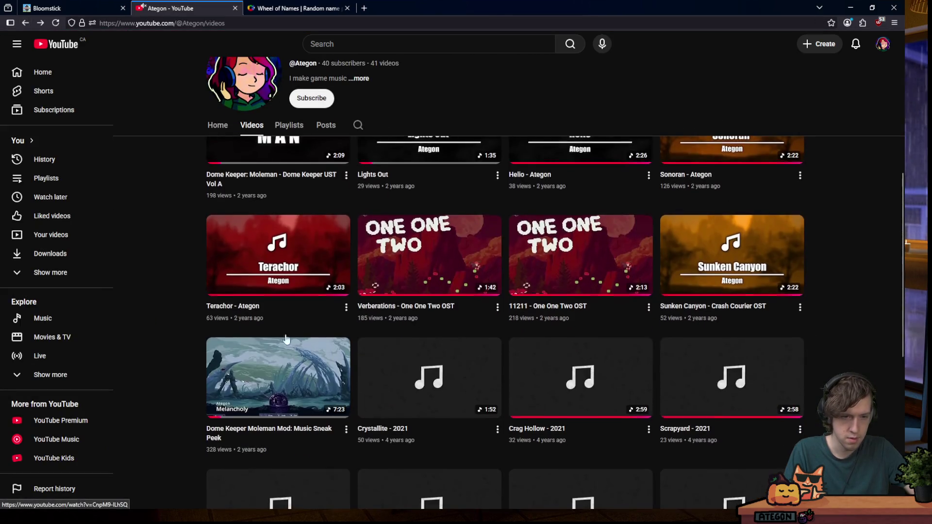
scroll(187, 304, down, 10)
key(Home)
scroll(179, 252, down, 7)
scroll(179, 251, down, 5)
scroll(178, 251, down, 7)
scroll(178, 252, down, 1)
scroll(189, 259, down, 3)
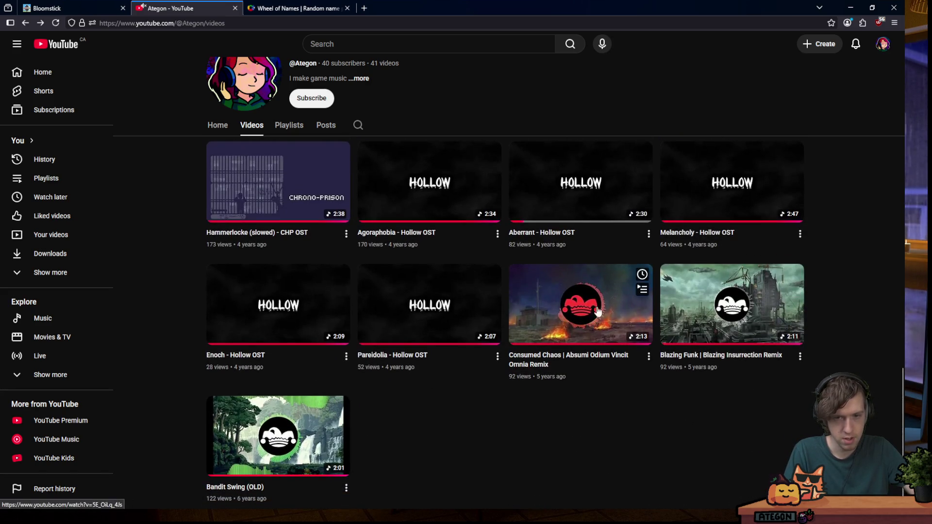
scroll(600, 318, up, 15)
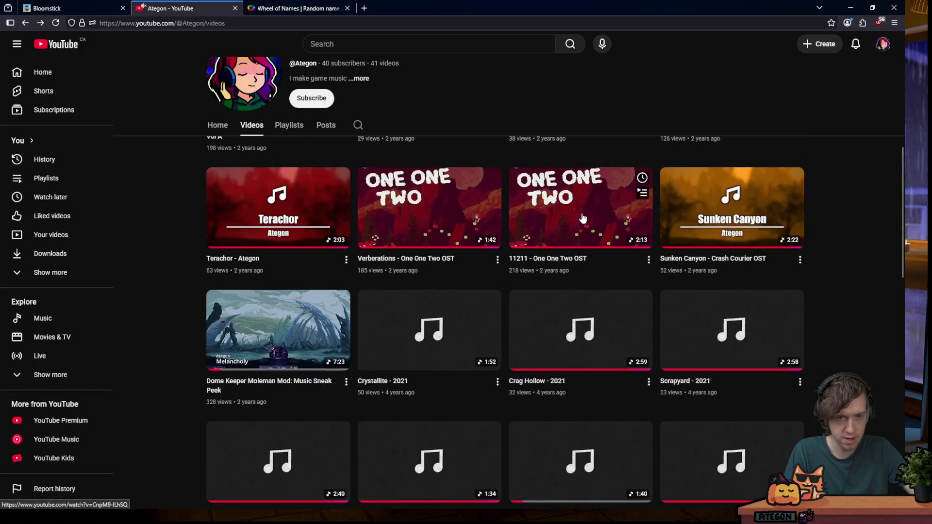
scroll(828, 315, up, 3)
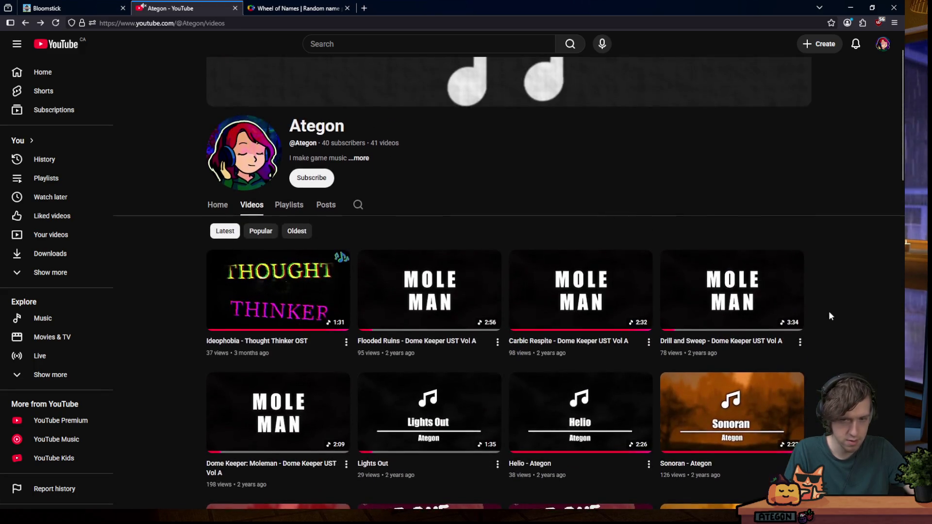
scroll(828, 314, down, 1)
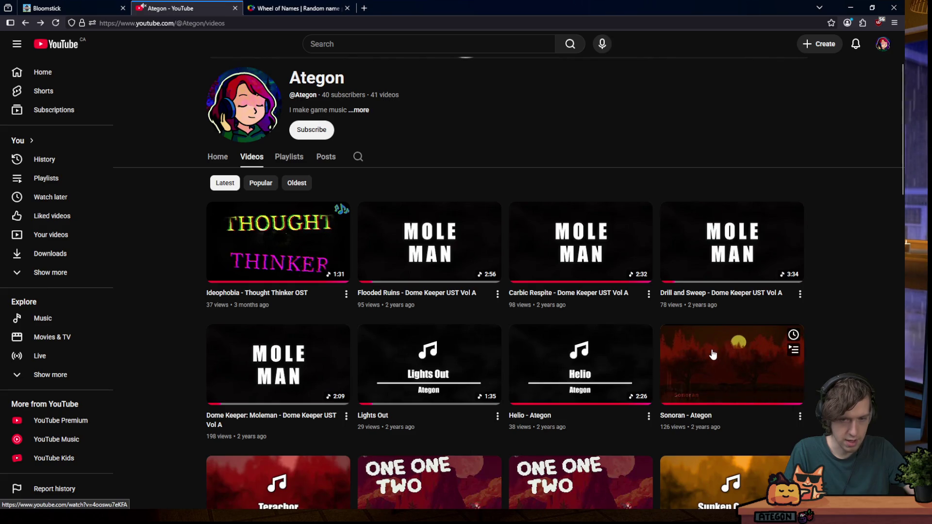
scroll(818, 368, down, 5)
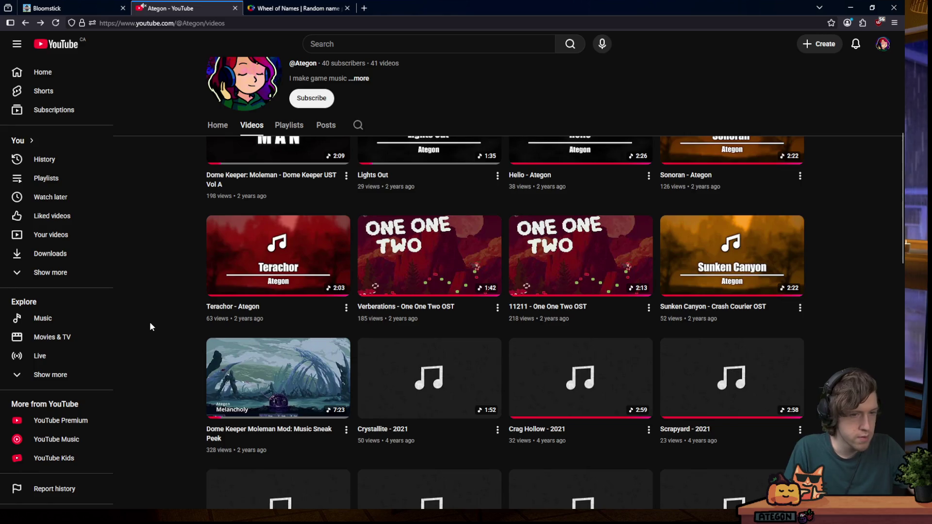
scroll(157, 291, up, 5)
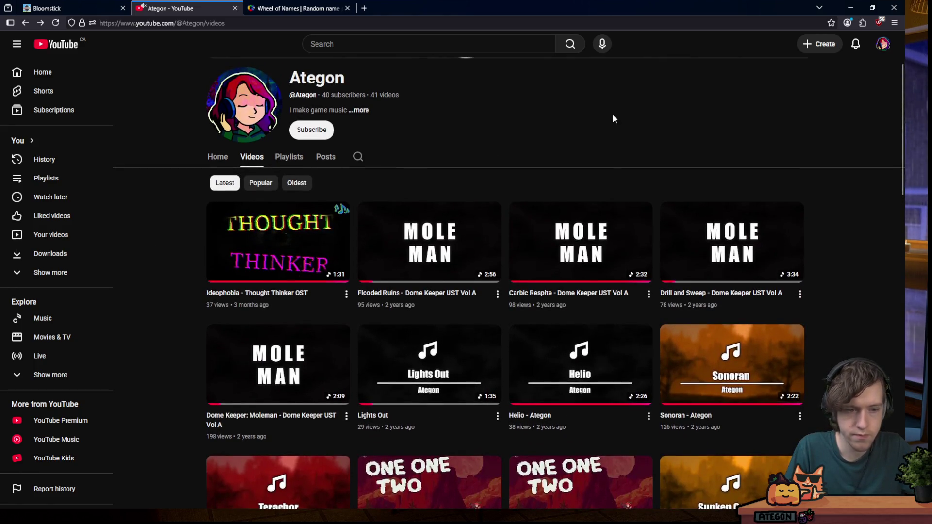
click(851, 8)
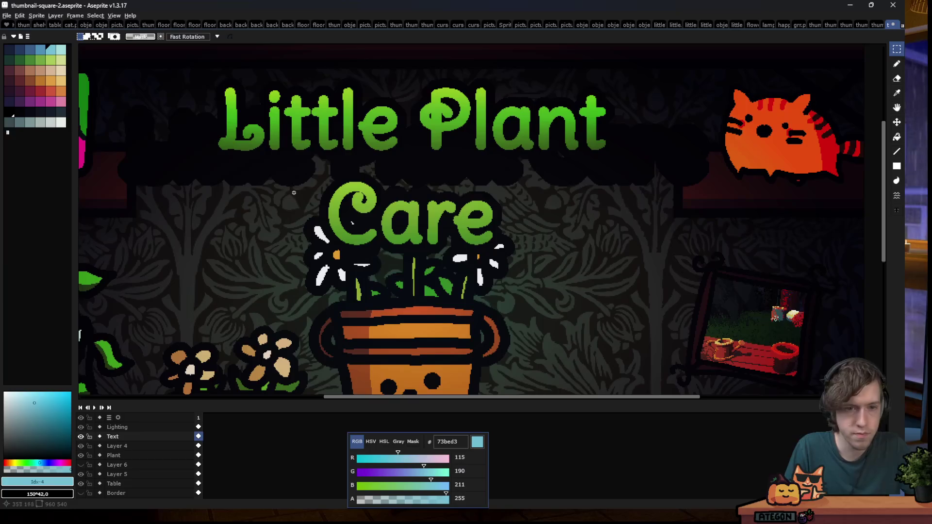
Try resizing the canvas to 640×640
scroll(369, 198, down, 6)
scroll(359, 197, up, 1)
scroll(355, 197, up, 2)
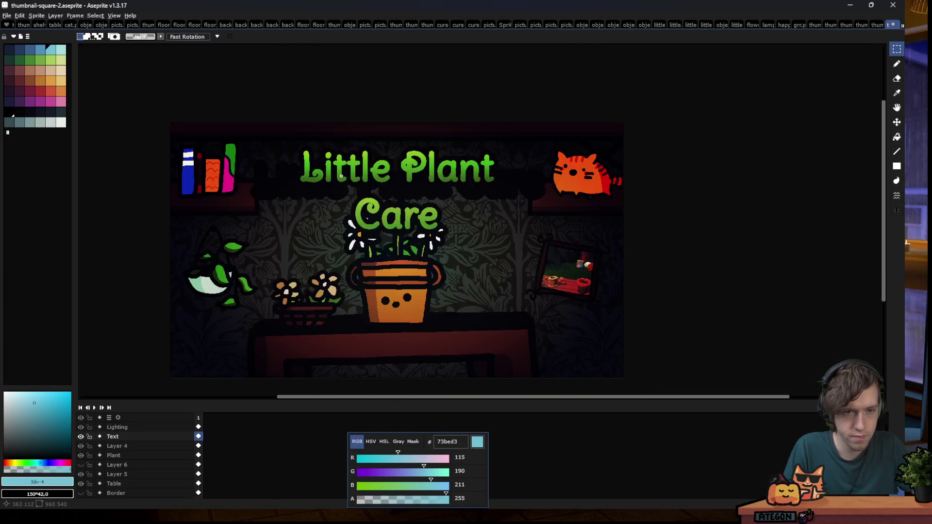
scroll(352, 197, up, 3)
scroll(352, 196, down, 4)
click(36, 15)
click(54, 61)
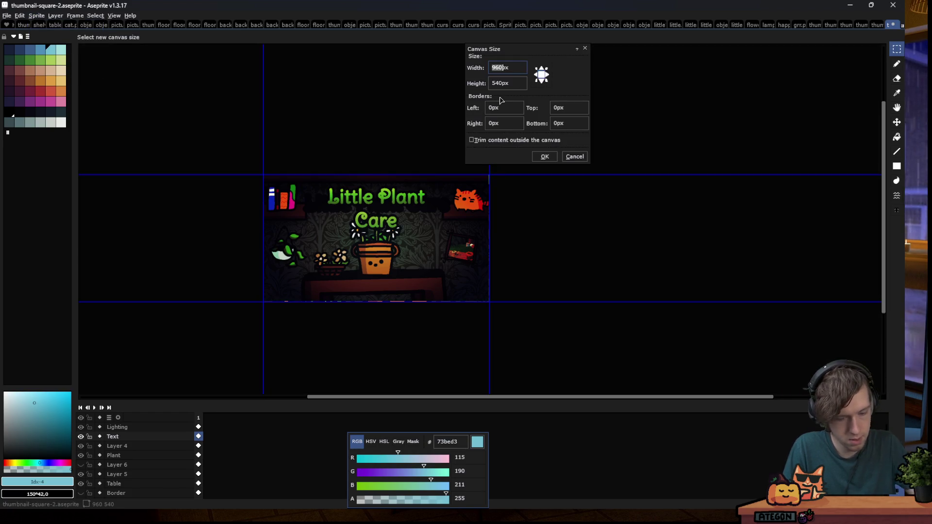
text(640)
key(Tab)
text(640)
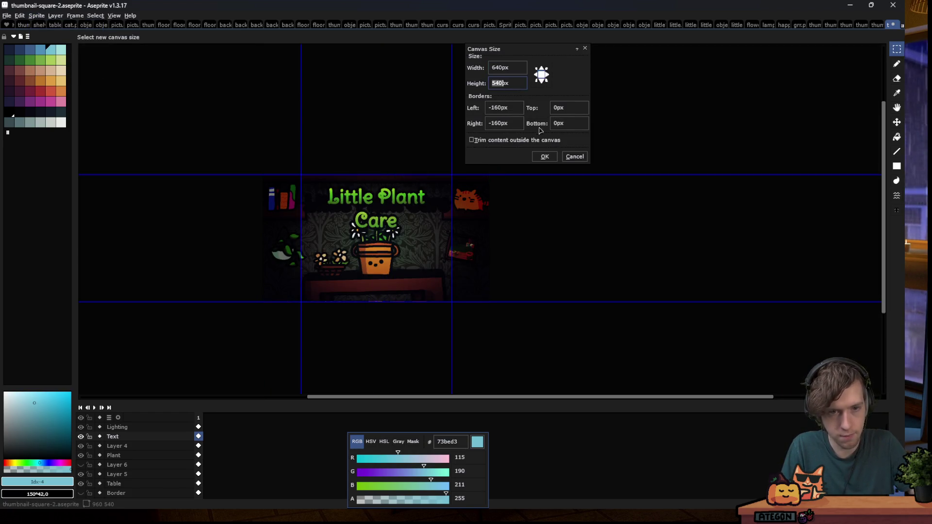
click(543, 157)
At 100% zoom, move the title and flowers up about 58 px
scroll(288, 126, down, 2)
key(1)
drag(256, 116, 533, 322)
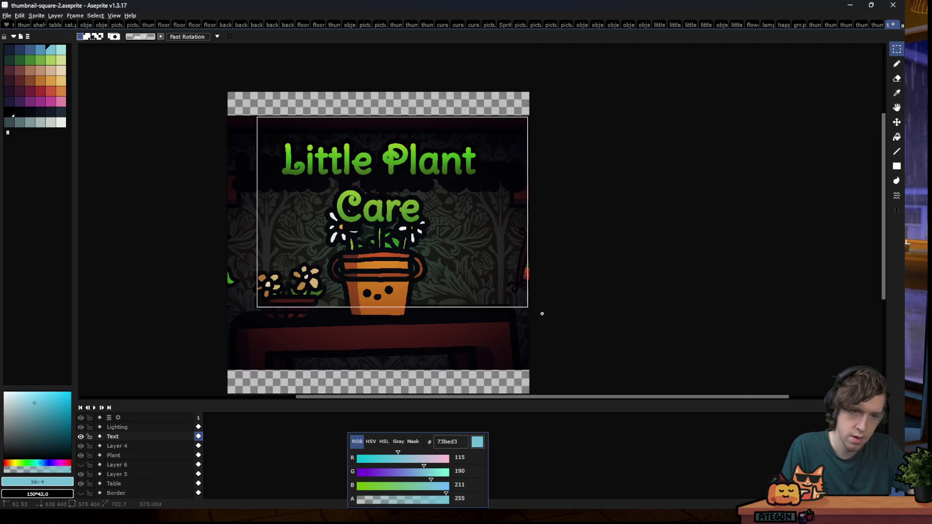
drag(403, 252, 403, 215)
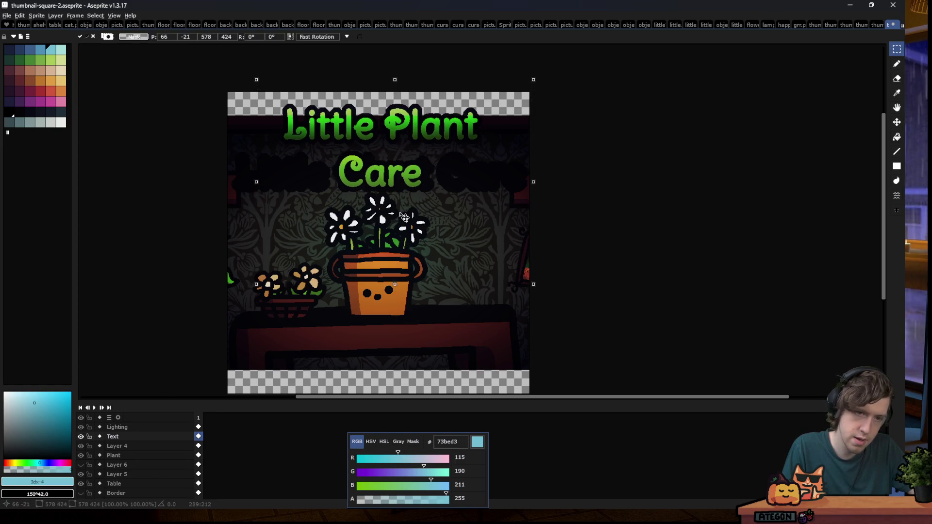
key(ctrl+d)
scroll(410, 171, down, 5)
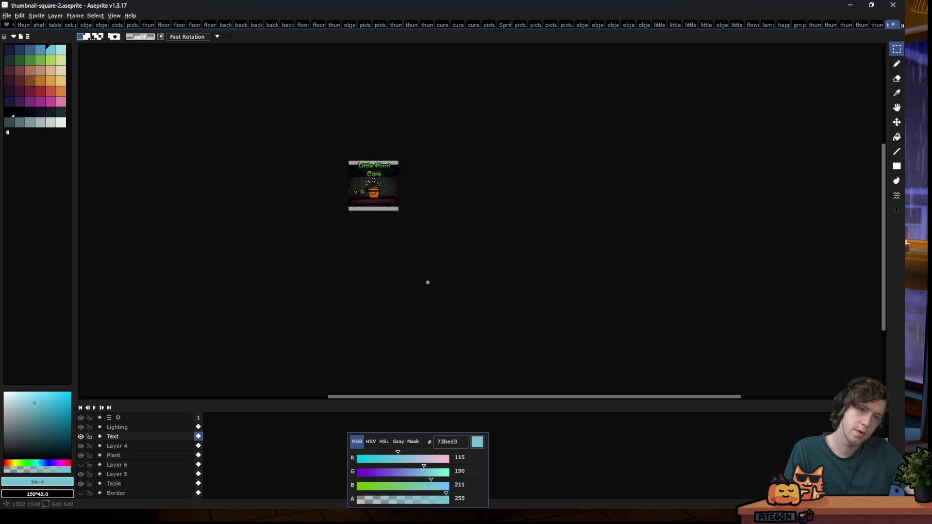
Undo back to the wide canvas and undo moving Care below the title
key(ctrl+z)
key(ctrl+z)
key(ctrl+z)
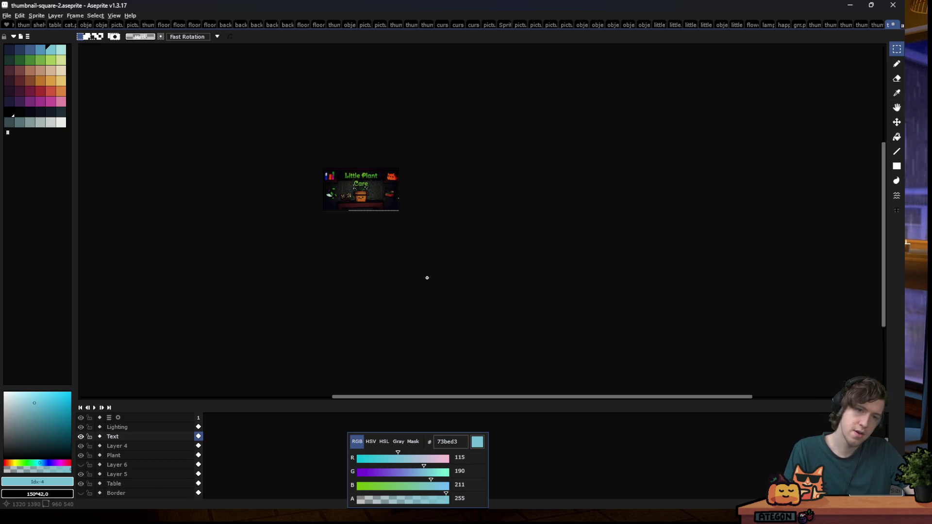
scroll(383, 162, up, 3)
scroll(383, 165, up, 2)
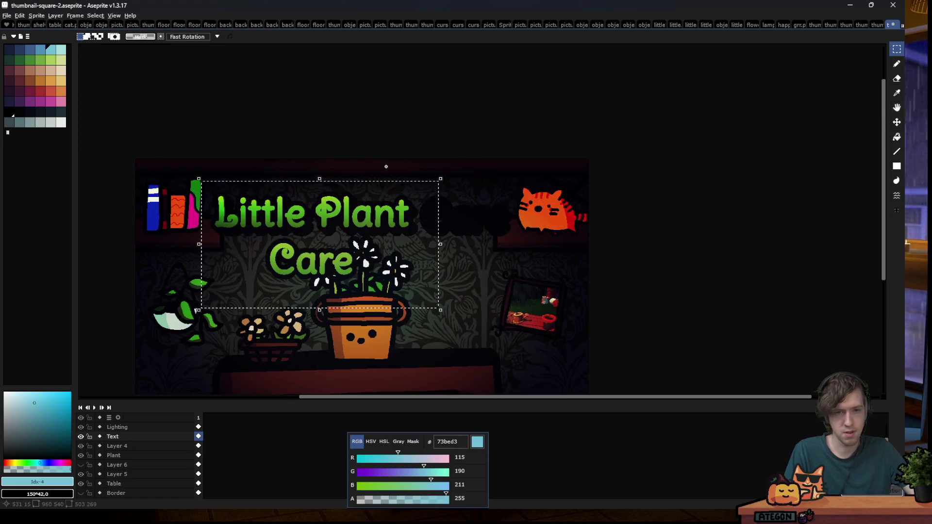
key(ctrl+z)
key(ctrl+z)
scroll(317, 196, down, 2)
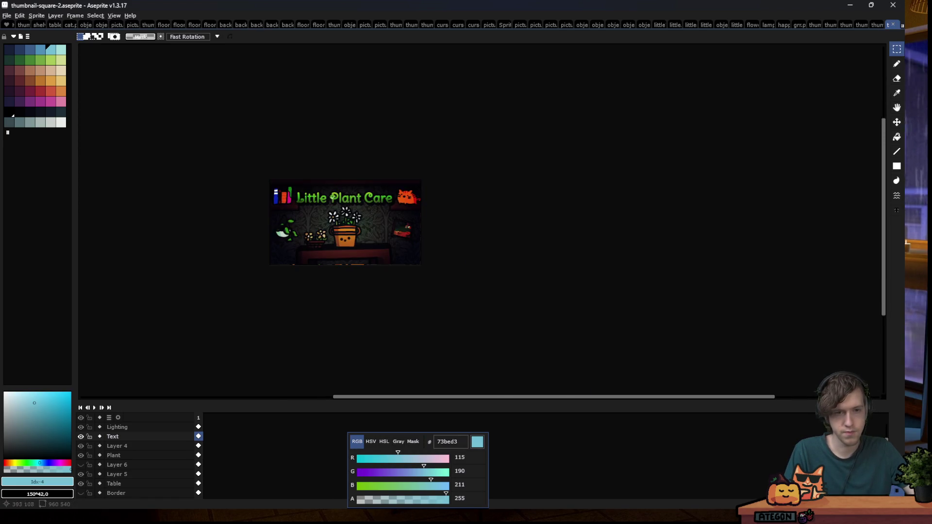
scroll(318, 200, up, 1)
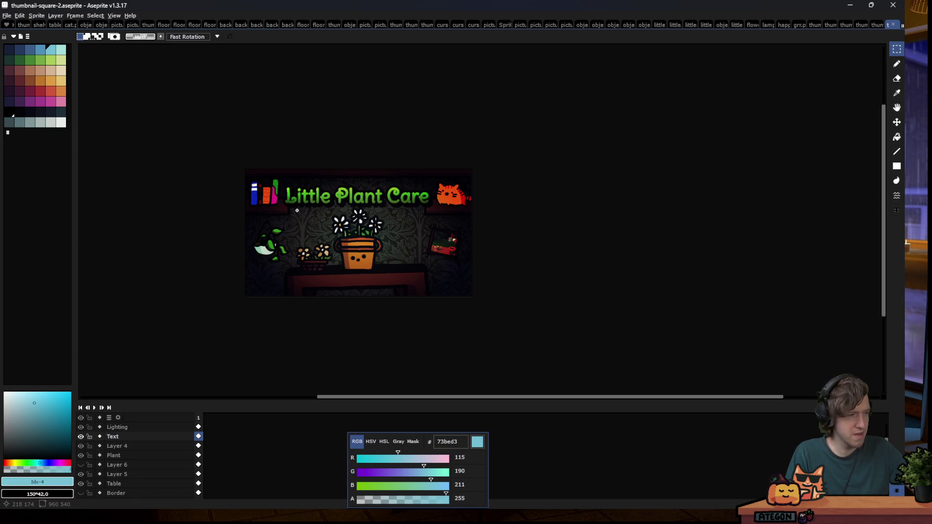
drag(300, 207, 299, 190)
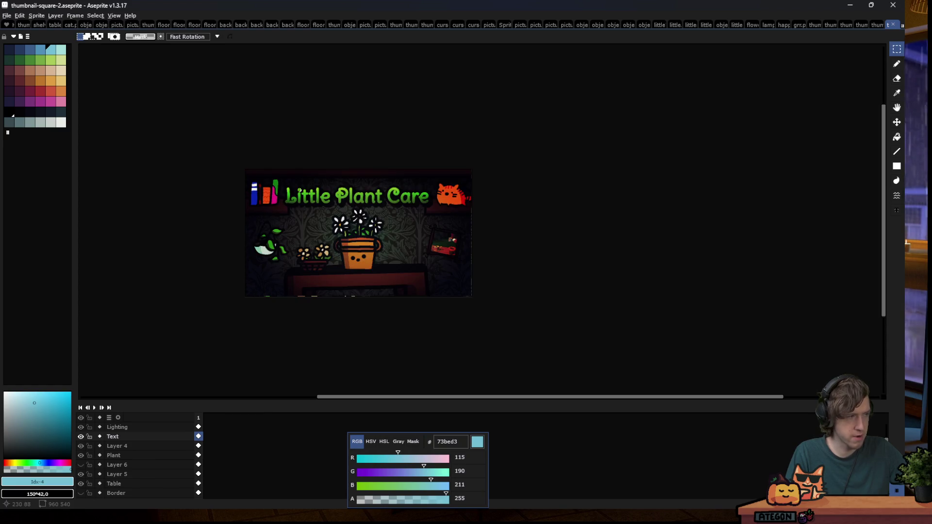
Try a 640×640 canvas size, then undo it
scroll(303, 266, up, 1)
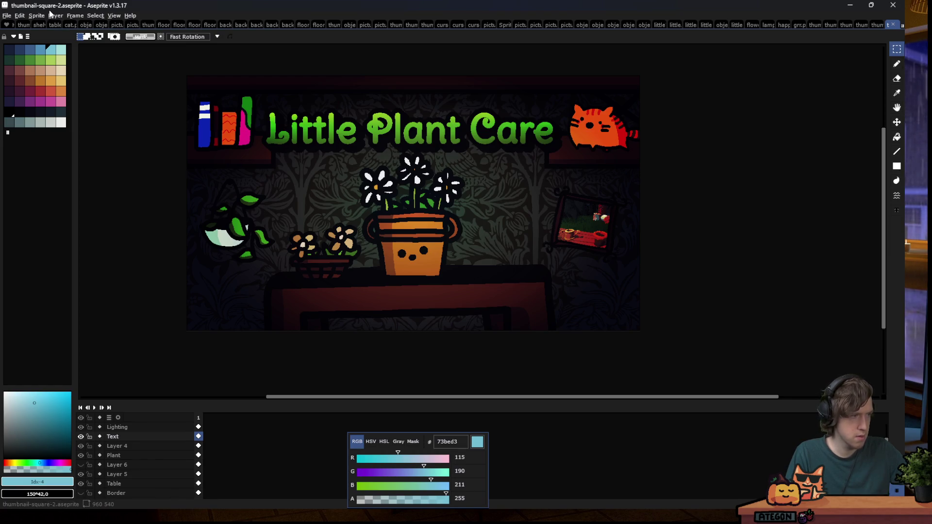
click(56, 16)
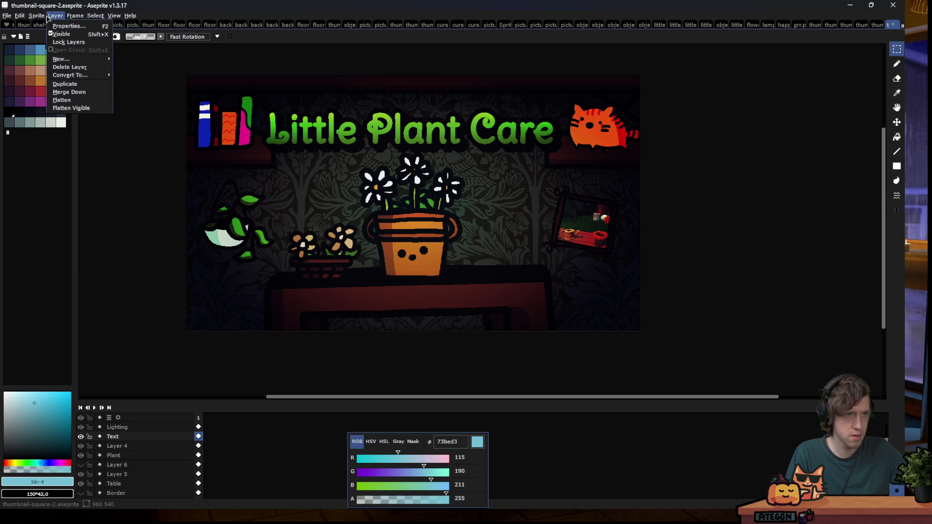
click(49, 61)
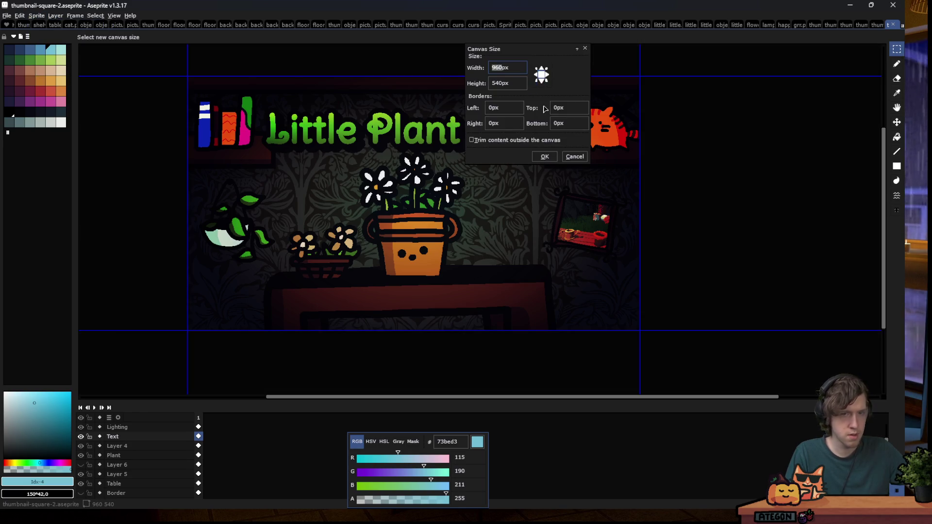
text(640)
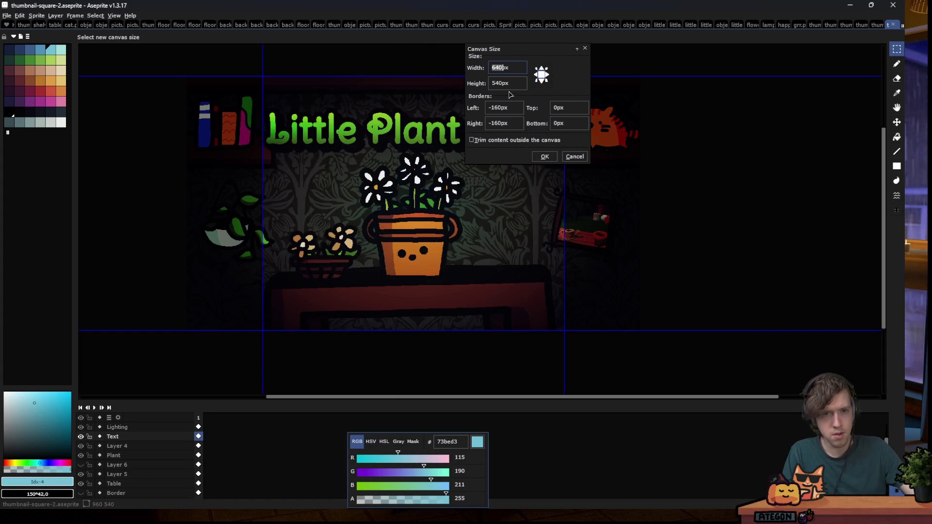
key(Tab)
text(640)
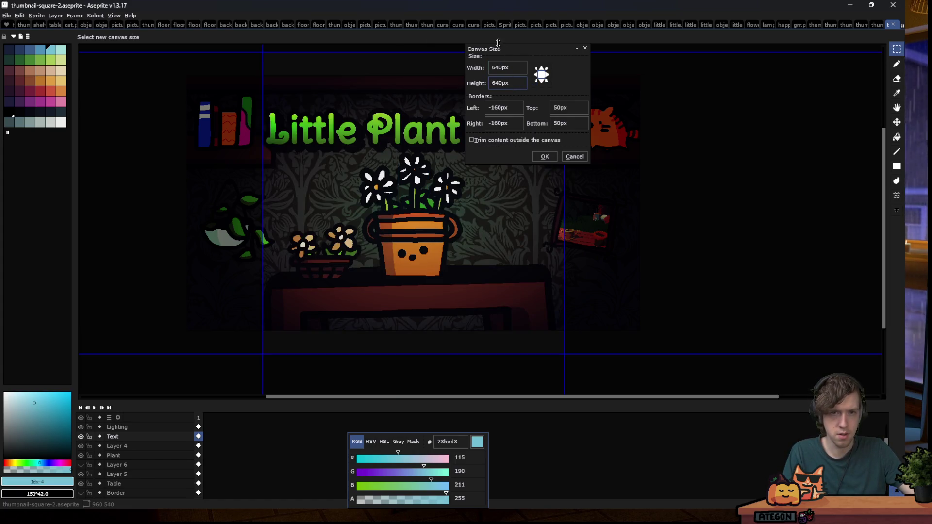
drag(499, 45, 689, 89)
scroll(218, 189, down, 4)
scroll(218, 189, up, 2)
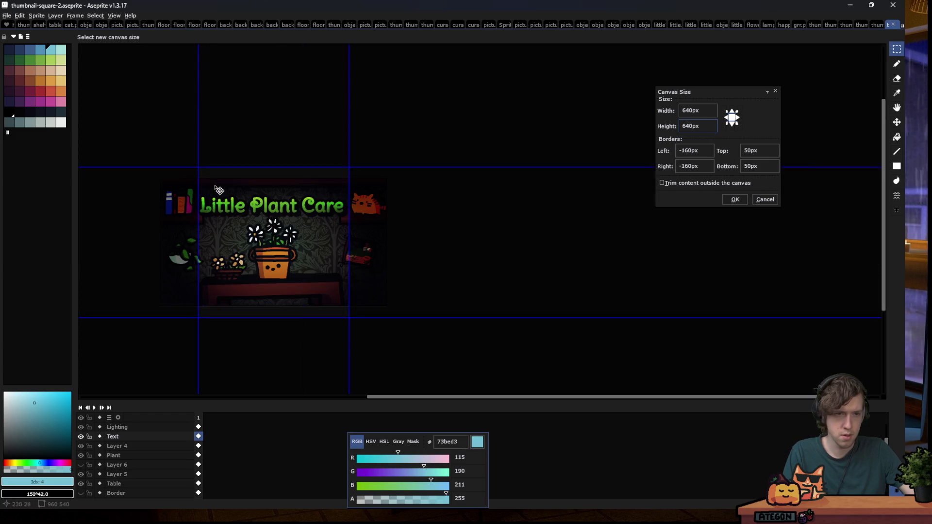
click(734, 199)
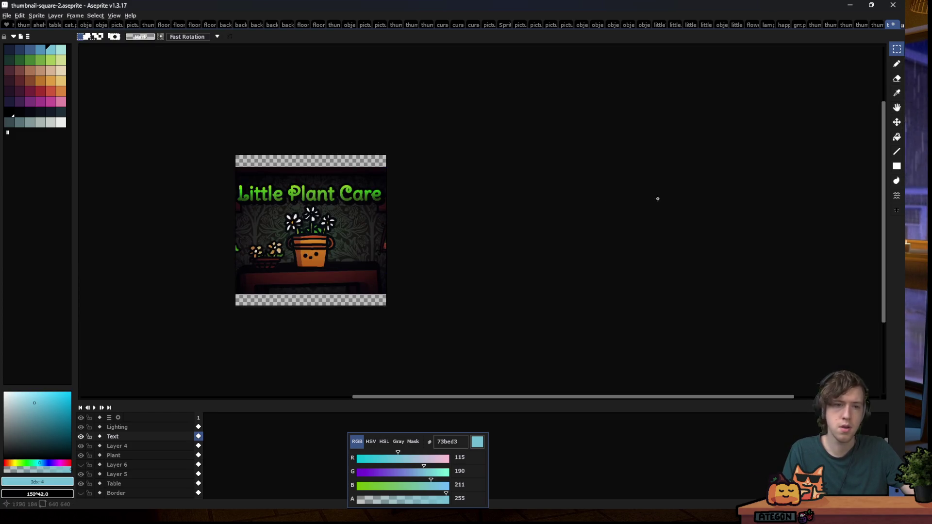
key(ctrl+z)
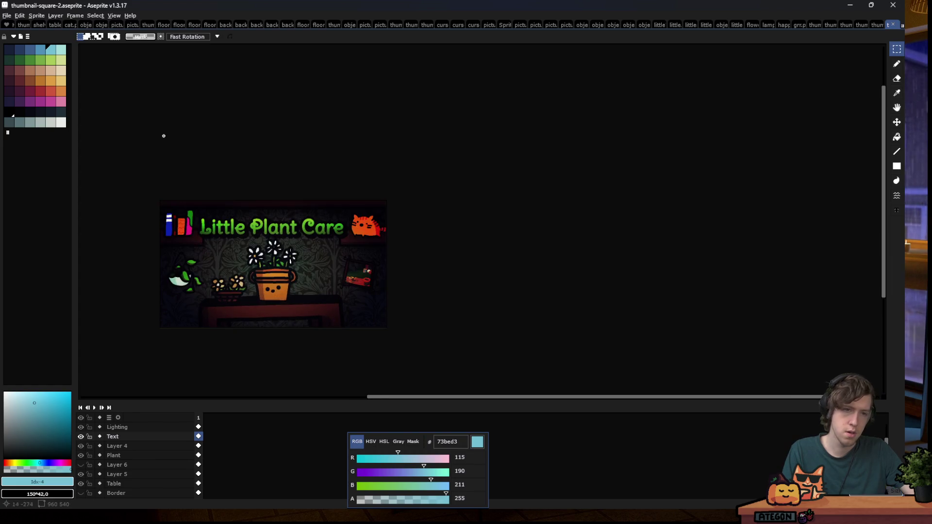
Resize the canvas to 700×700 with Canvas Size and inspect the result
click(36, 16)
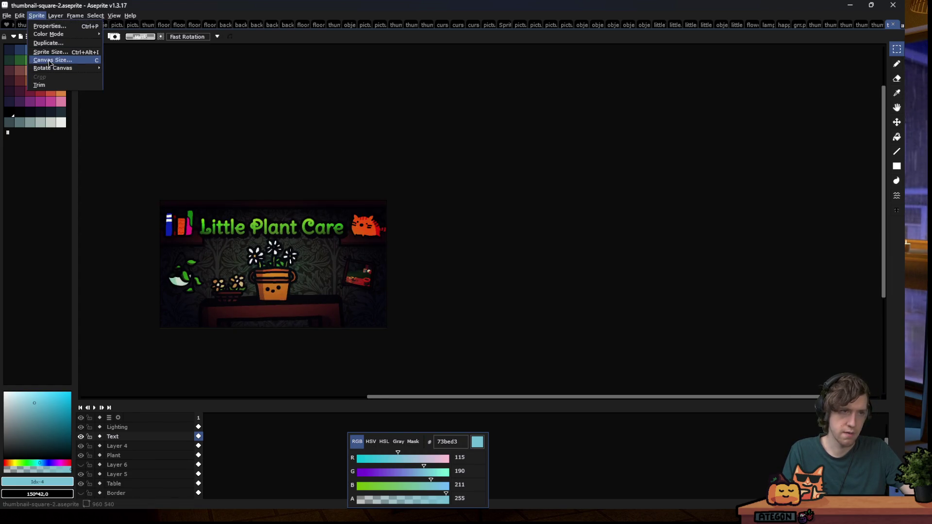
click(46, 59)
text(700)
key(Tab)
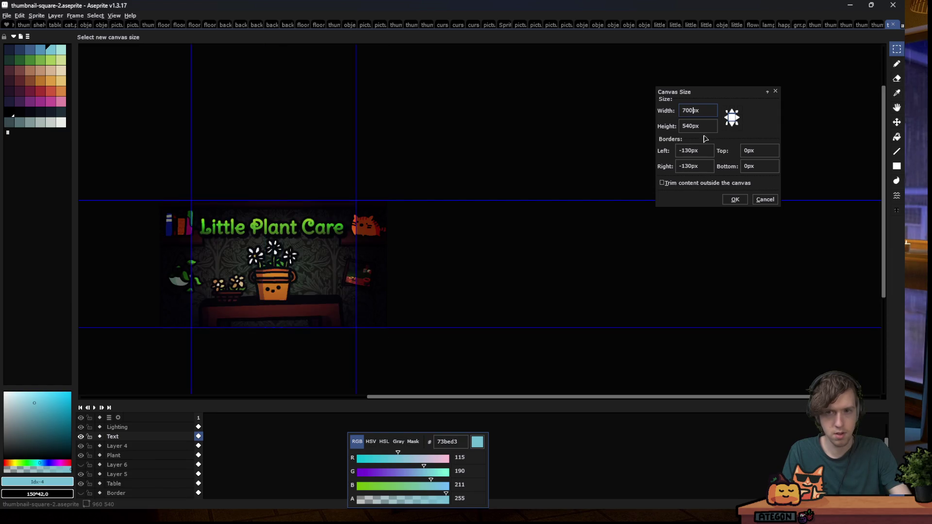
text(700)
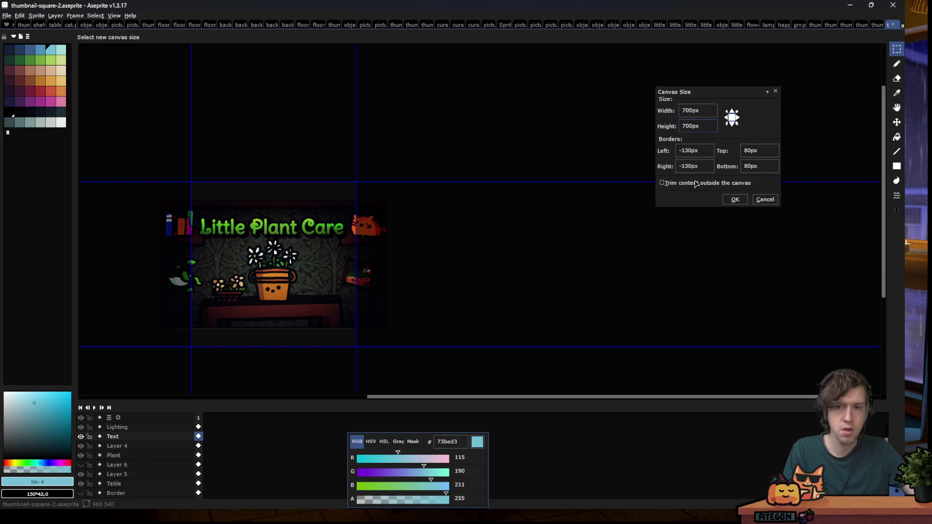
click(735, 199)
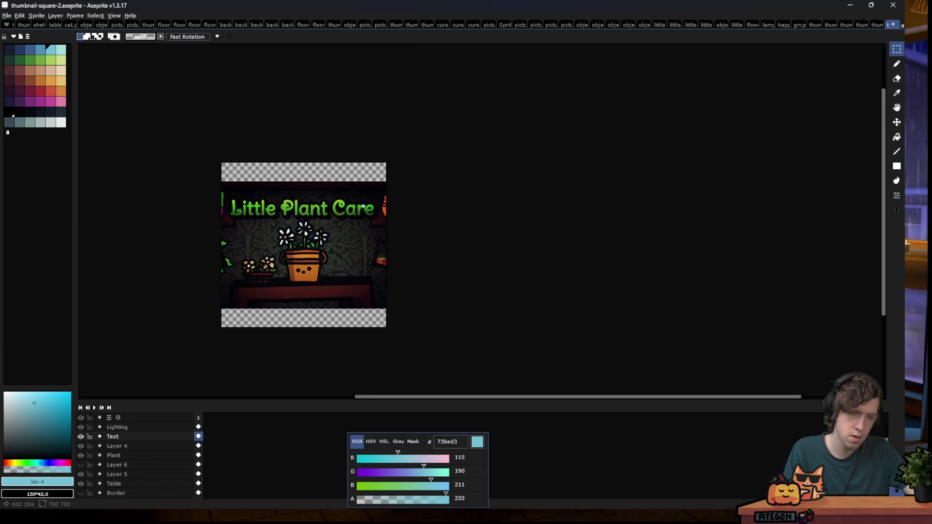
scroll(363, 208, up, 1)
scroll(366, 207, down, 2)
scroll(258, 295, up, 2)
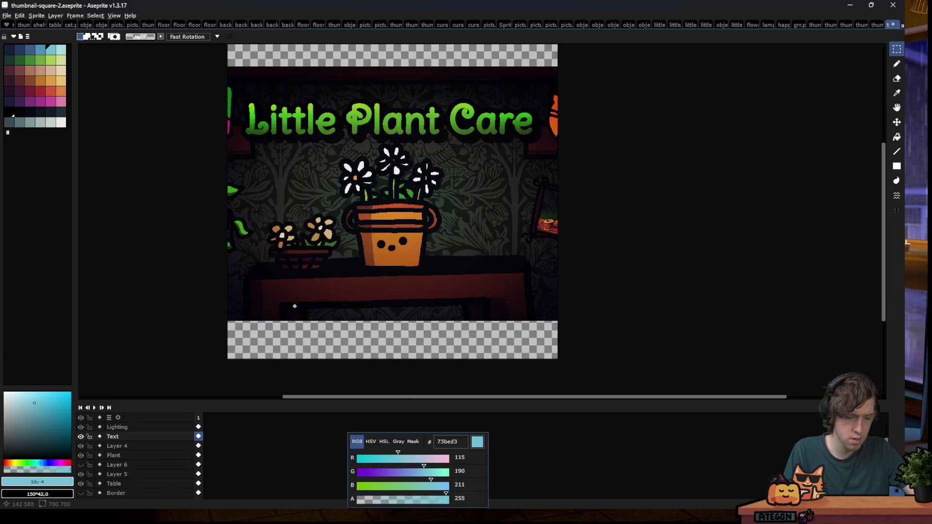
scroll(309, 259, down, 5)
scroll(311, 262, up, 2)
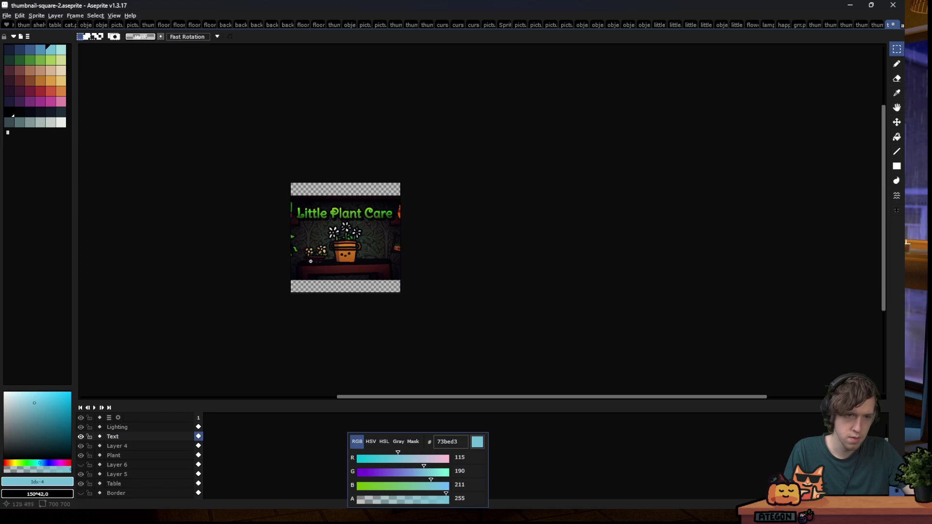
scroll(307, 251, up, 1)
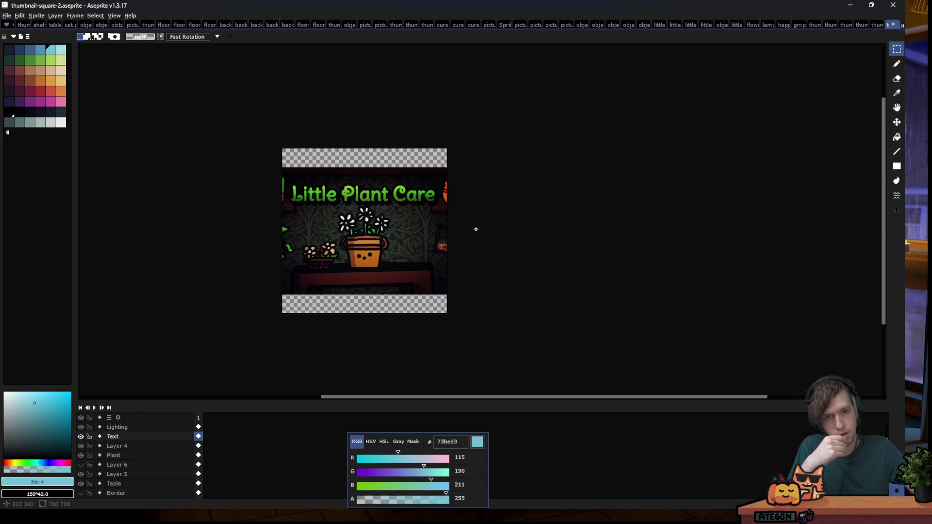
scroll(372, 277, up, 1)
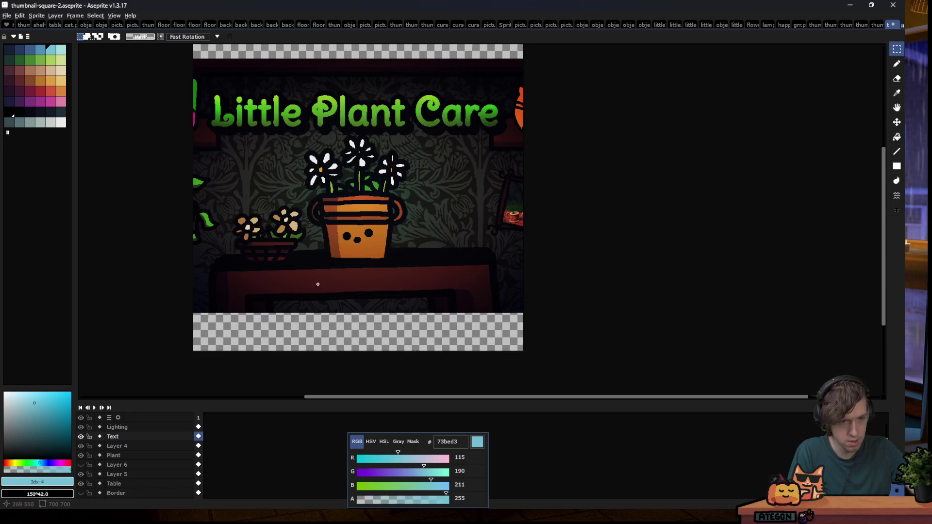
scroll(97, 468, down, 2)
scroll(97, 469, down, 2)
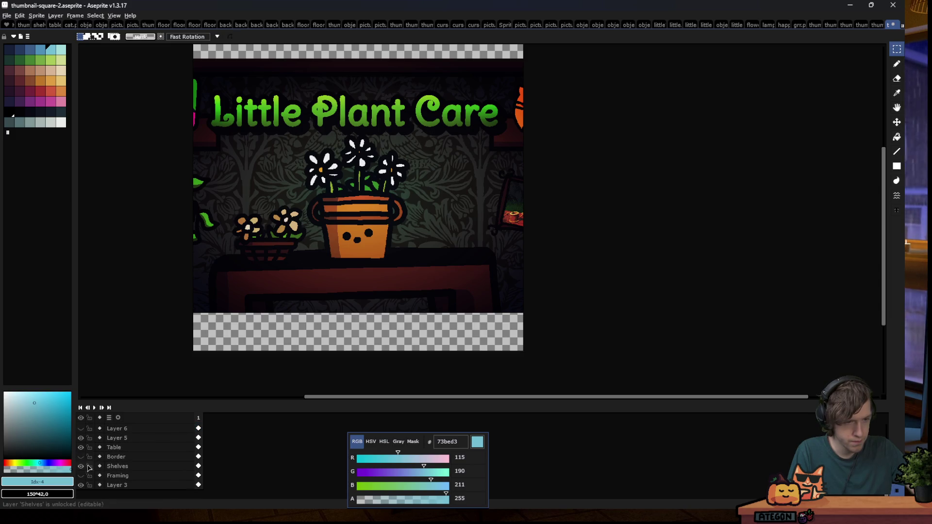
Toggle Layer 3's visibility back and forth to compare, leaving it hidden
click(81, 485)
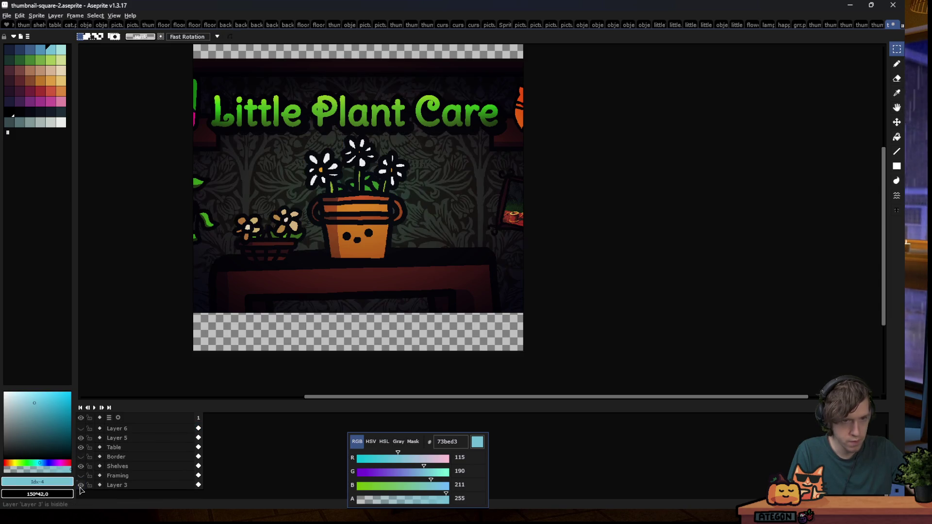
click(81, 486)
click(80, 486)
click(81, 486)
click(80, 486)
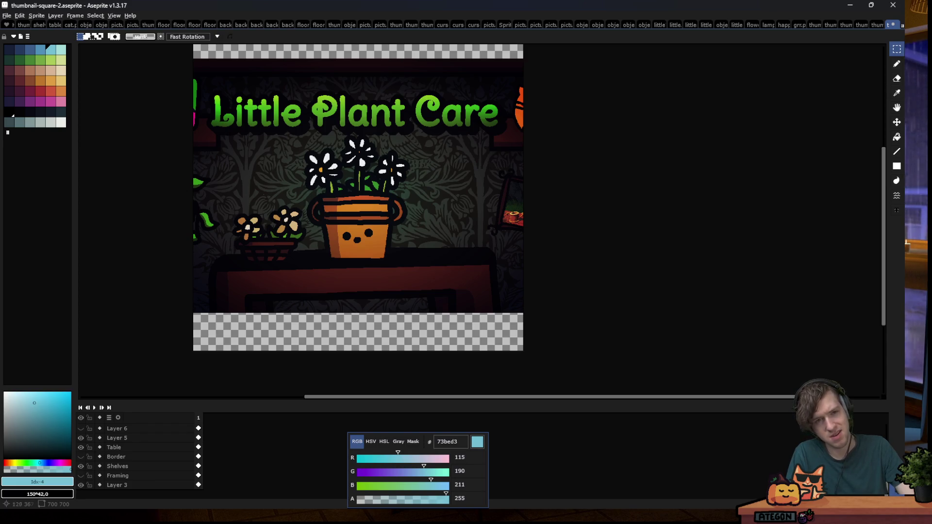
scroll(346, 206, down, 4)
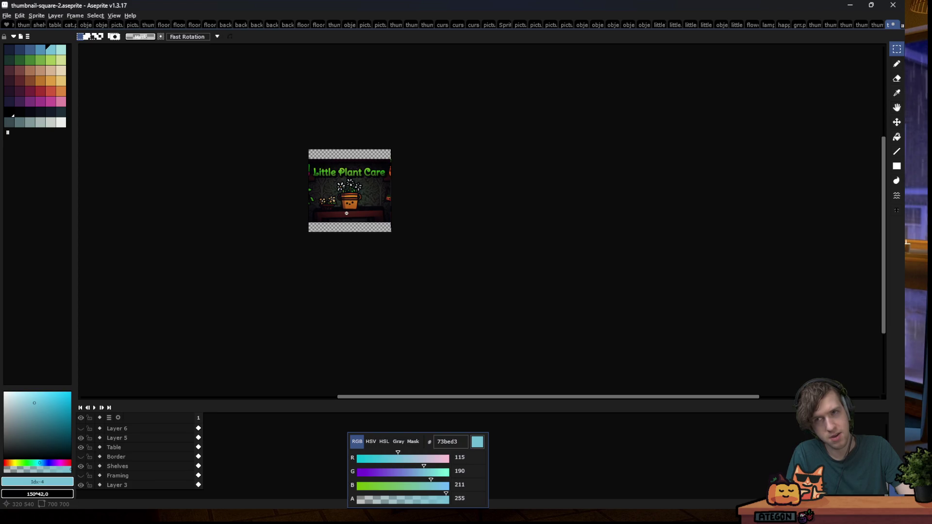
scroll(341, 171, up, 4)
scroll(146, 432, up, 2)
scroll(127, 435, up, 1)
Shift the word Little left and down, then deselect it
drag(246, 142, 353, 234)
drag(323, 202, 309, 209)
drag(349, 125, 485, 261)
key(ctrl+d)
Lift Plant into the top band and shift Care right, then deselect
drag(353, 140, 462, 258)
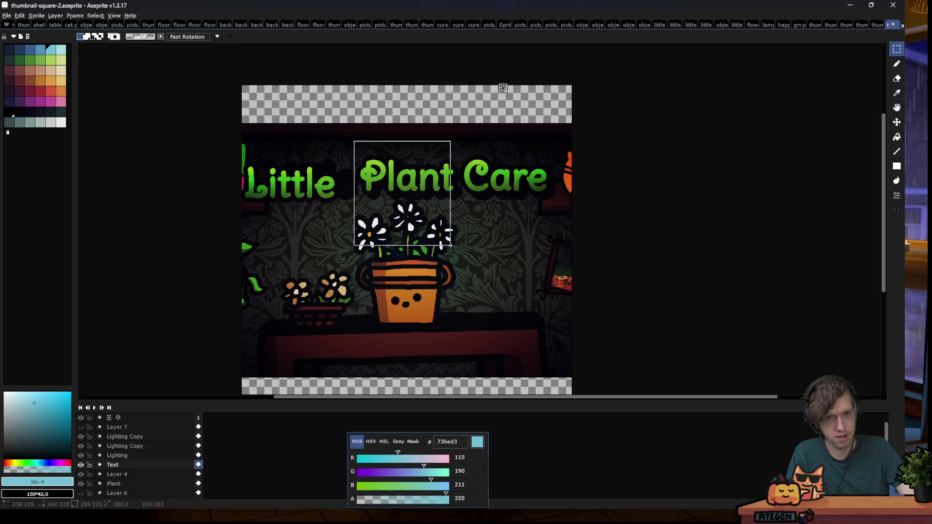
mouse_move(412, 195)
mouse_down()
mouse_move(404, 144)
mouse_move(574, 271)
mouse_up()
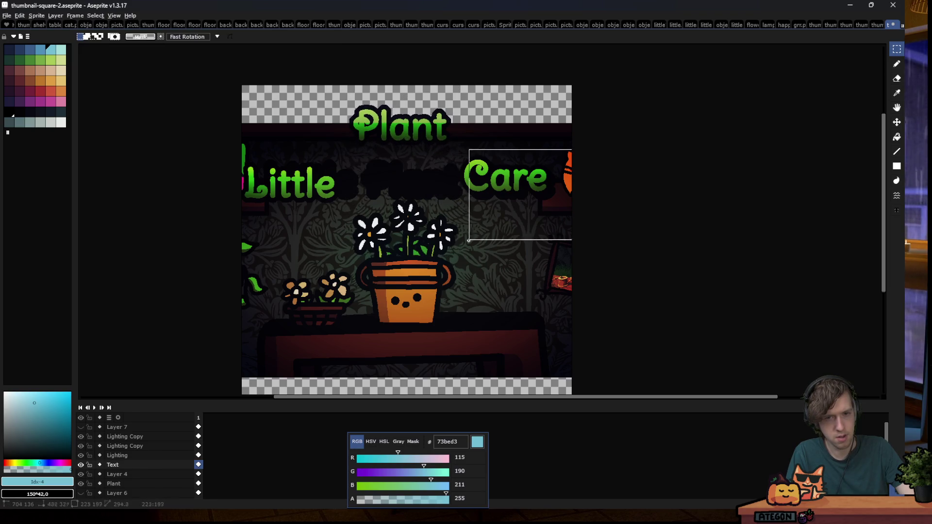
mouse_move(481, 221)
mouse_down()
mouse_move(513, 221)
mouse_move(497, 221)
mouse_up()
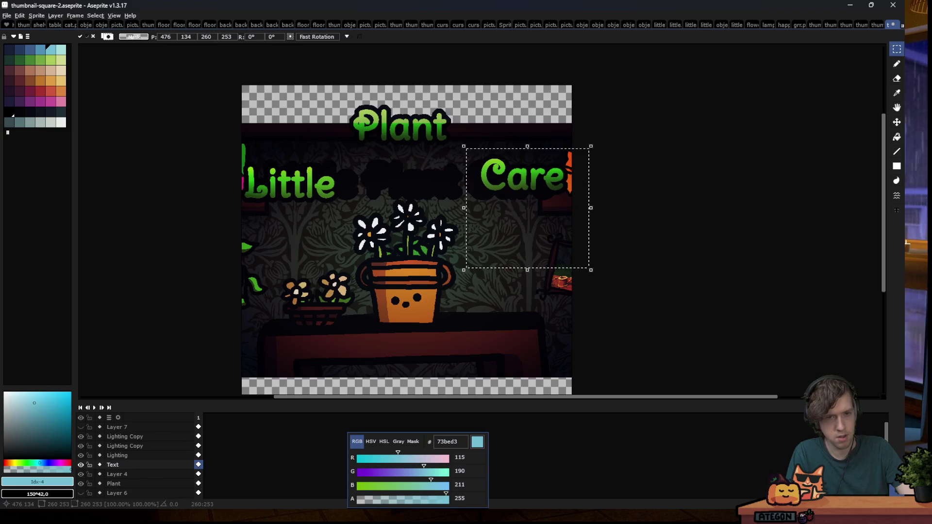
key(ctrl+d)
scroll(234, 238, down, 4)
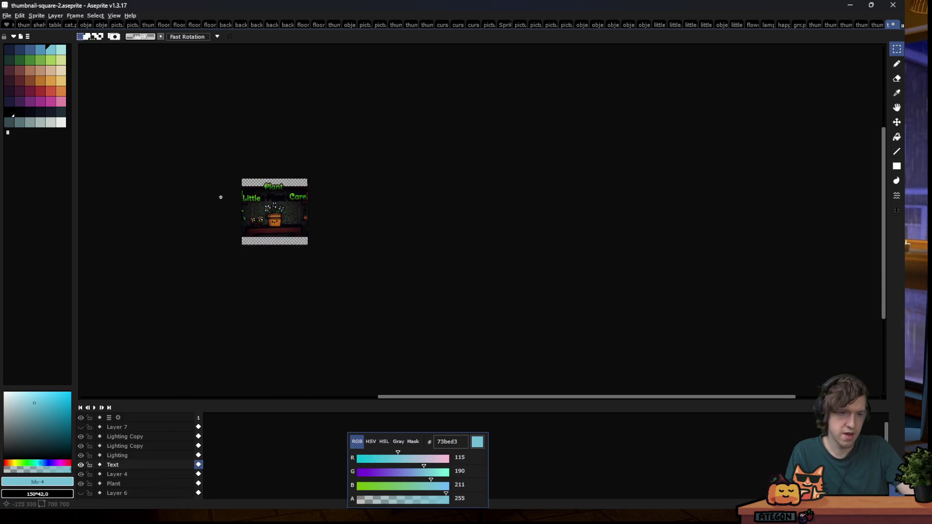
scroll(181, 177, up, 1)
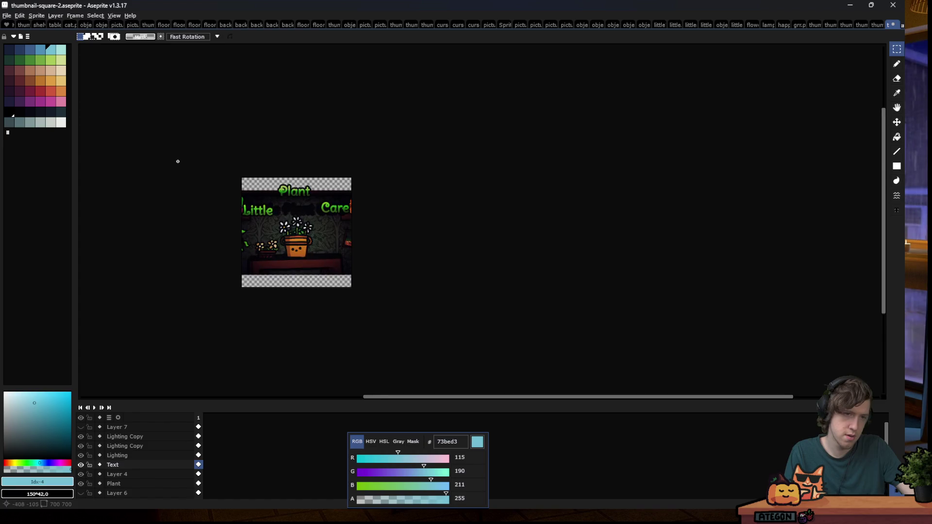
scroll(179, 180, up, 1)
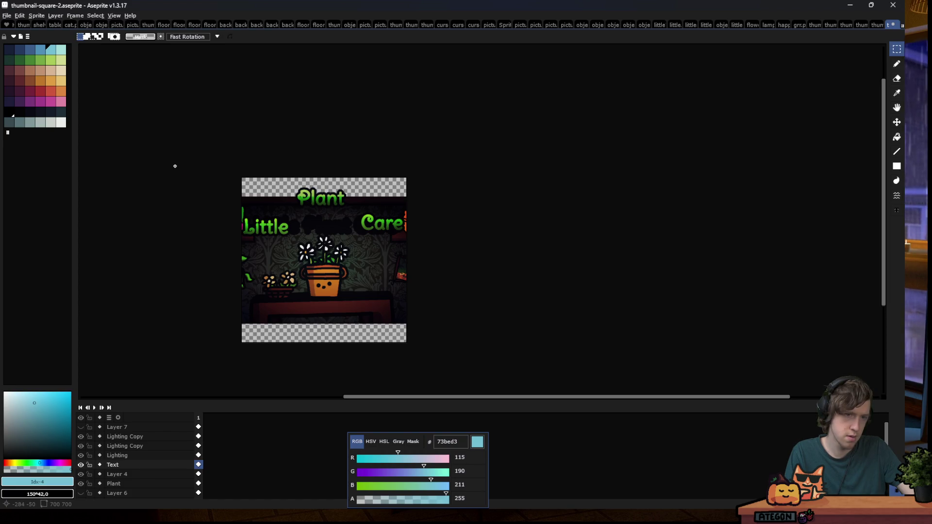
Undo the Care and Plant moves and deselect Little
key(ctrl+shift+d)
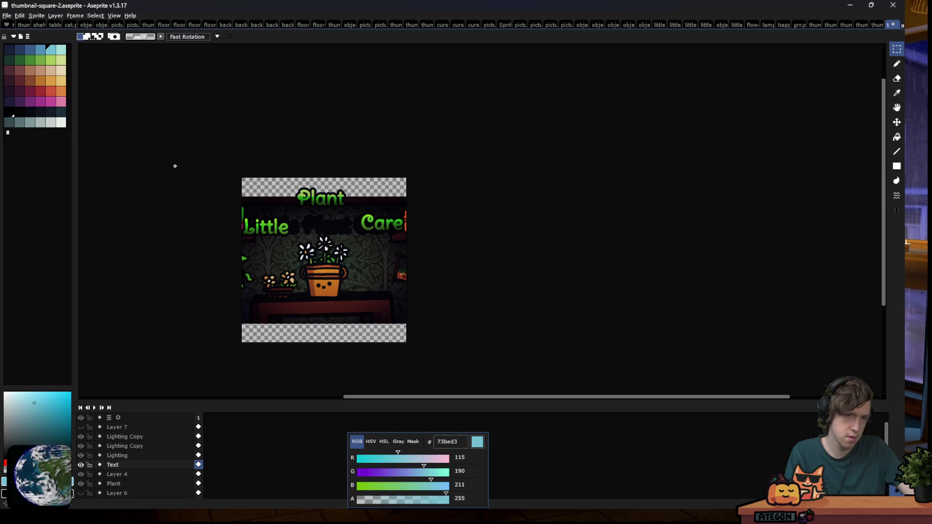
key(ctrl+z)
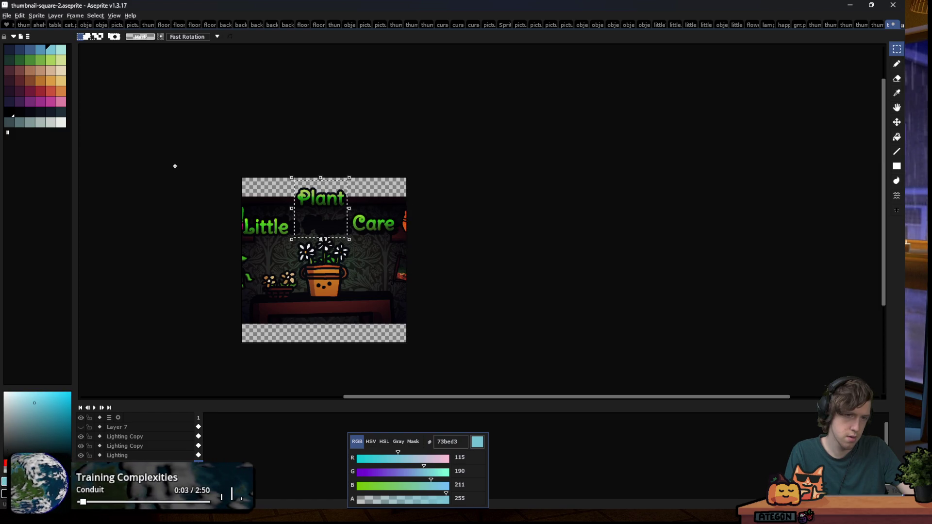
key(ctrl+z)
key(ctrl+z)
key(ctrl+d)
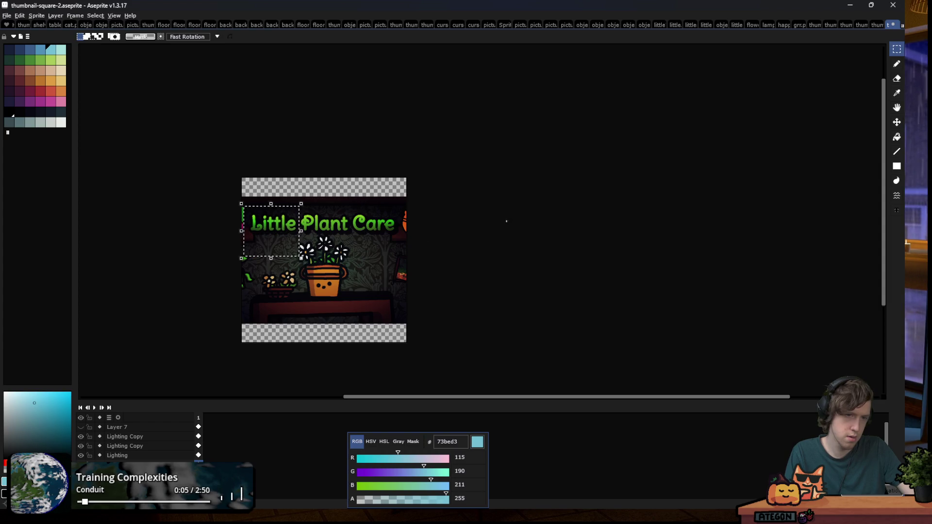
scroll(322, 261, up, 1)
scroll(323, 260, down, 2)
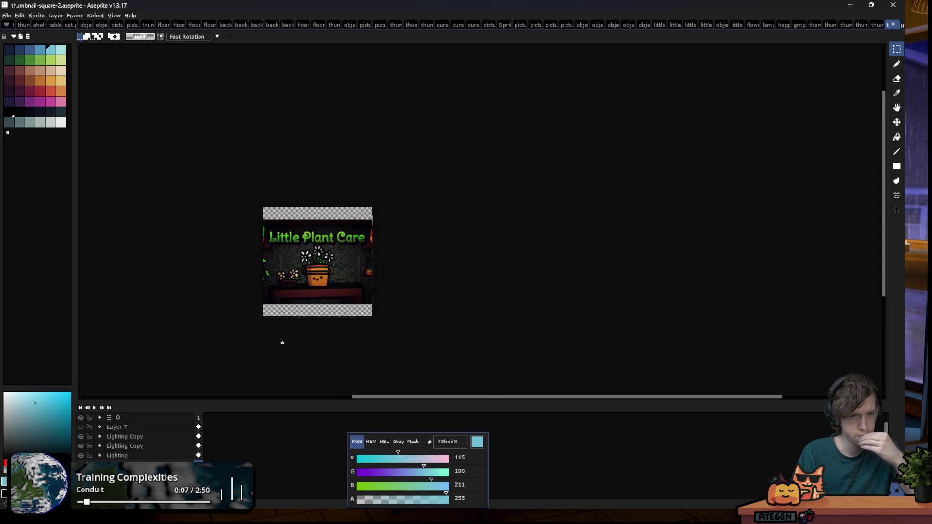
scroll(281, 343, up, 1)
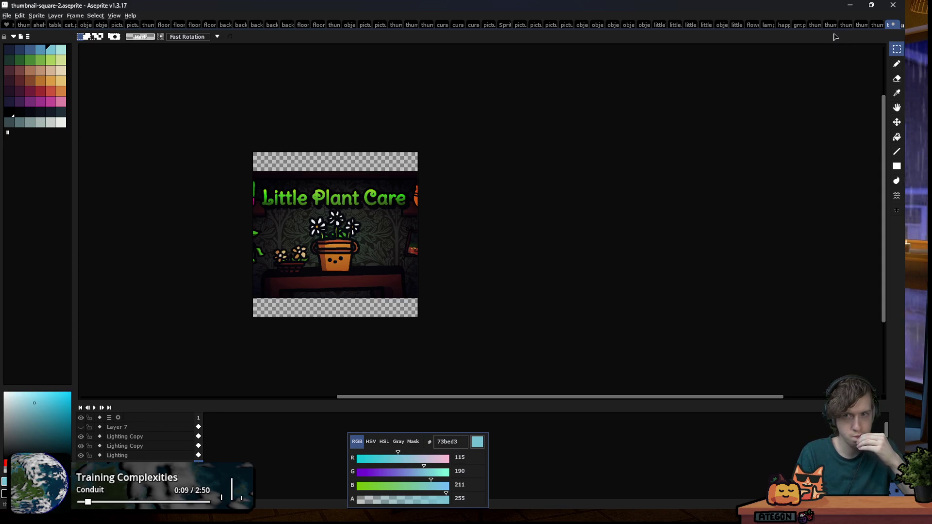
click(816, 26)
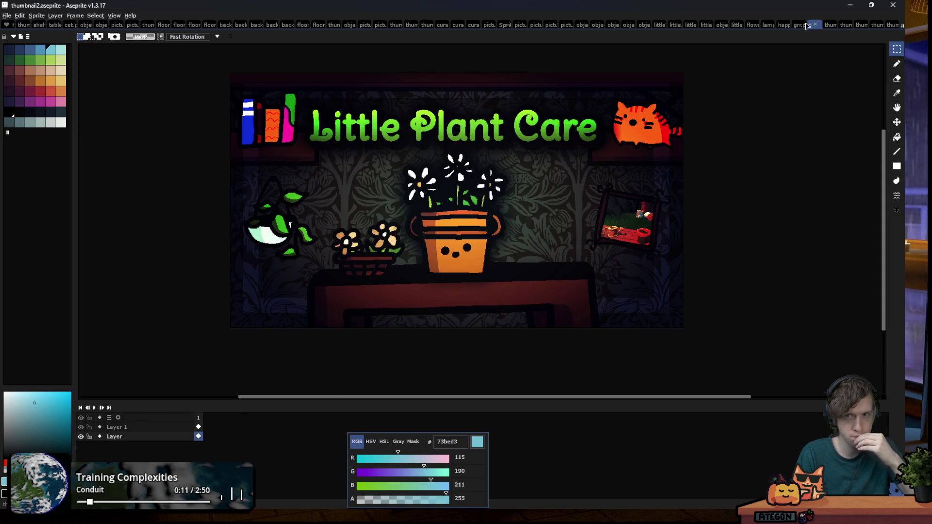
click(830, 25)
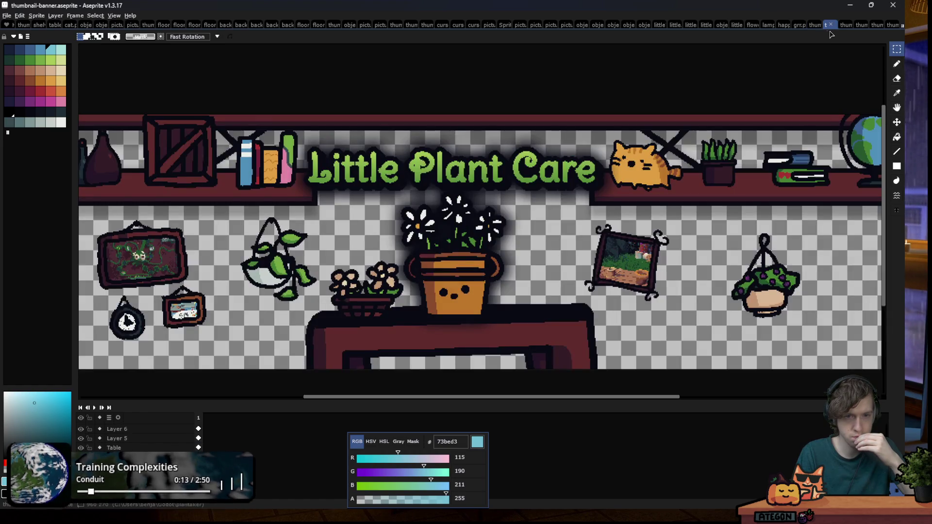
scroll(384, 203, down, 2)
scroll(383, 202, up, 2)
scroll(383, 203, down, 1)
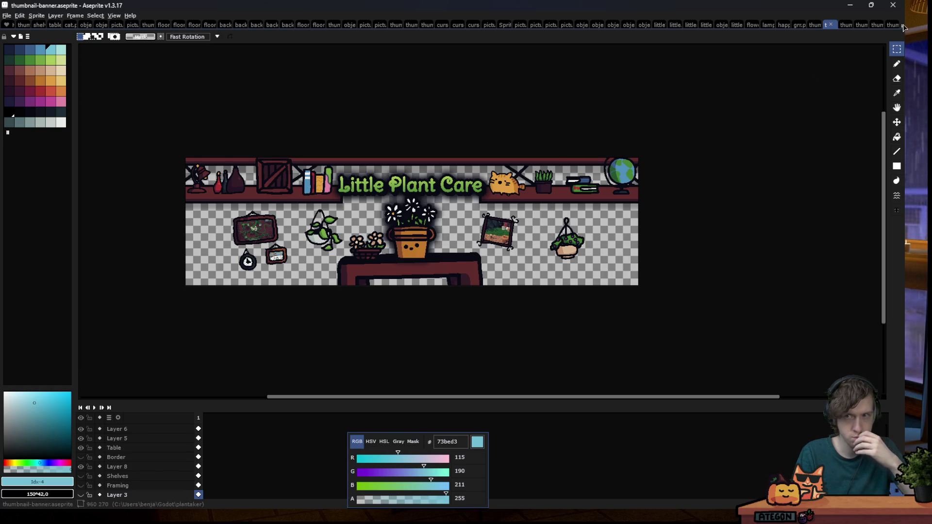
click(872, 26)
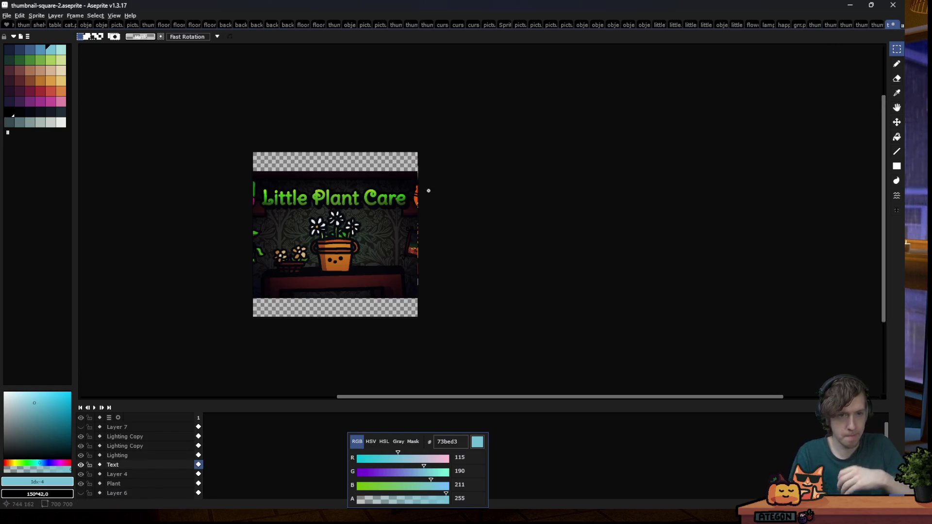
Show Layer 6 and make Layer 5, which holds the red piece, active
scroll(326, 256, up, 2)
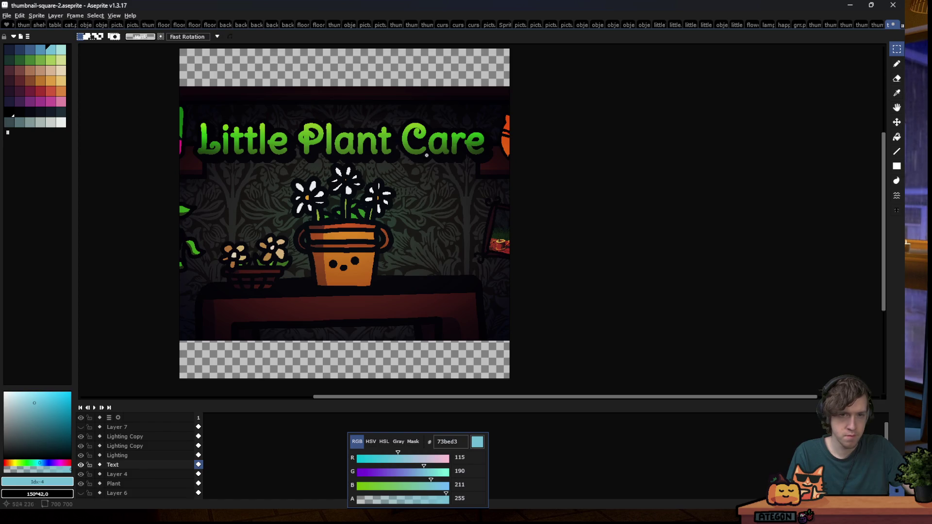
click(115, 483)
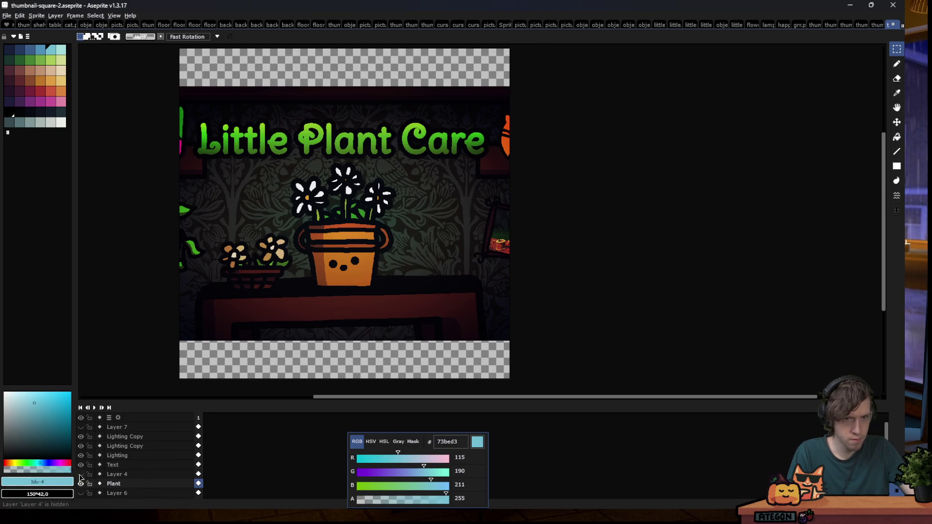
scroll(80, 473, down, 1)
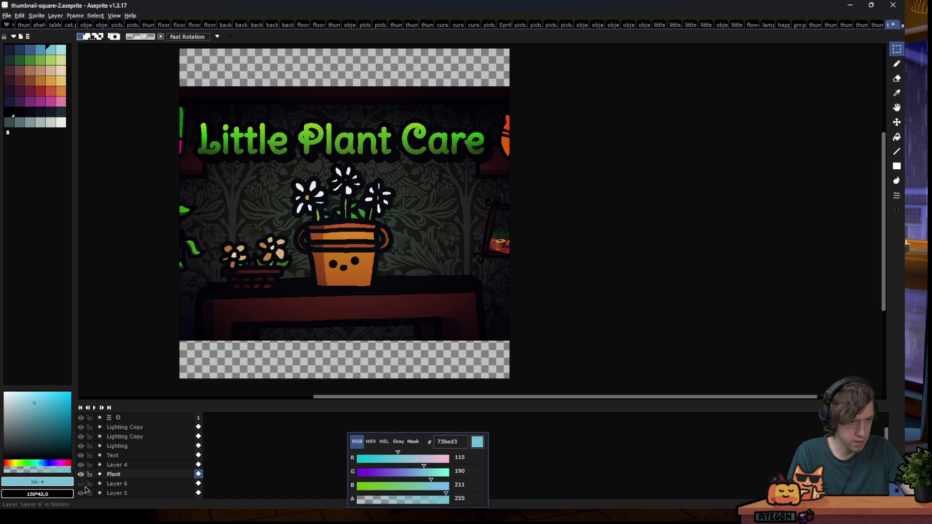
click(82, 484)
scroll(84, 487, down, 1)
scroll(84, 485, down, 1)
click(83, 475)
click(83, 474)
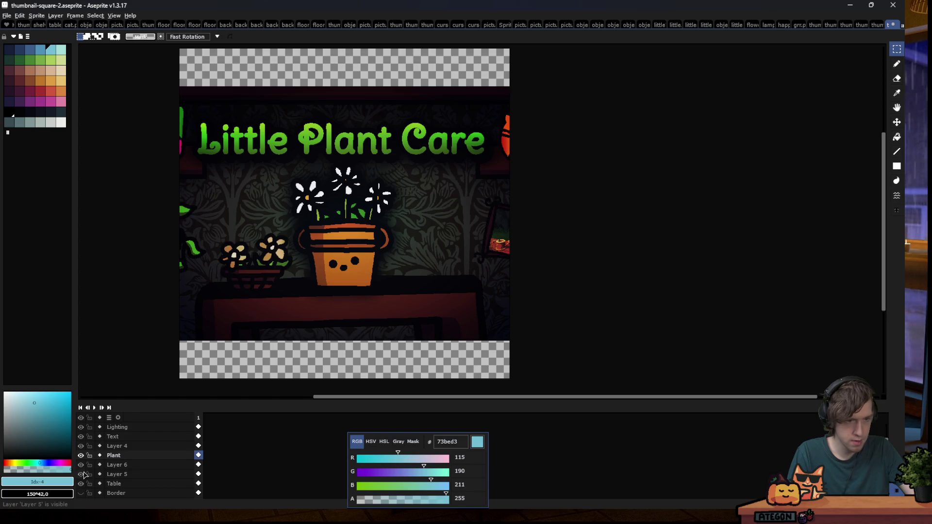
click(116, 474)
Marquee-select the red piece at the right edge and delete it
drag(488, 100, 510, 192)
key(Delete)
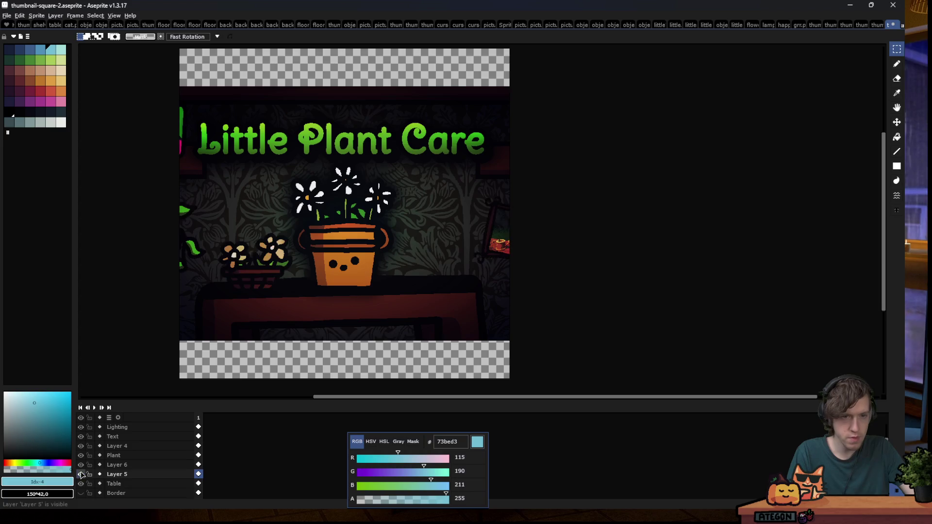
scroll(403, 209, down, 2)
scroll(384, 208, up, 1)
scroll(385, 208, up, 1)
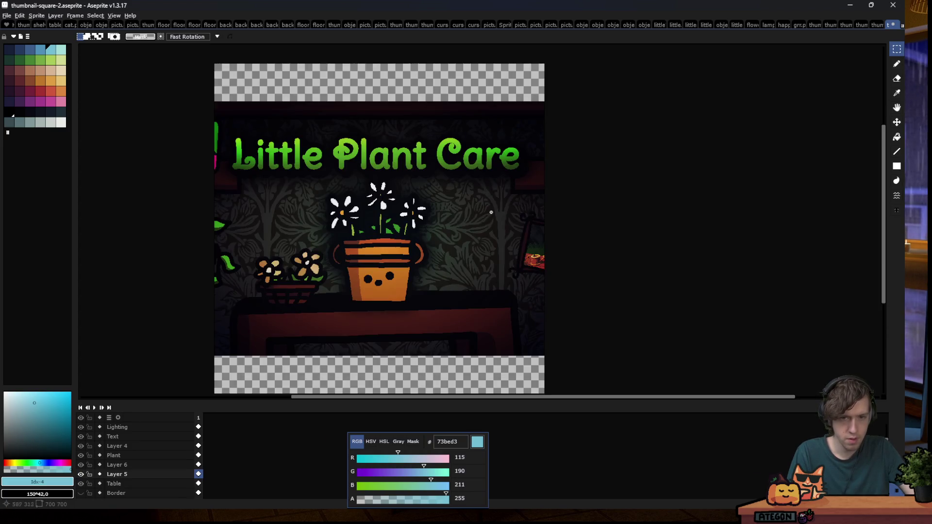
drag(717, 353, 717, 352)
scroll(452, 301, down, 1)
scroll(451, 301, down, 1)
scroll(451, 301, up, 1)
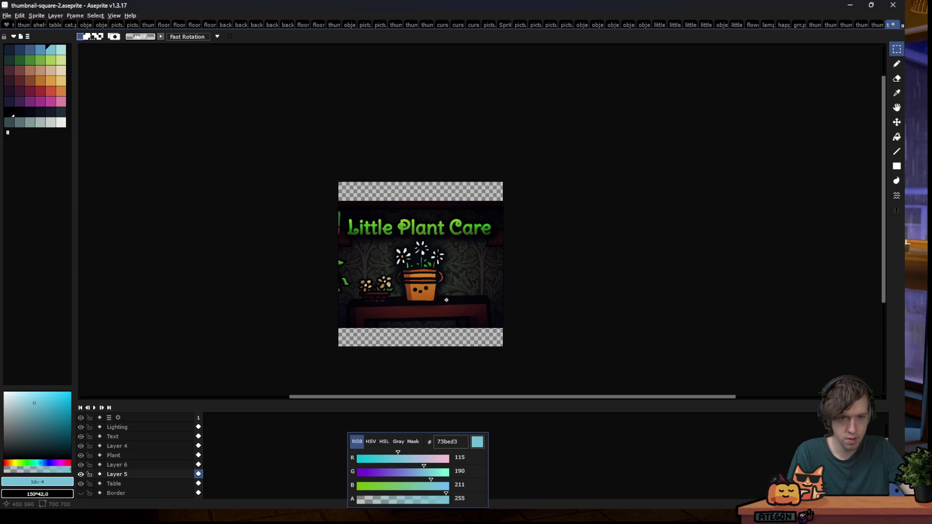
scroll(473, 303, up, 1)
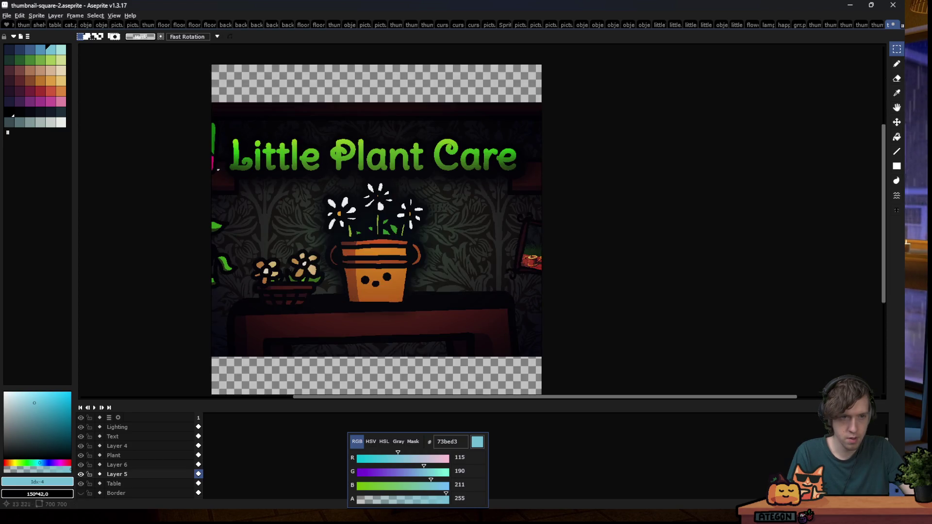
scroll(246, 238, down, 2)
scroll(246, 238, down, 1)
scroll(246, 238, up, 1)
scroll(246, 238, up, 1)
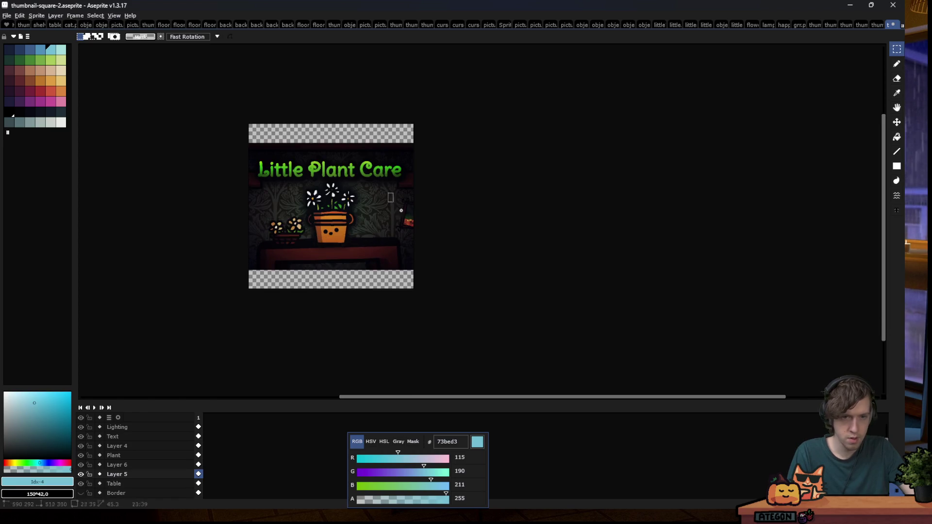
scroll(249, 243, up, 1)
scroll(364, 272, down, 1)
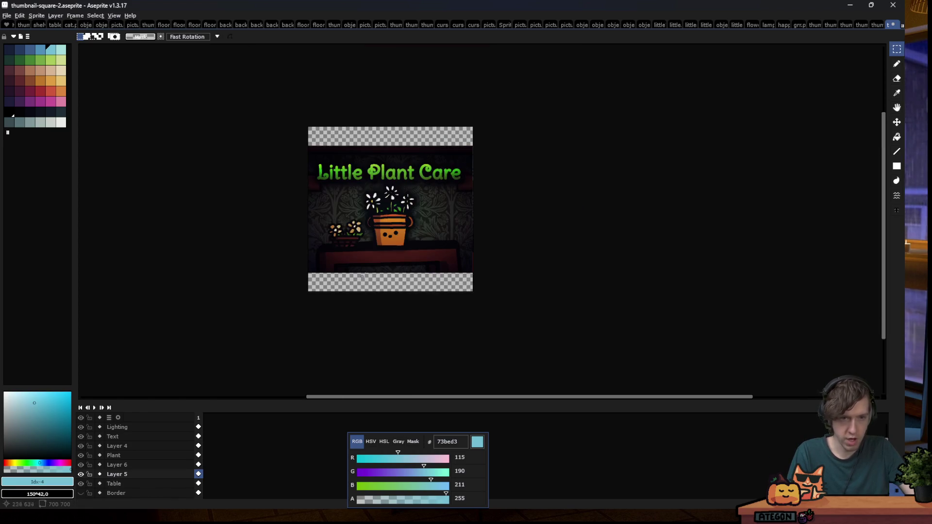
scroll(402, 161, up, 1)
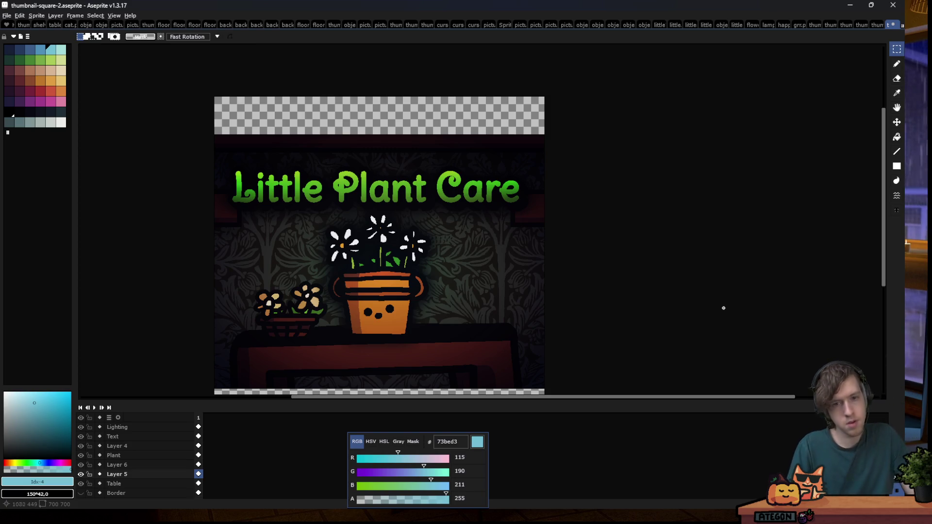
scroll(519, 232, down, 2)
scroll(457, 226, up, 1)
scroll(457, 226, up, 1)
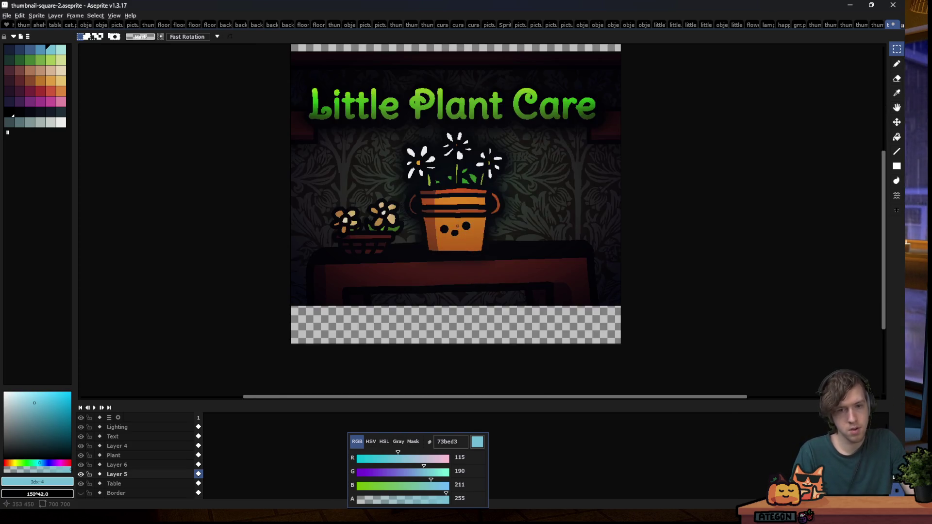
Check the itch version of the thumbnail, then return to the square one
click(871, 26)
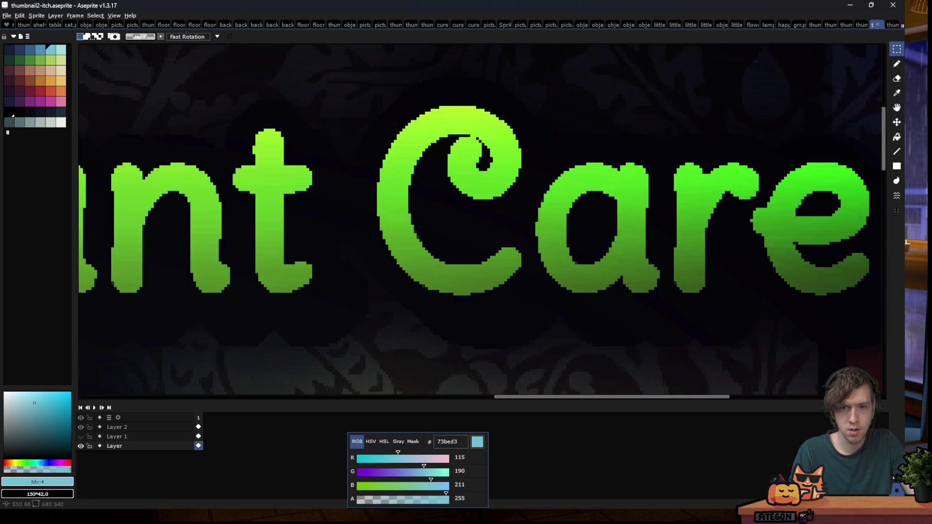
scroll(407, 170, down, 1)
scroll(407, 170, down, 1)
scroll(408, 170, up, 1)
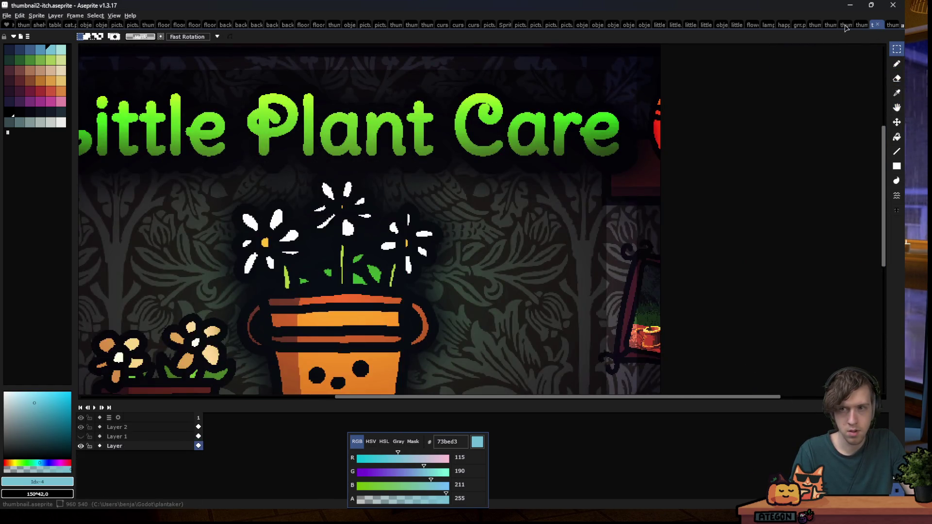
click(891, 25)
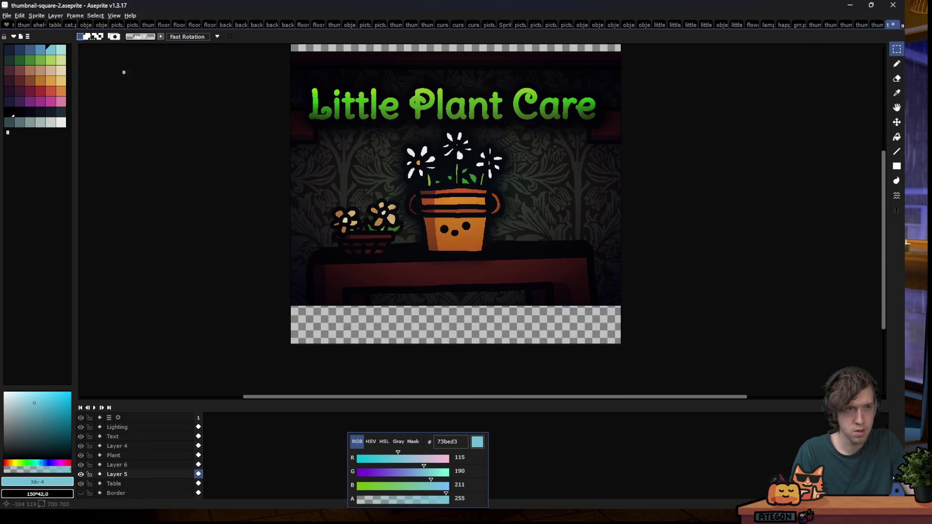
Open catangry.png from plantaker > art, then switch back to thumbnail-square-2
click(5, 16)
key(ctrl+o)
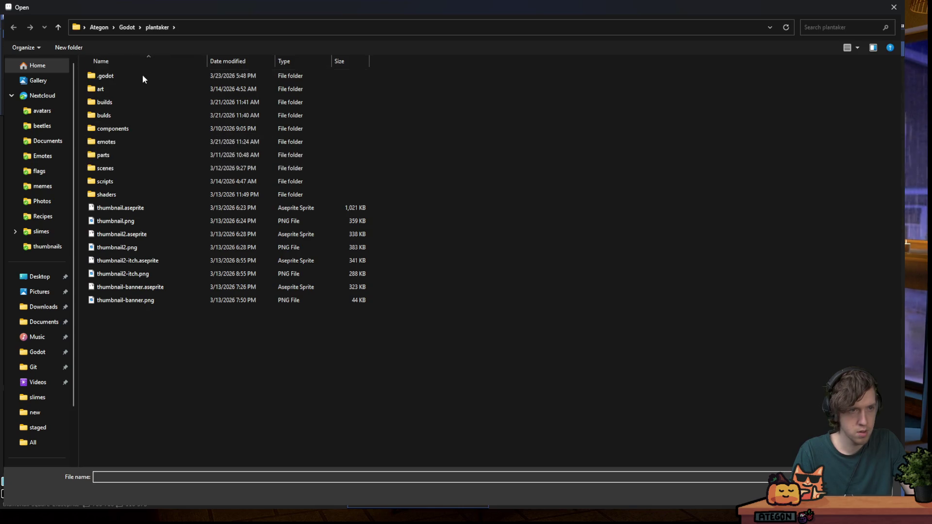
double_click(116, 141)
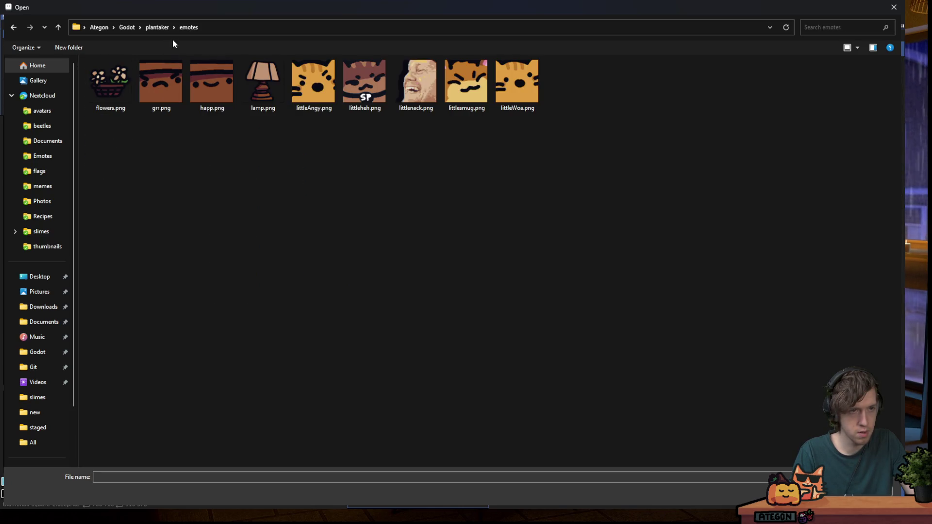
click(160, 27)
double_click(107, 90)
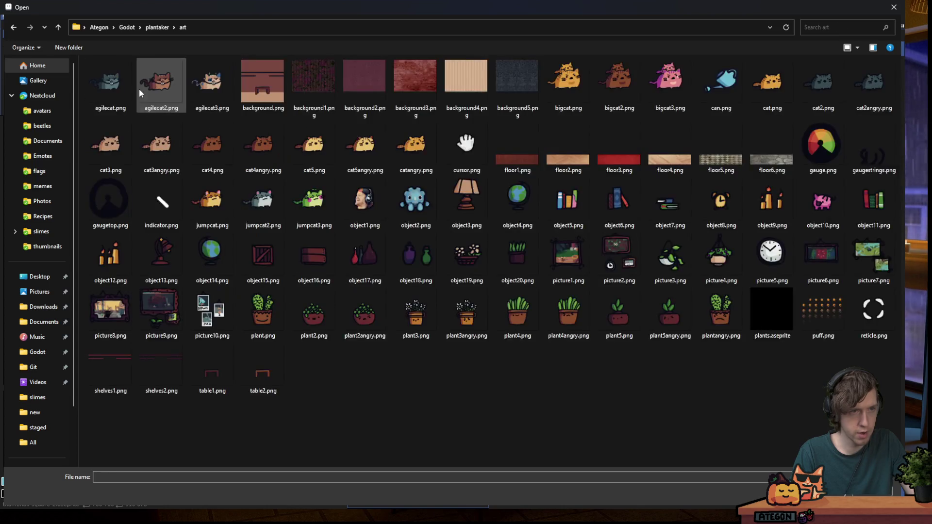
double_click(414, 157)
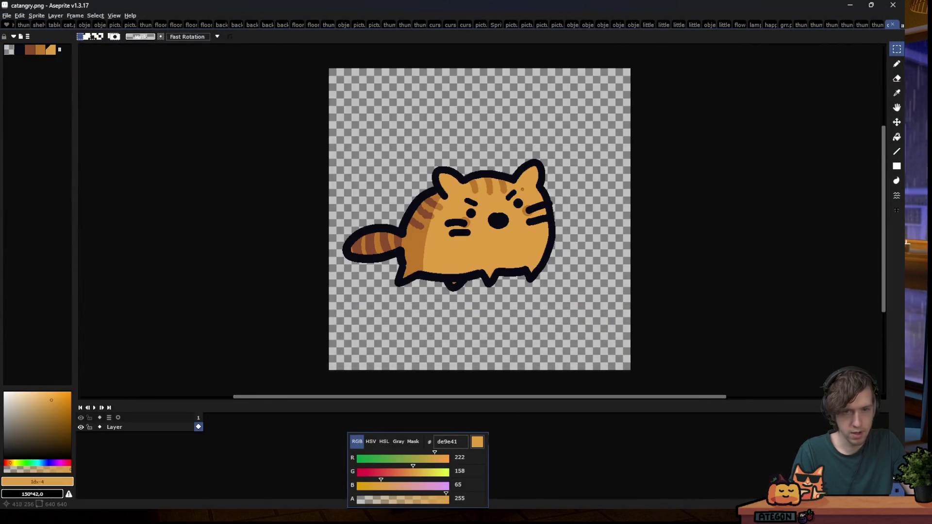
click(876, 24)
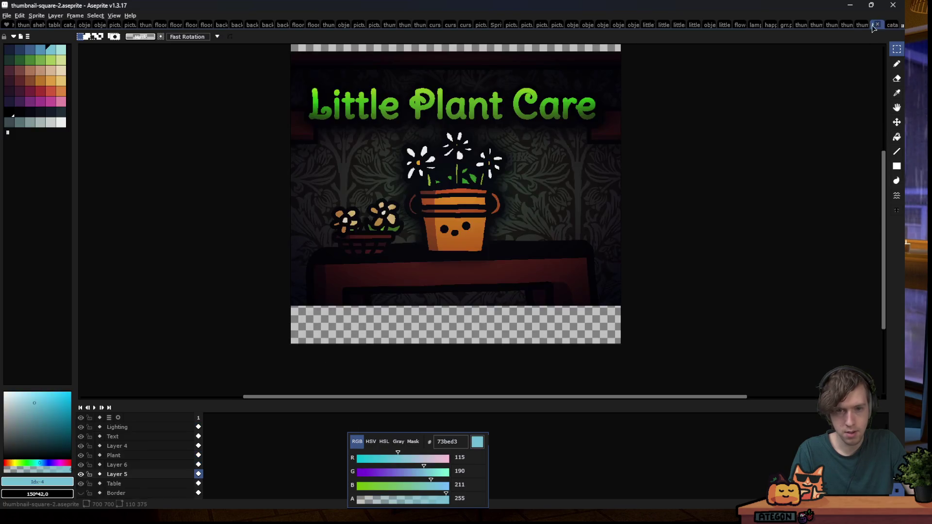
Paste the angry cat, shrink it to about 293 px square, and seat it on the shelf beside the pot
scroll(108, 474, down, 2)
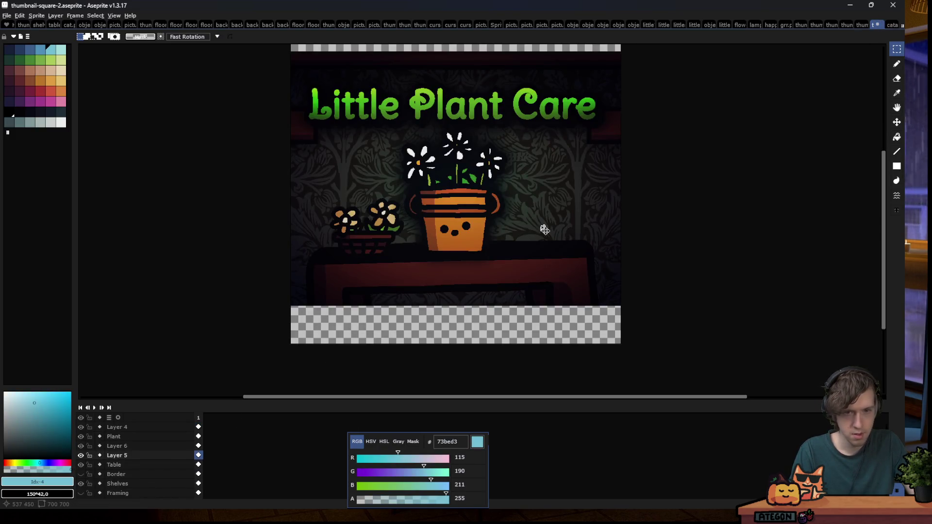
key(ctrl+v)
drag(543, 225, 596, 260)
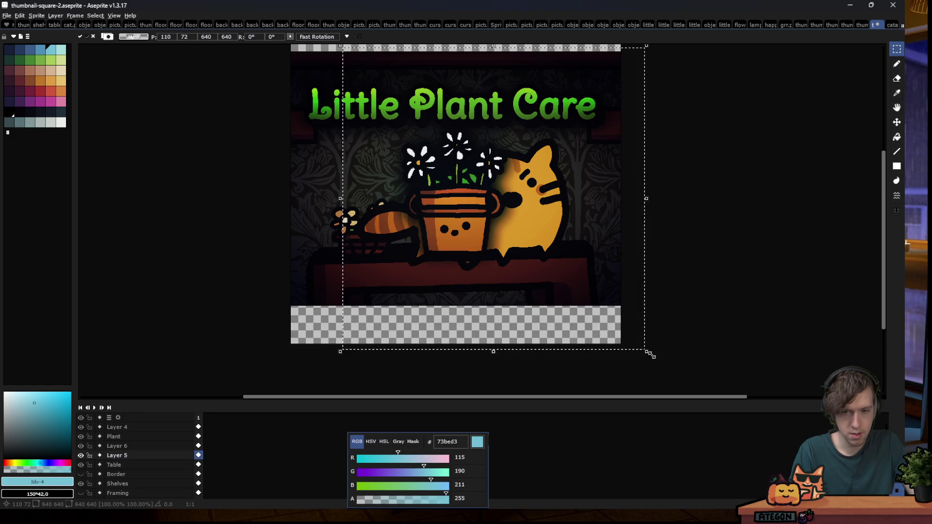
drag(651, 355, 480, 188)
drag(409, 145, 549, 252)
scroll(549, 252, down, 4)
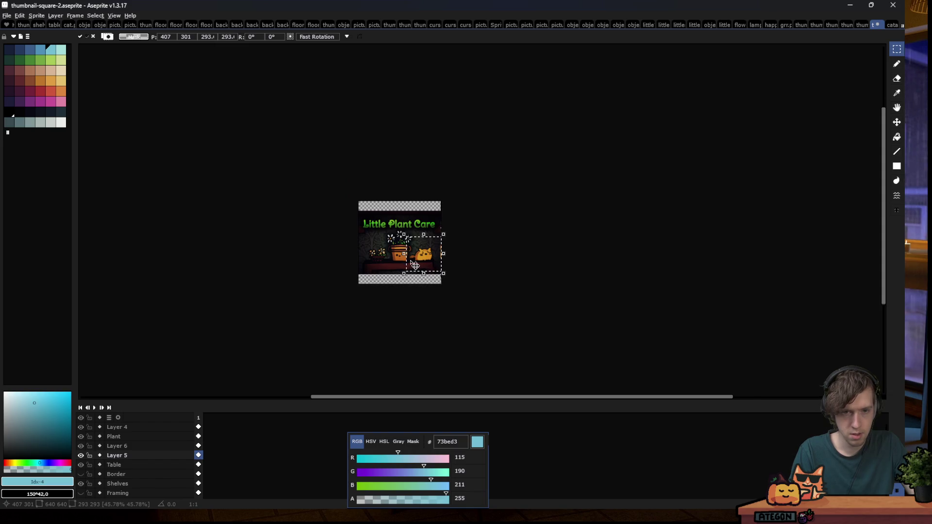
scroll(415, 264, up, 2)
scroll(415, 268, down, 1)
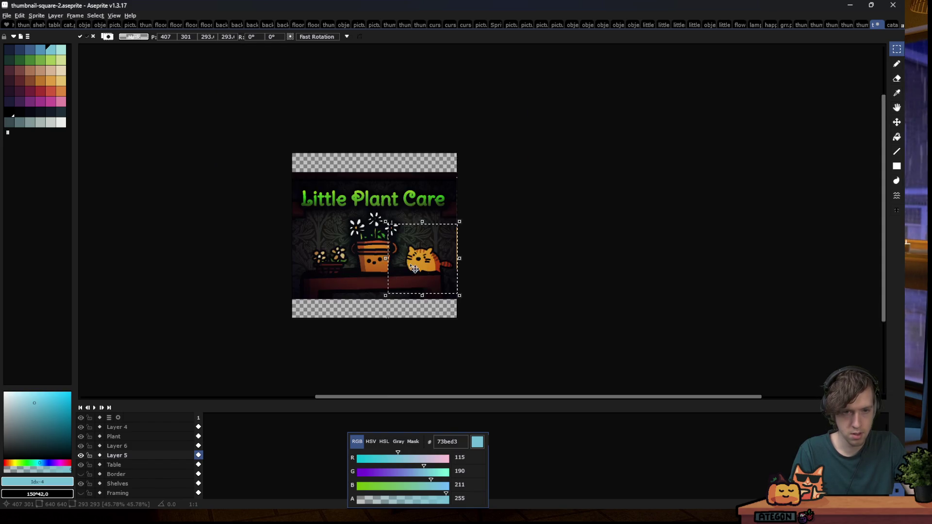
scroll(415, 269, up, 2)
drag(432, 265, 426, 260)
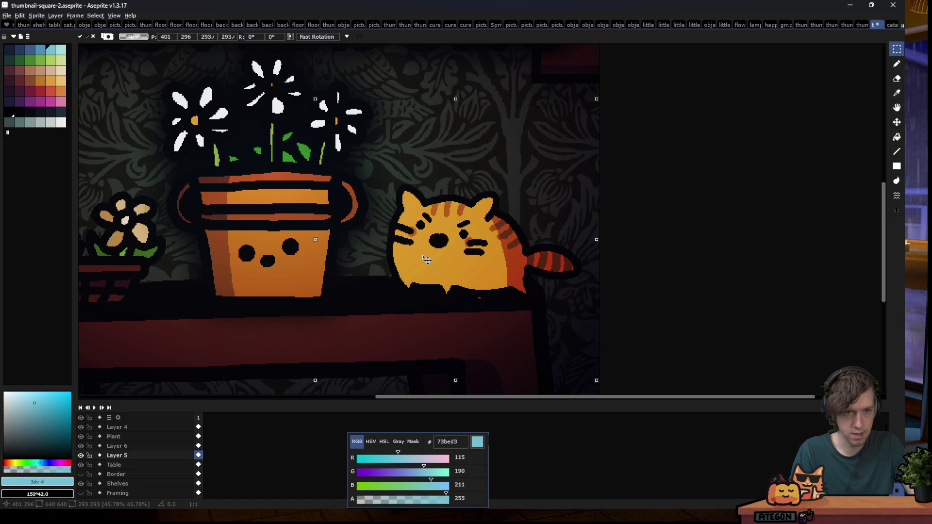
key(Down)
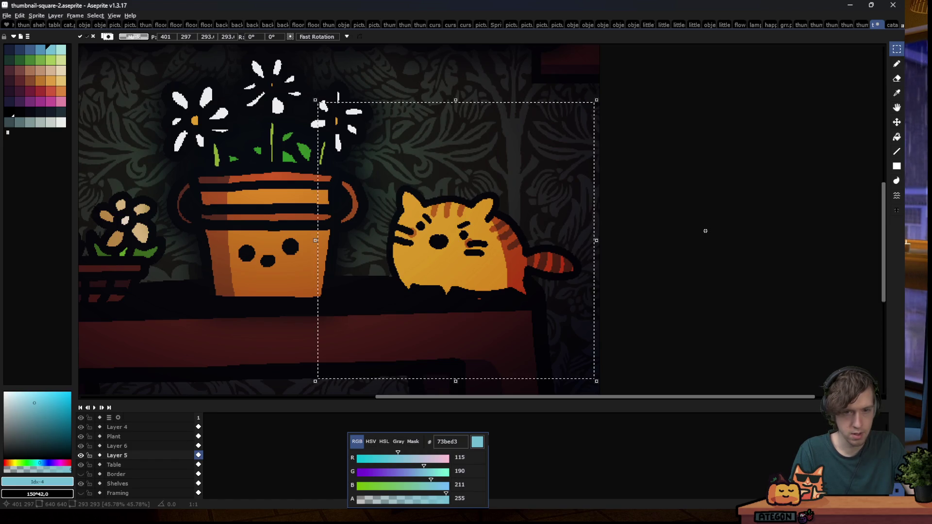
Drop the cat and paint over the stray red pixels beneath it with a 2px near-black pencil
key(b)
scroll(541, 291, up, 4)
alt+click(501, 255)
key(minus)
key(minus)
key(minus)
drag(464, 281, 478, 281)
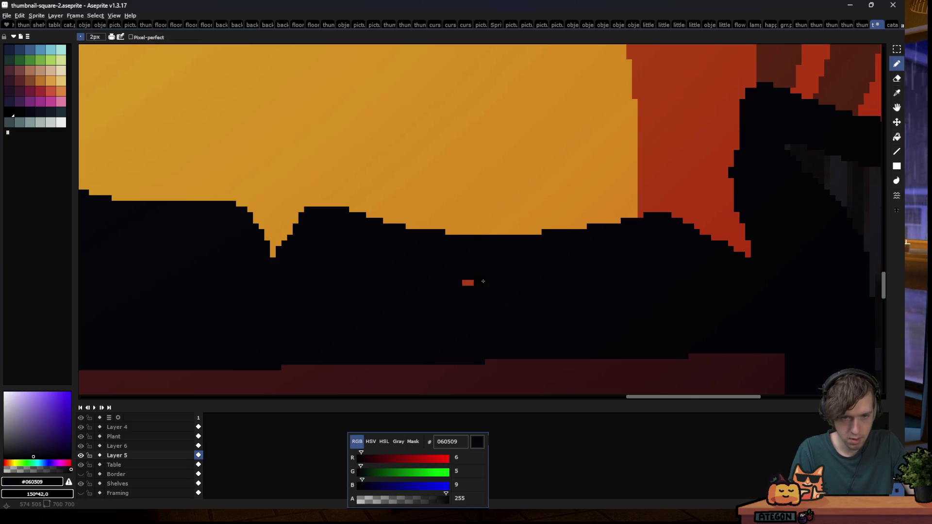
scroll(482, 281, up, 5)
drag(372, 281, 458, 281)
scroll(486, 146, down, 4)
scroll(481, 171, down, 4)
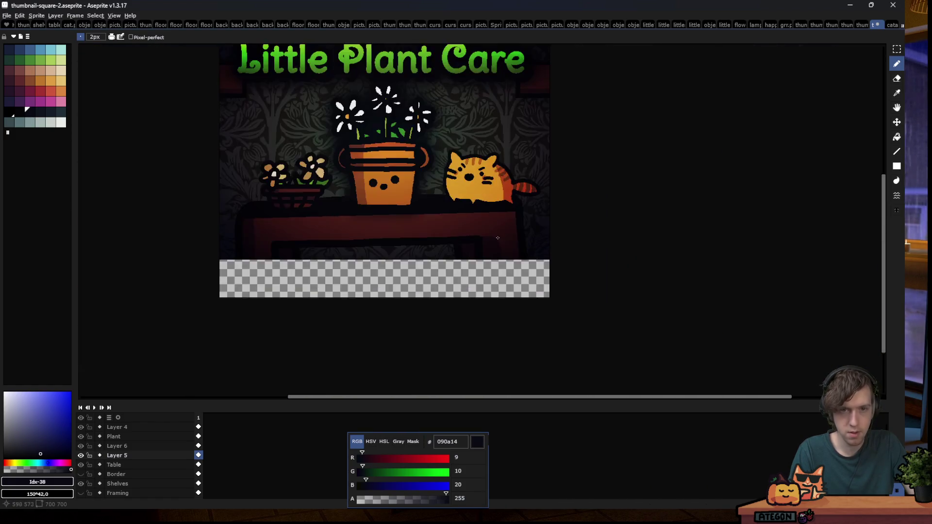
scroll(436, 173, down, 2)
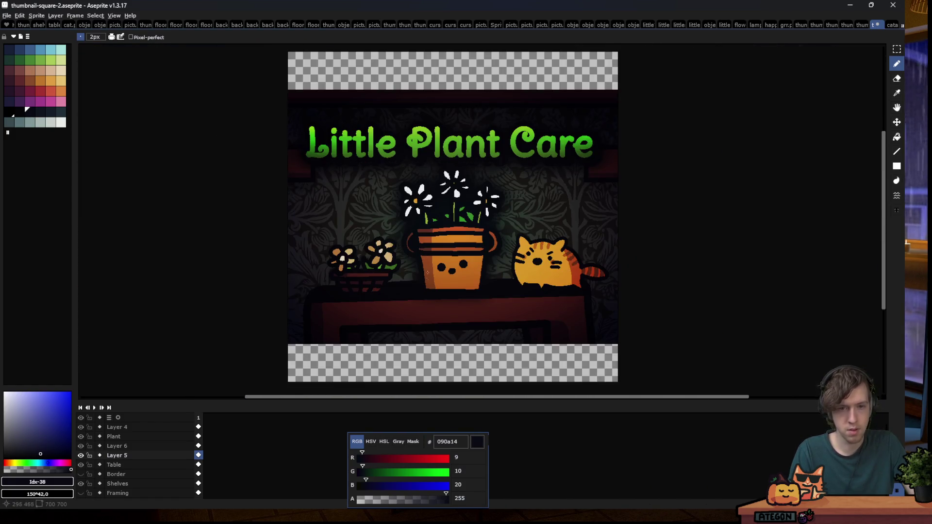
Drag a rectangular marquee selection out to the canvas edge
key(m)
drag(612, 289, 669, 321)
scroll(386, 191, down, 1)
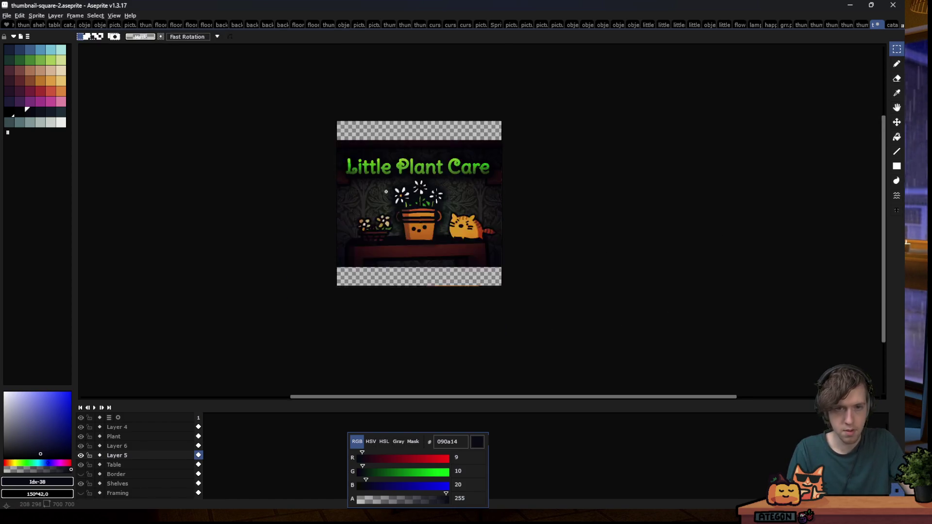
scroll(386, 191, down, 1)
scroll(409, 206, up, 1)
scroll(410, 206, up, 3)
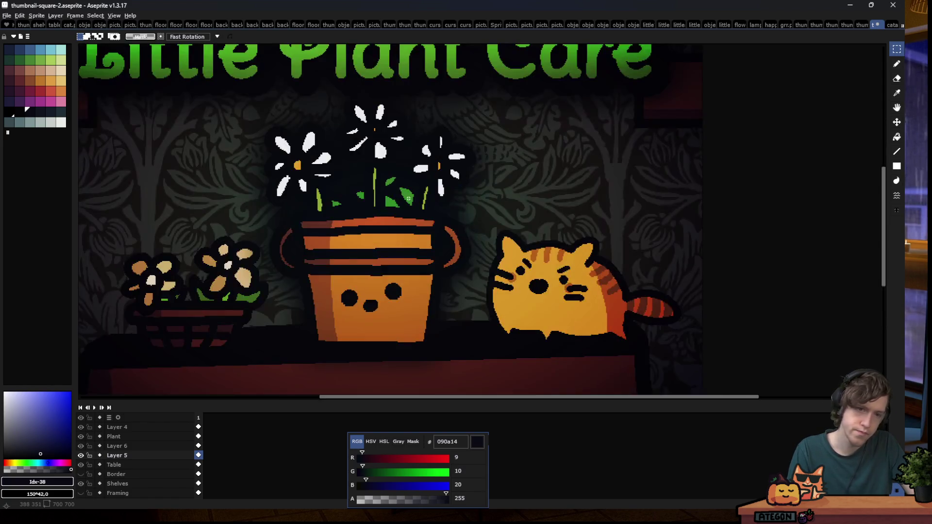
scroll(412, 207, down, 1)
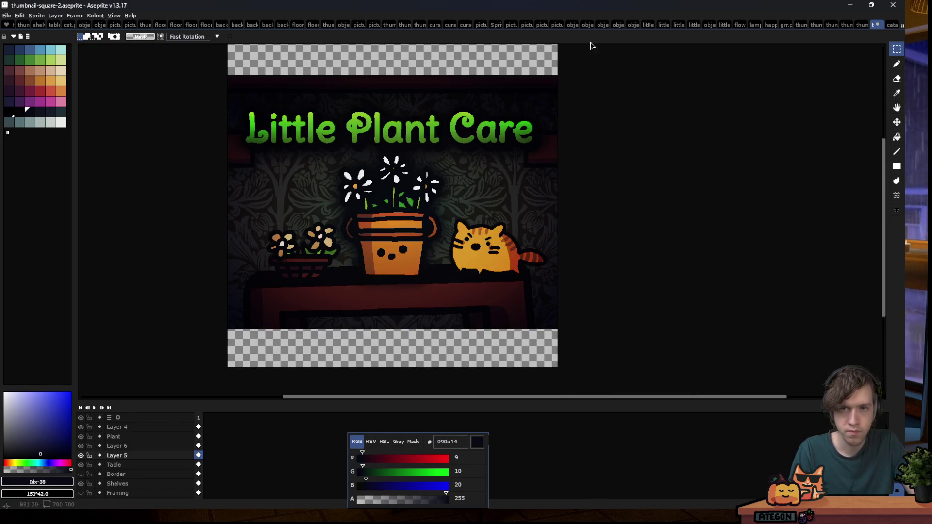
Open the background5.png wallpaper image from the art folder
click(7, 15)
mouse_move(15, 42)
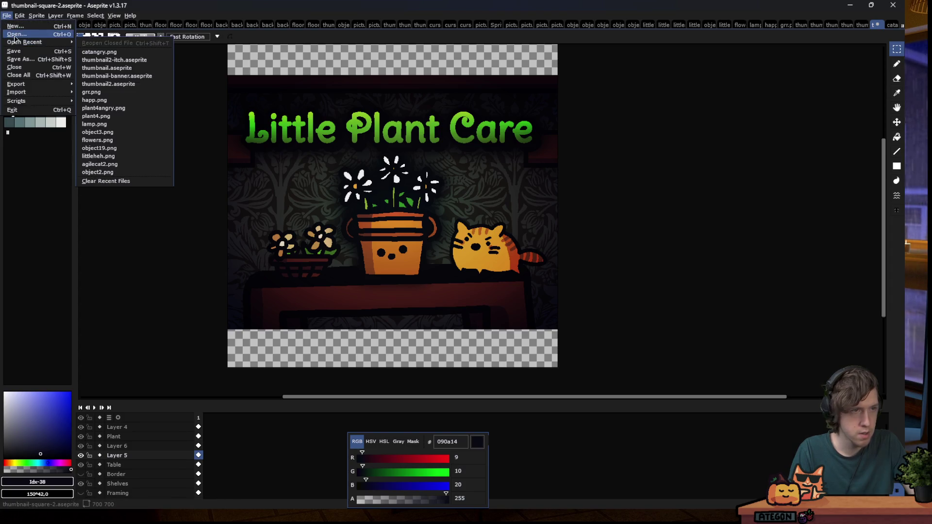
key(ctrl+o)
double_click(517, 90)
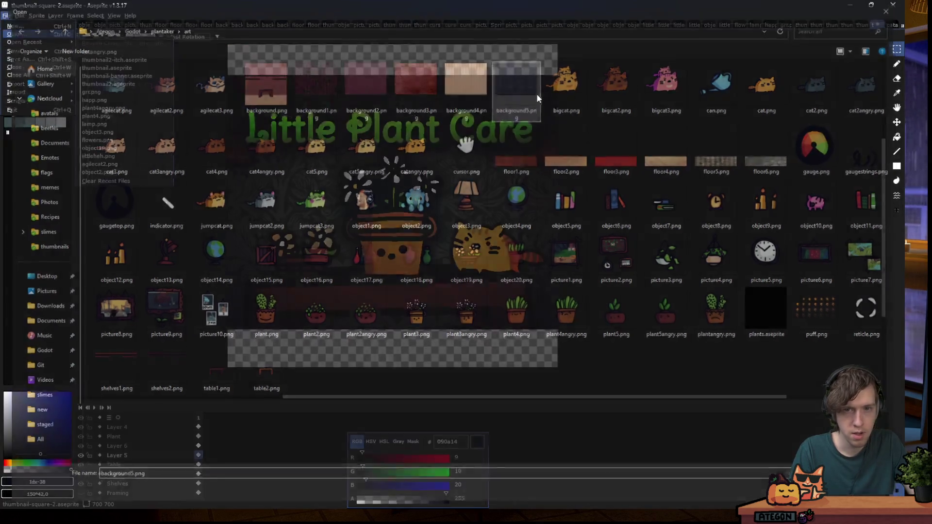
scroll(529, 131, down, 1)
scroll(502, 178, down, 1)
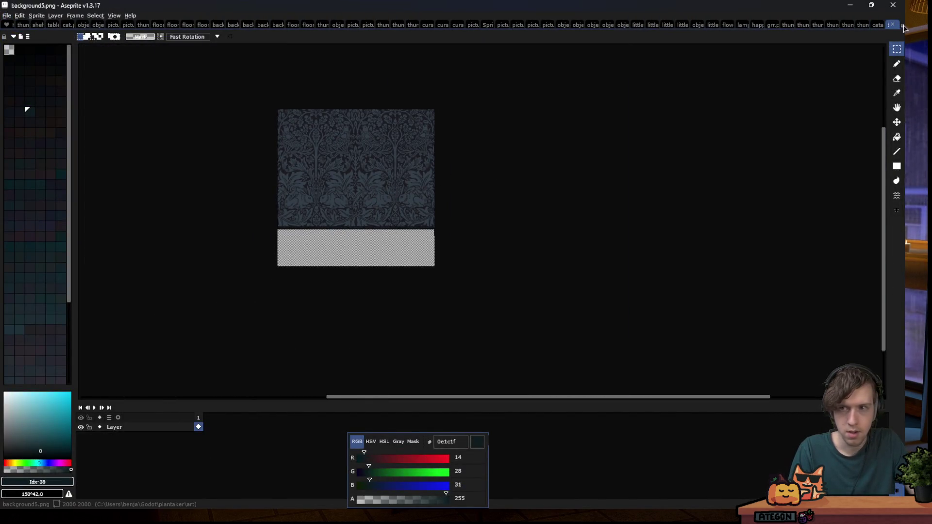
Return to the thumbnail-square-2 document and add a new empty layer
click(877, 27)
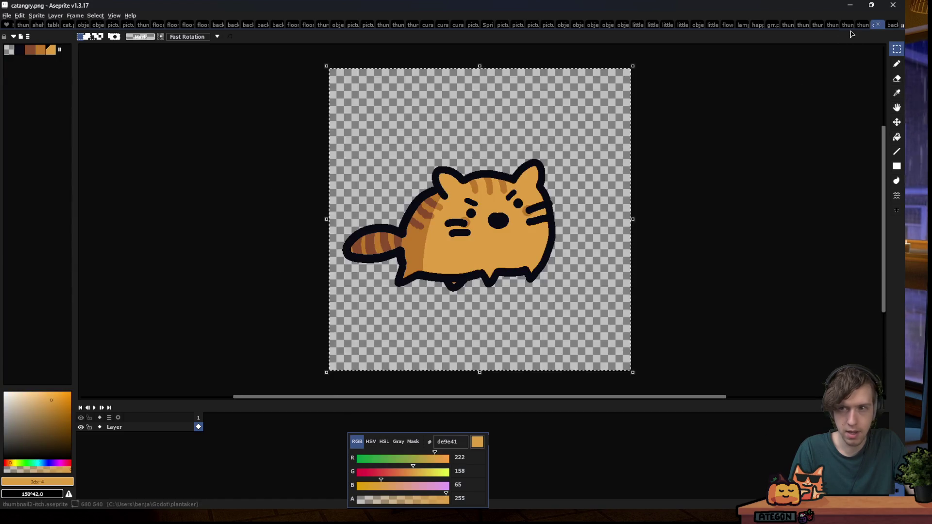
click(864, 28)
key(shift+n)
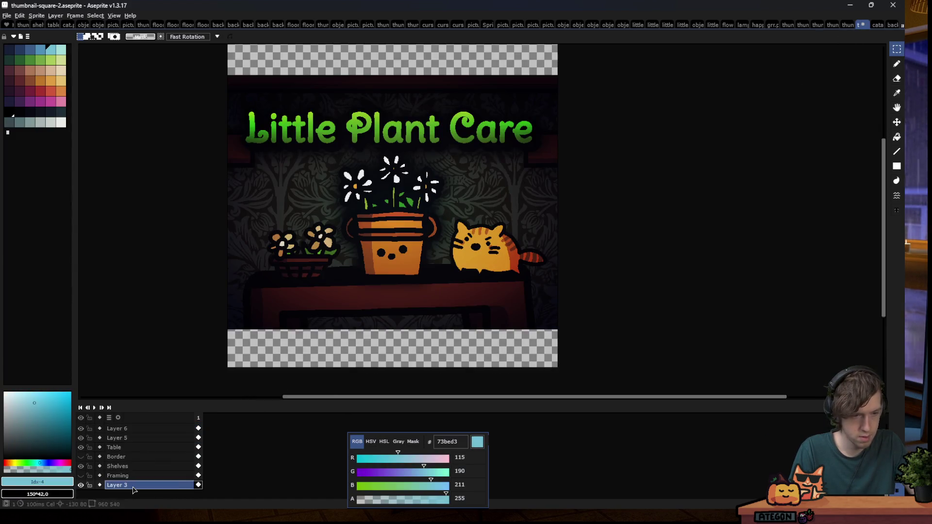
Paste the wallpaper onto Layer 8 scaled to 1532 px square, toggling its visibility to compare
key(ctrl+v)
scroll(558, 223, down, 1)
scroll(485, 297, down, 2)
drag(546, 379, 489, 330)
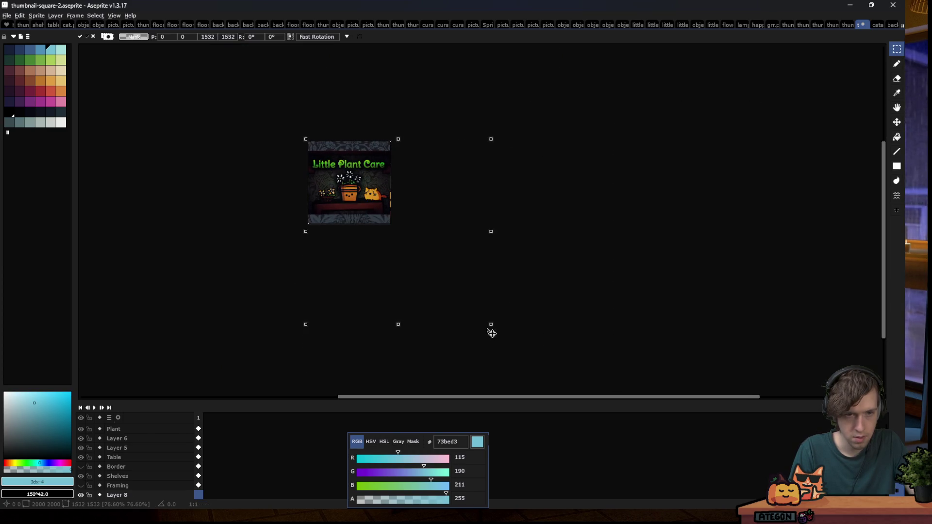
scroll(365, 256, up, 2)
scroll(365, 256, up, 1)
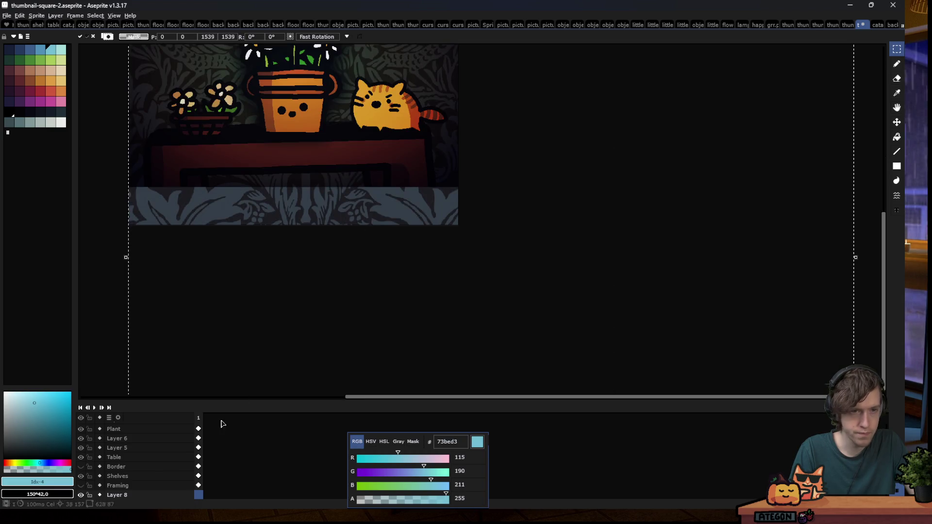
scroll(148, 475, down, 1)
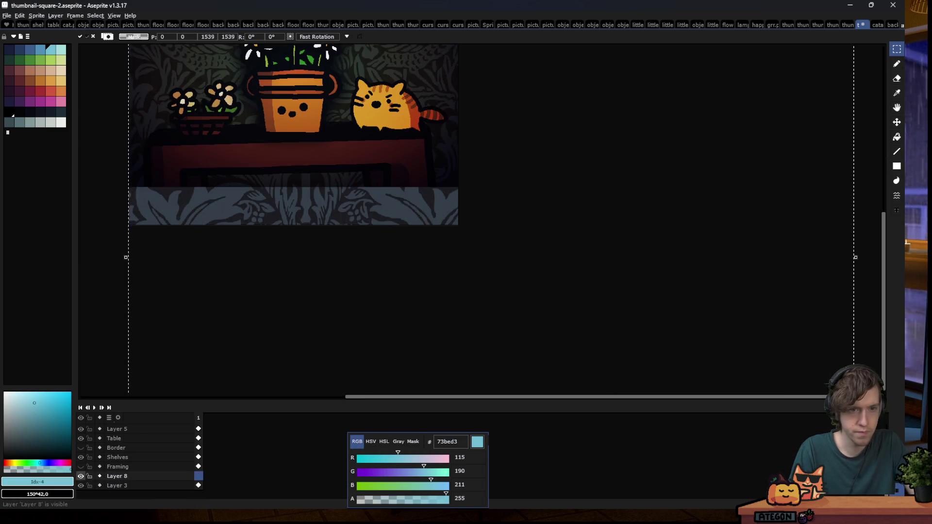
click(81, 476)
click(81, 476)
click(81, 477)
click(81, 477)
scroll(483, 313, down, 3)
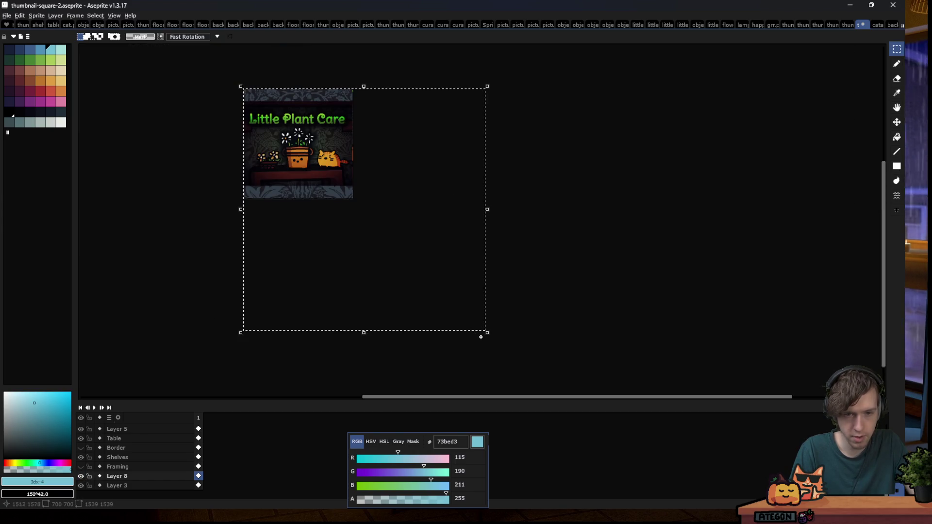
Delete that wallpaper and repaste it scaled to 1471 px square
click(455, 318)
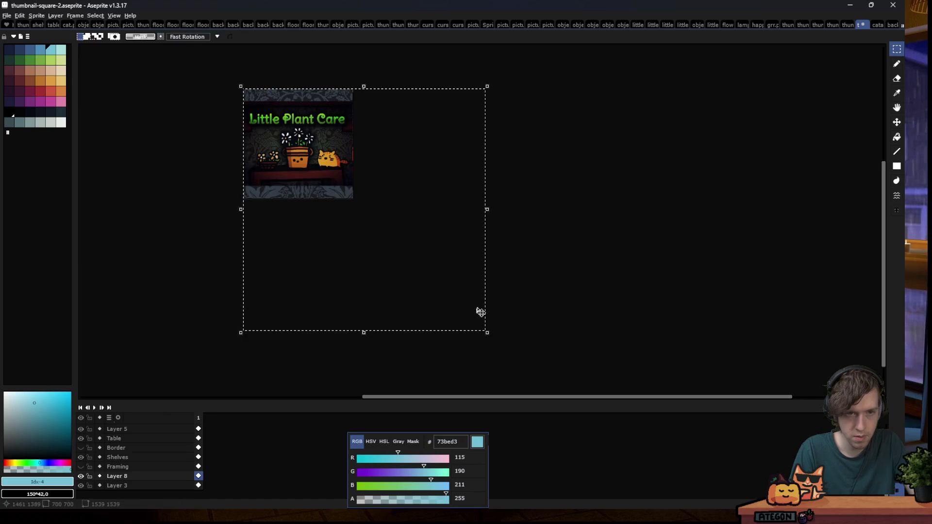
key(Delete)
key(ctrl+v)
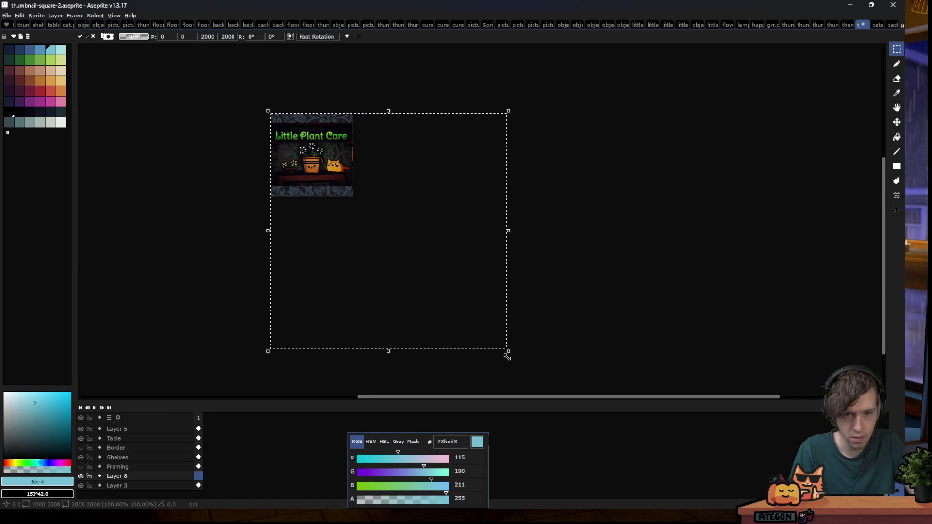
drag(505, 348, 419, 283)
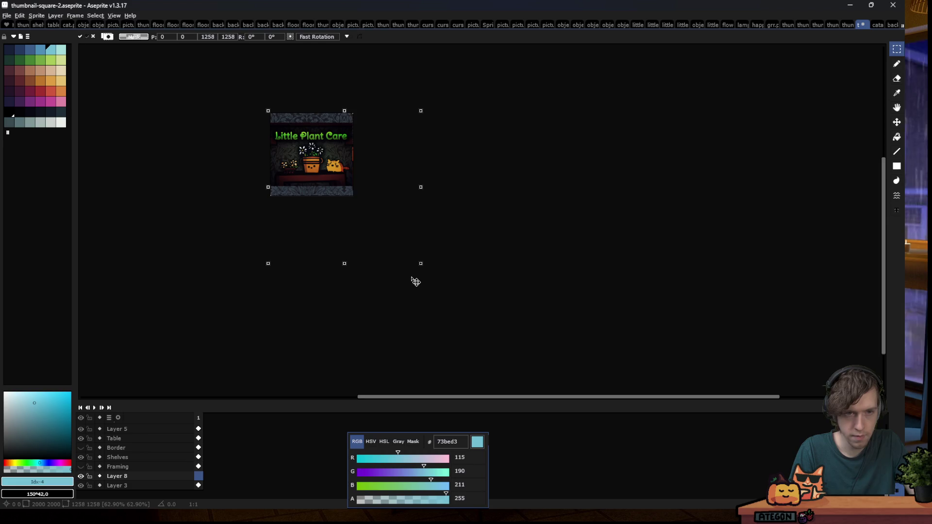
scroll(305, 154, up, 4)
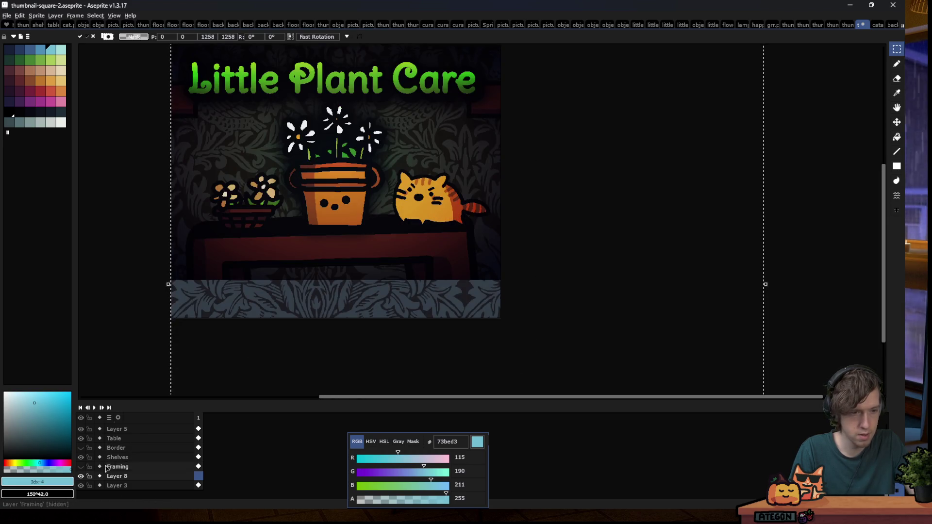
Toggle Layer 8's visibility repeatedly to compare the thumbnail with and without the wallpaper
click(84, 477)
click(84, 476)
click(84, 476)
click(83, 476)
click(83, 477)
click(84, 477)
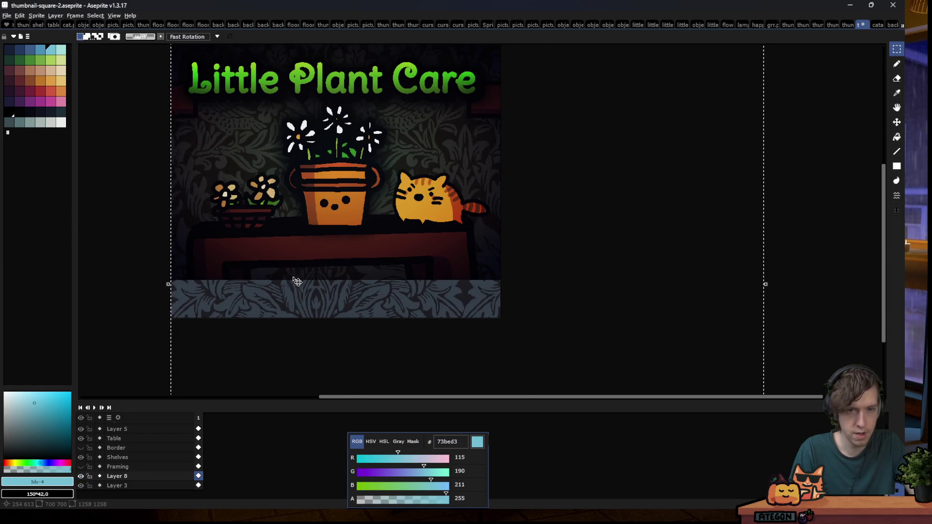
scroll(293, 278, down, 4)
scroll(267, 282, up, 1)
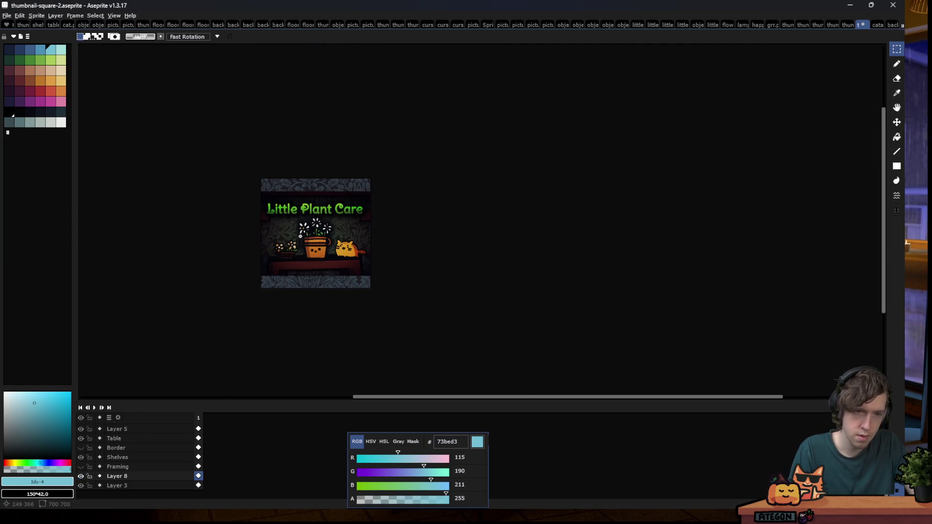
scroll(262, 286, up, 2)
click(83, 477)
scroll(269, 312, down, 1)
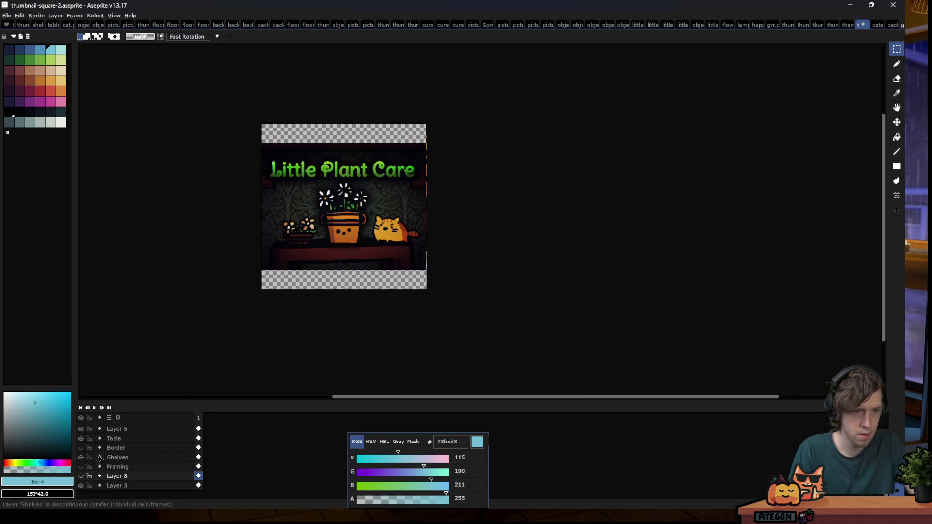
click(84, 477)
click(84, 477)
click(83, 477)
click(84, 478)
click(84, 478)
click(83, 479)
click(84, 478)
click(83, 478)
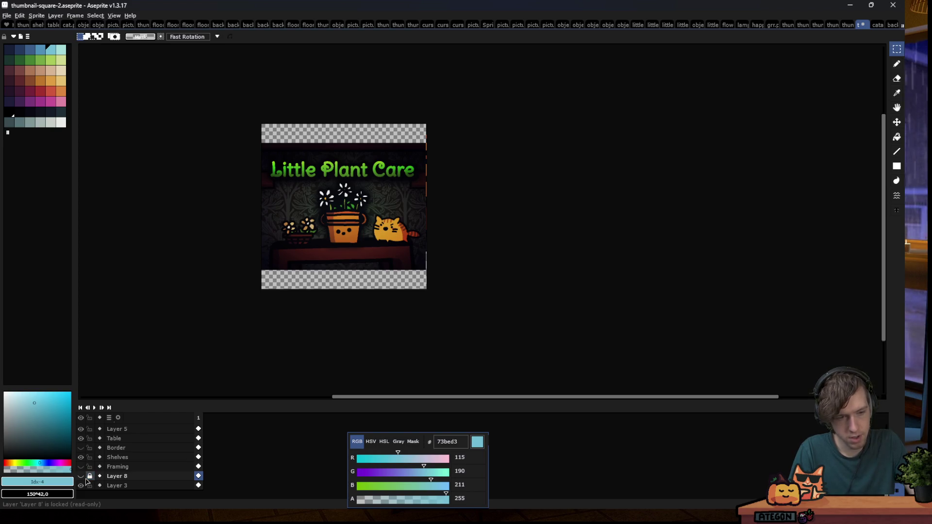
click(84, 477)
scroll(470, 326, down, 1)
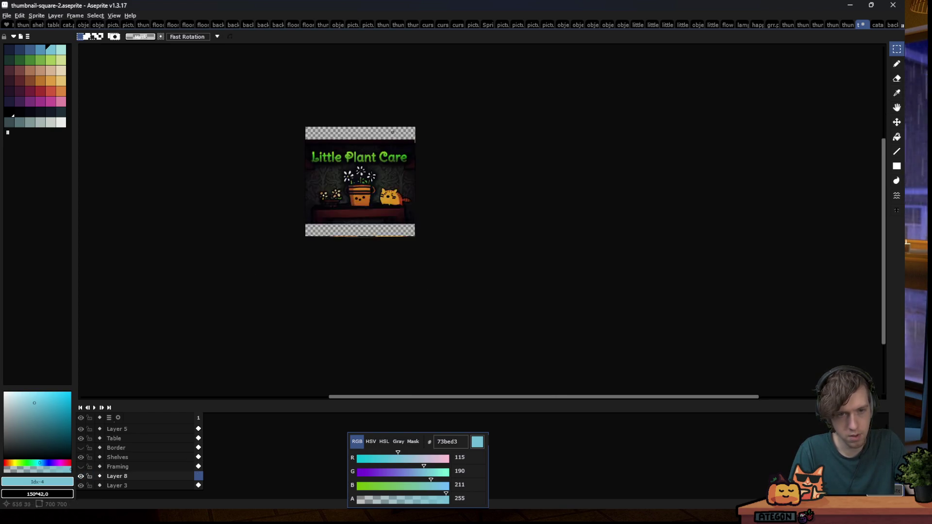
Paste the wallpaper again and scale it down to 928 px (45%)
key(ctrl+v)
mouse_move(566, 364)
mouse_down()
mouse_move(439, 239)
mouse_move(447, 267)
mouse_up()
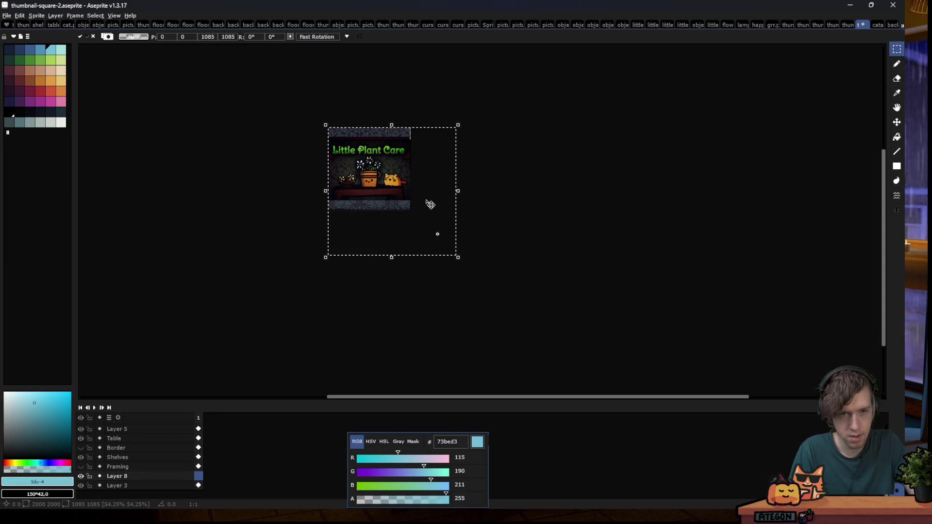
scroll(401, 173, up, 2)
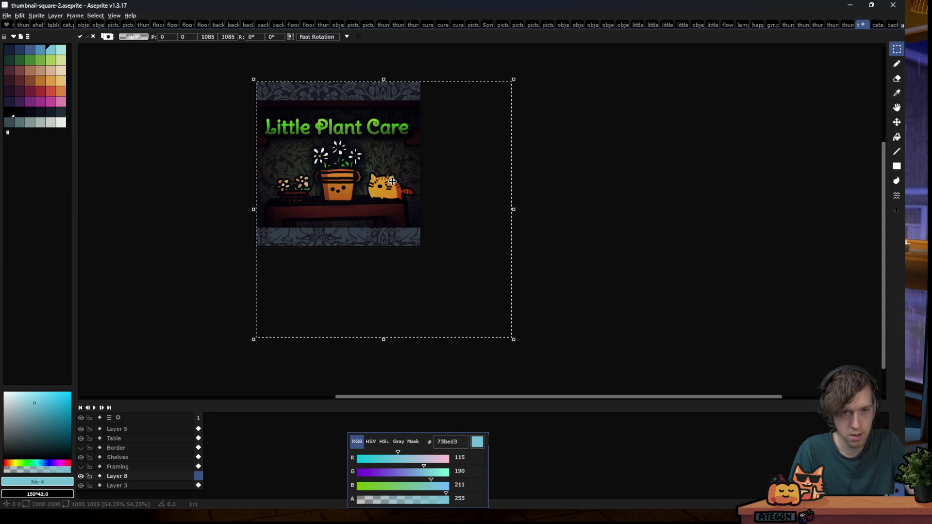
Confirm the scaled wallpaper and toggle Layer 8 to check the patterned top and bottom bands
click(81, 476)
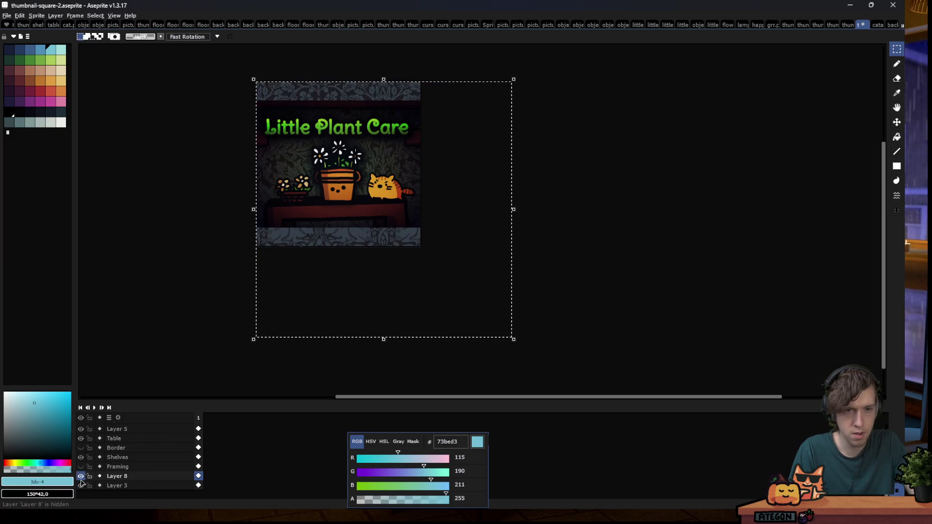
click(80, 475)
click(81, 476)
click(81, 476)
click(81, 476)
click(81, 476)
click(81, 476)
click(80, 476)
click(80, 476)
click(375, 209)
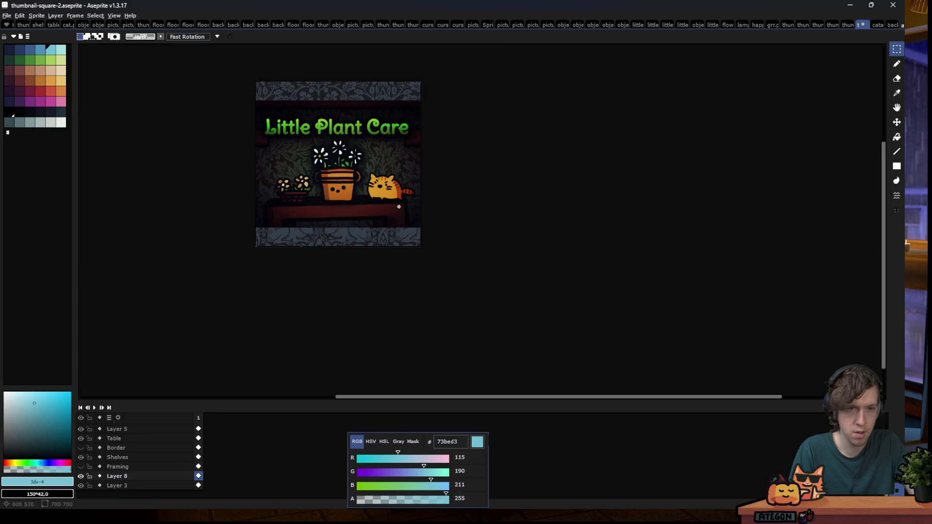
scroll(375, 209, down, 1)
scroll(380, 213, up, 1)
scroll(358, 164, up, 1)
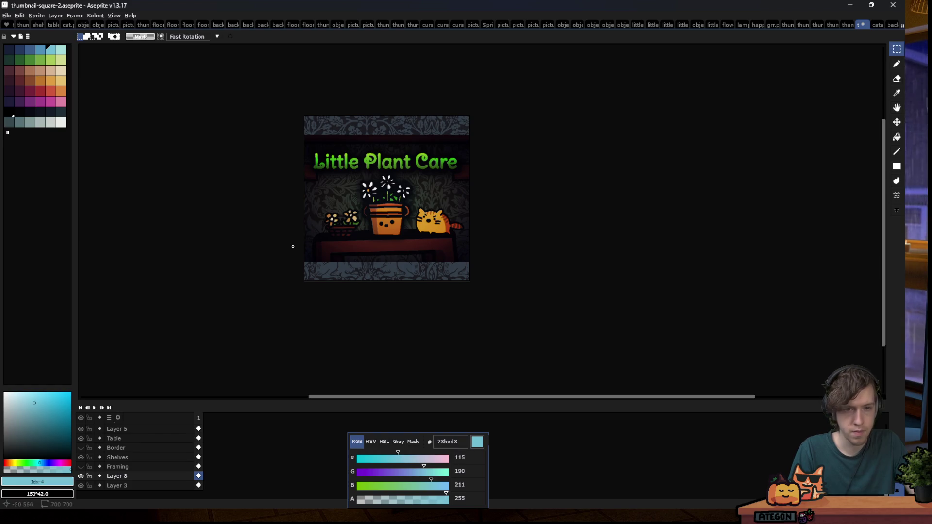
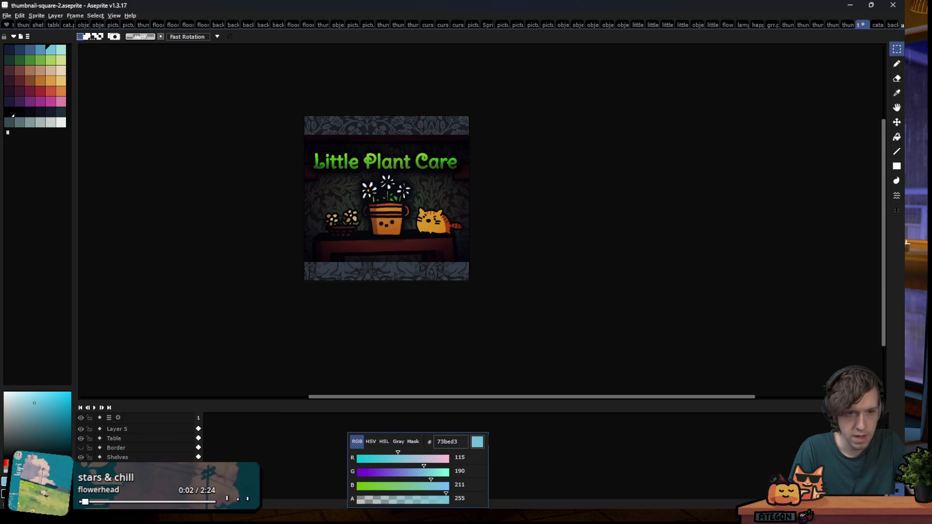
Toggle the wallpaper layer's visibility a few times to compare the thumbnail with and without it
click(80, 476)
click(80, 476)
click(81, 476)
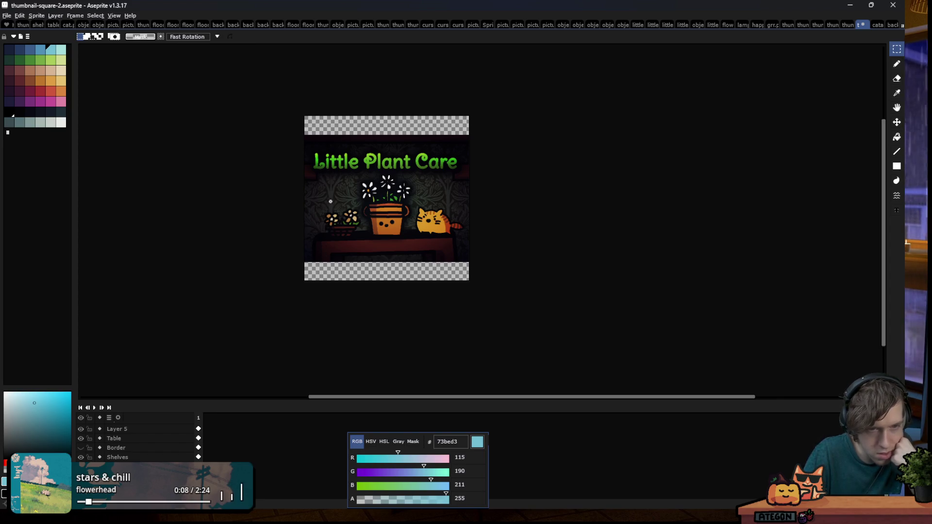
click(81, 476)
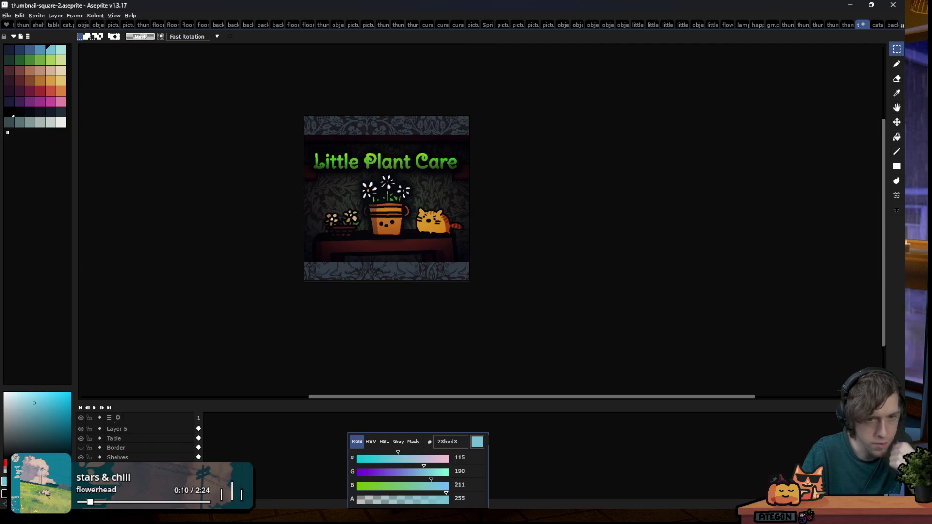
click(80, 476)
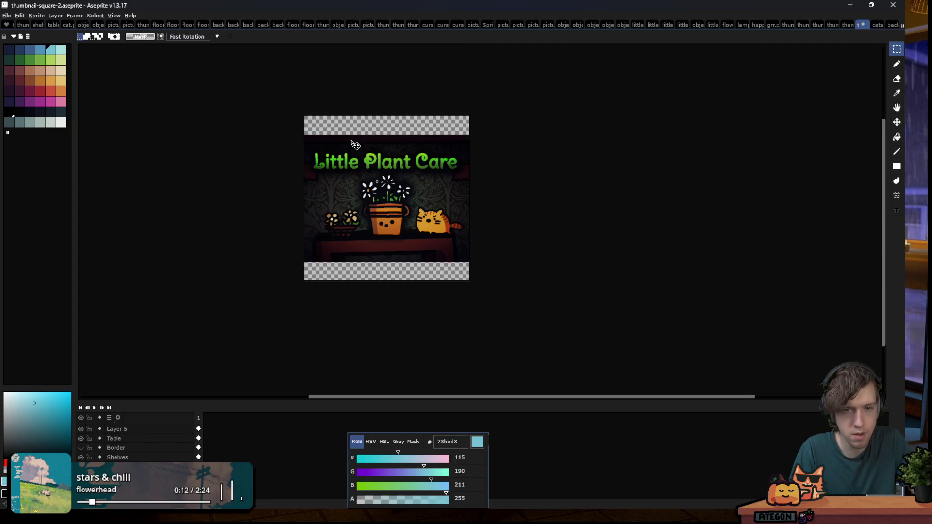
scroll(359, 154, down, 2)
Shrink the wallpaper pattern to about 1090 px, align it behind the thumbnail, and commit
mouse_move(450, 242)
mouse_down()
mouse_move(465, 234)
mouse_move(394, 248)
mouse_move(427, 252)
mouse_up()
mouse_move(489, 333)
mouse_down()
mouse_move(405, 272)
mouse_move(407, 257)
mouse_up()
drag(374, 199, 420, 205)
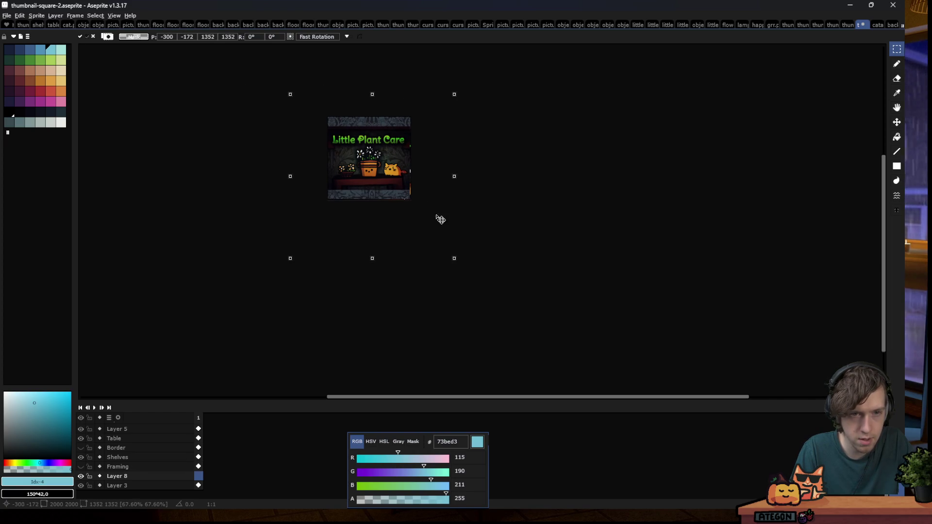
drag(454, 262, 443, 263)
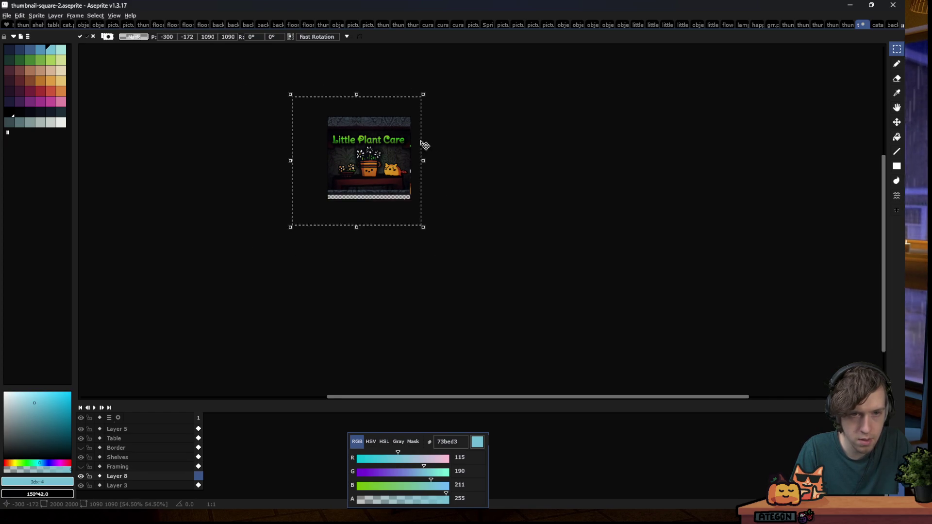
scroll(421, 146, up, 2)
drag(433, 264, 422, 301)
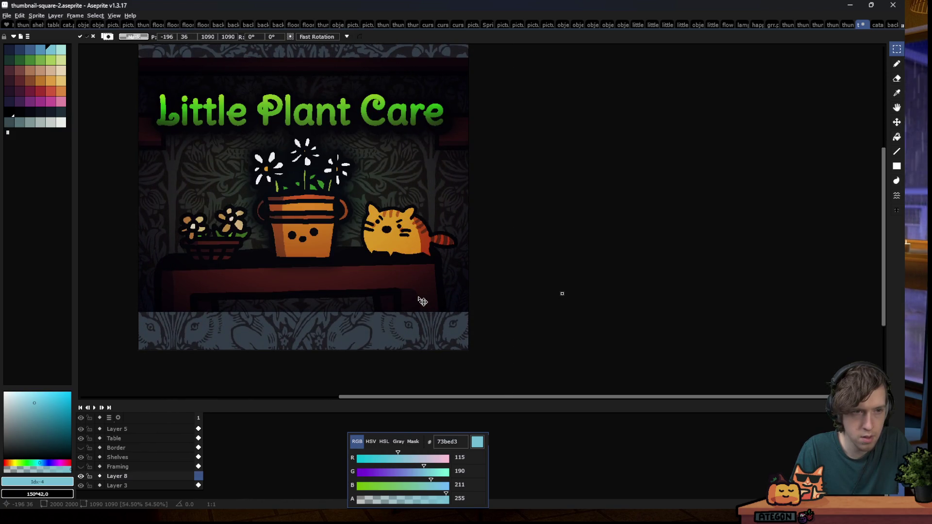
scroll(426, 252, down, 2)
scroll(424, 250, up, 1)
drag(402, 297, 402, 261)
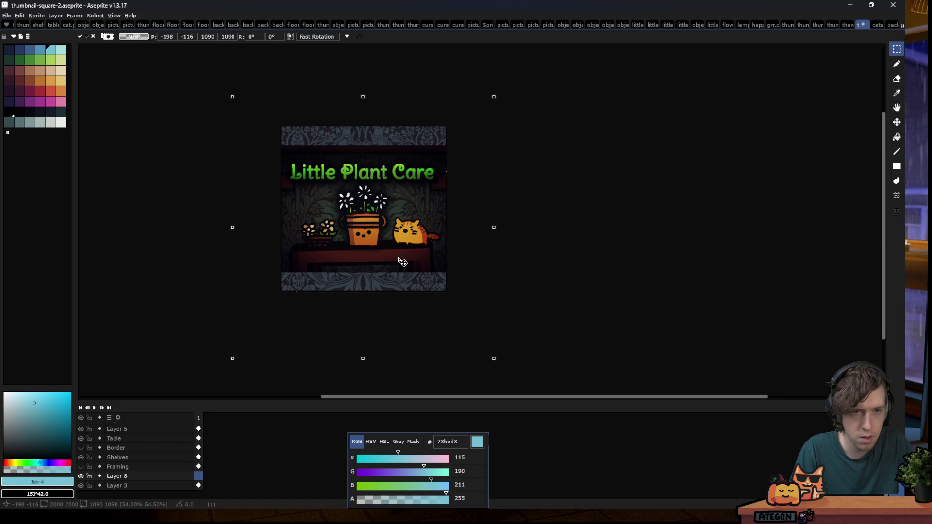
drag(434, 249, 436, 254)
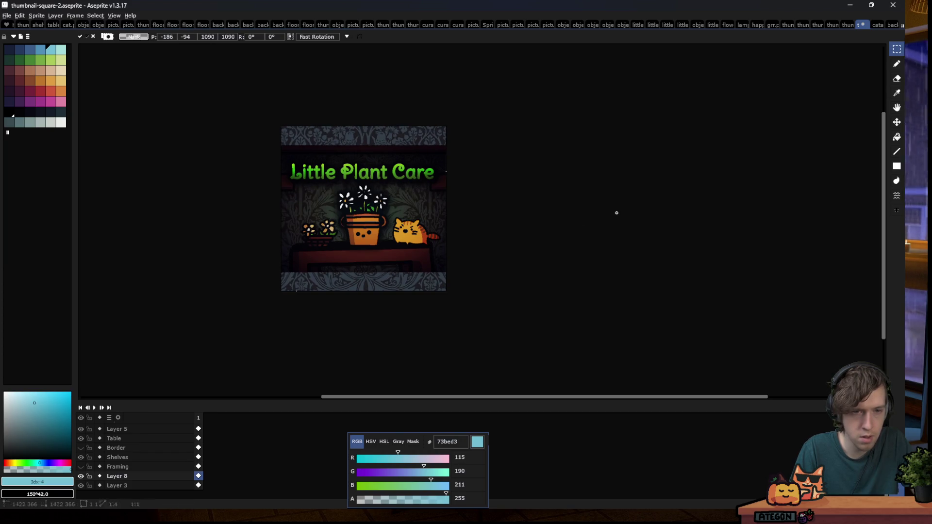
key(Return)
Check the wallpaper and Framing layers' placement by toggling them, then bring up the Open dialog
click(85, 477)
click(85, 477)
click(86, 477)
click(85, 478)
click(85, 477)
click(85, 478)
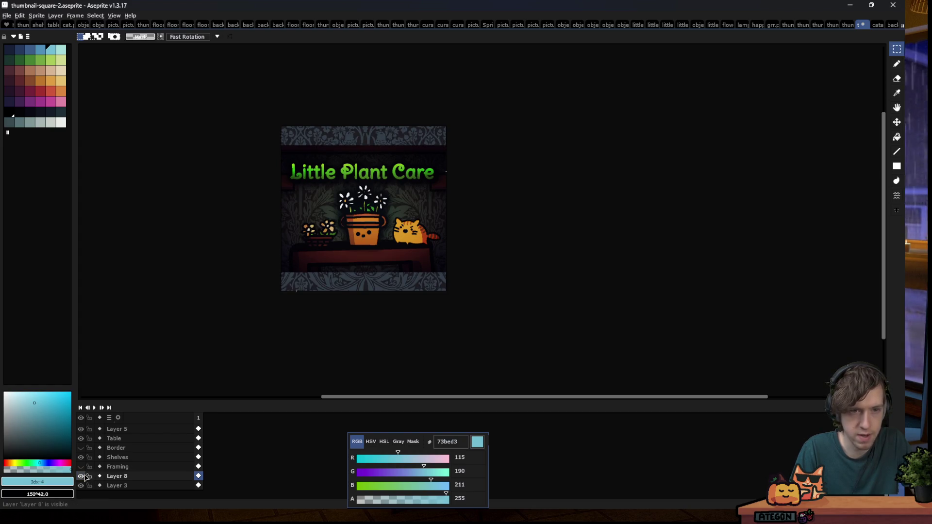
click(84, 477)
click(84, 478)
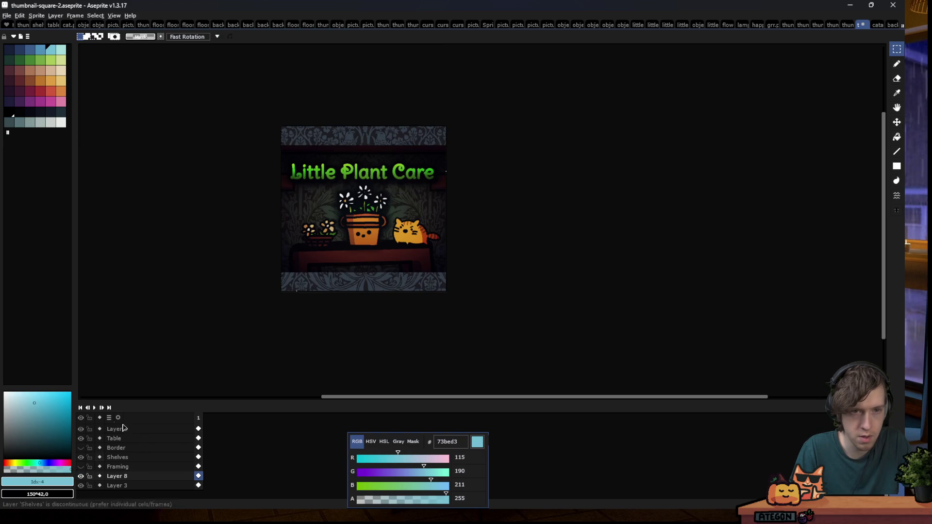
scroll(319, 212, up, 1)
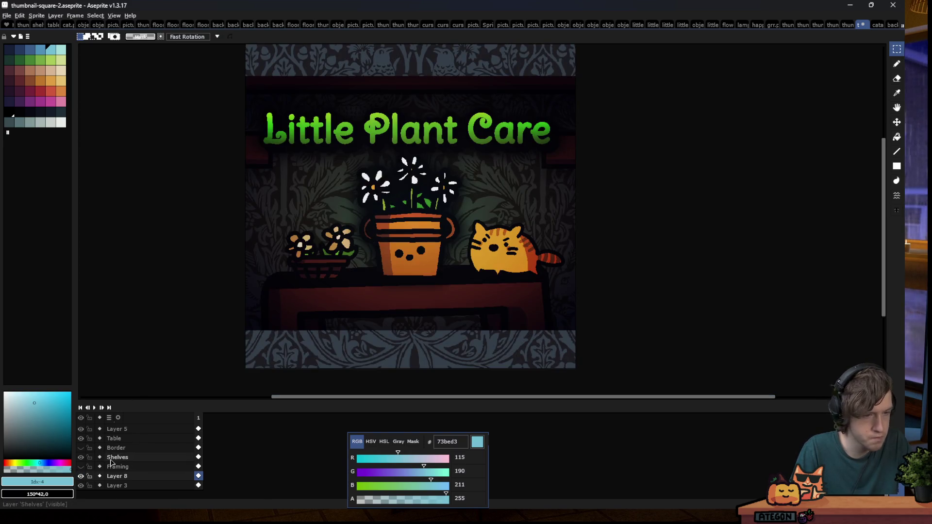
scroll(87, 480, up, 1)
click(85, 479)
click(85, 479)
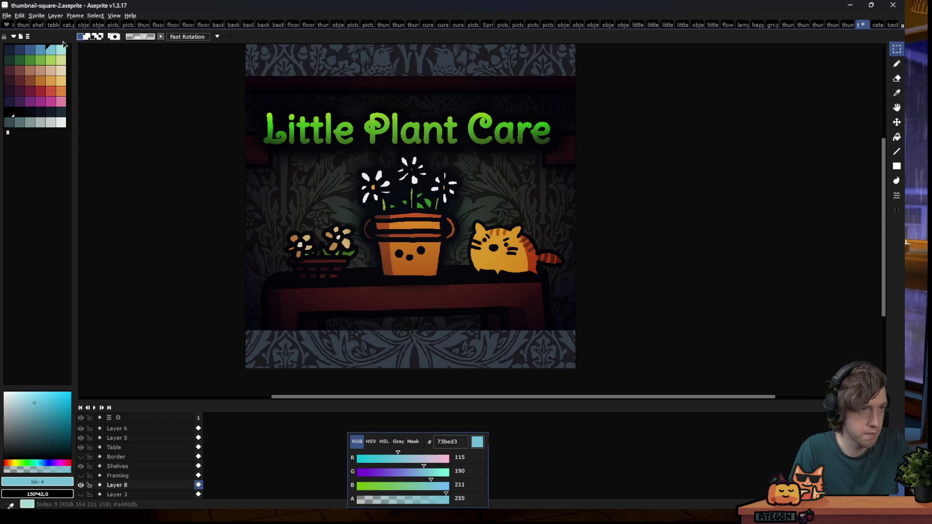
click(6, 16)
click(38, 37)
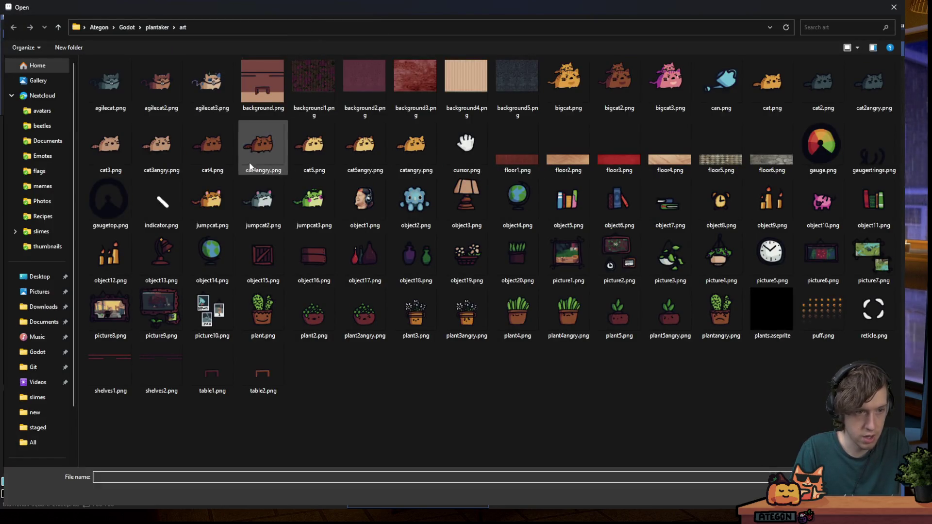
Cancel opening a file and paste the copied image as a new layer
key(Escape)
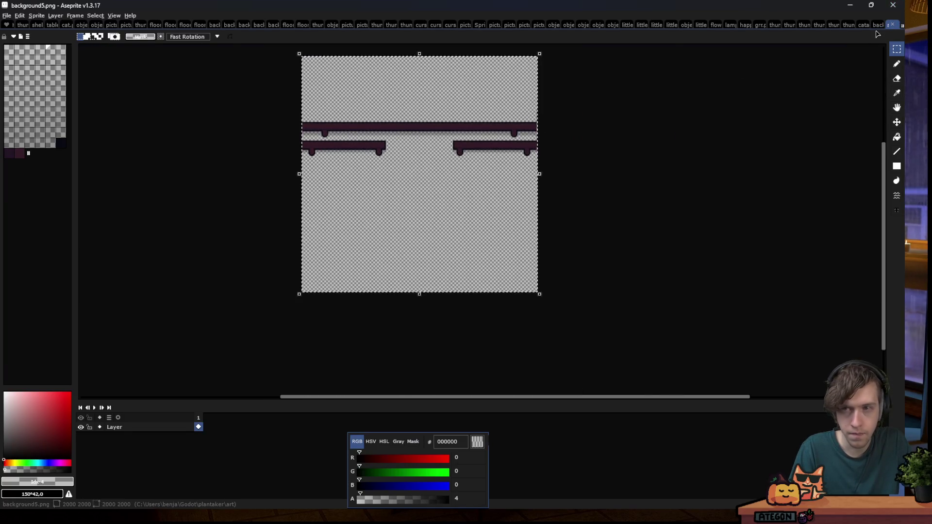
key(ctrl+shift+Tab)
key(ctrl+shift+Tab)
key(ctrl+shift+Tab)
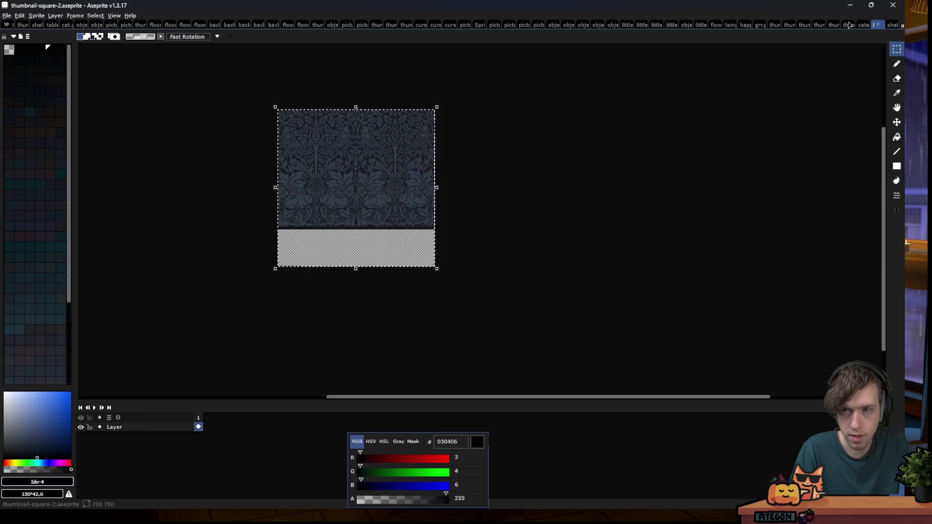
key(shift+n)
key(ctrl+v)
Scale the pasted image down to about 1453 px and move it behind the thumbnail
drag(425, 274, 443, 192)
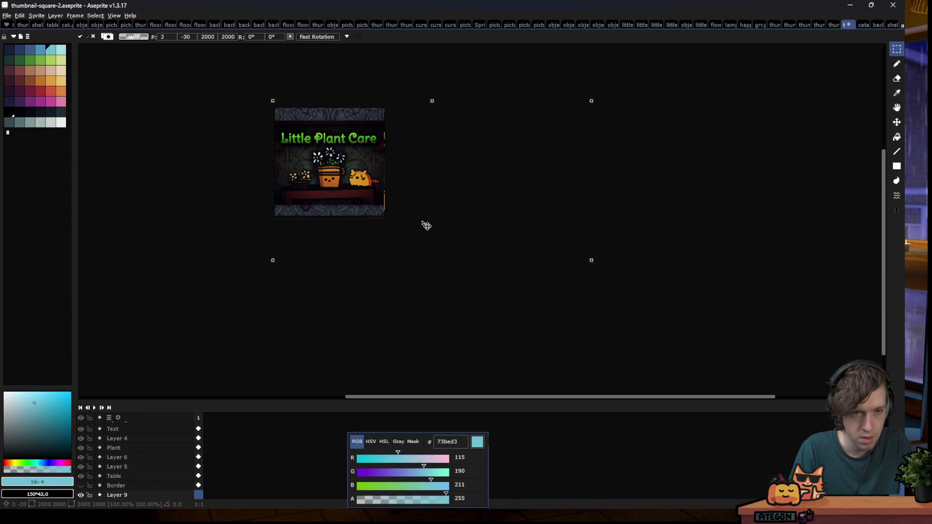
scroll(491, 222, up, 1)
scroll(539, 291, down, 1)
scroll(603, 374, up, 1)
scroll(623, 304, down, 1)
scroll(623, 303, up, 1)
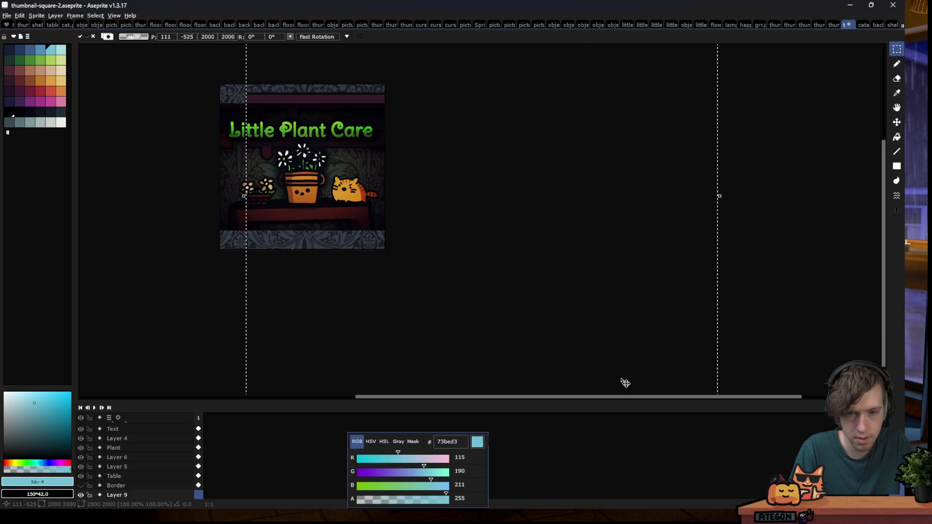
scroll(557, 223, down, 2)
drag(551, 335, 487, 266)
scroll(406, 212, up, 1)
mouse_move(405, 212)
mouse_down()
mouse_move(289, 269)
mouse_move(308, 275)
mouse_move(279, 265)
mouse_move(301, 301)
mouse_up()
key(Return)
Reposition the pasted layer's content once more and deselect to finalize it
drag(408, 231, 446, 173)
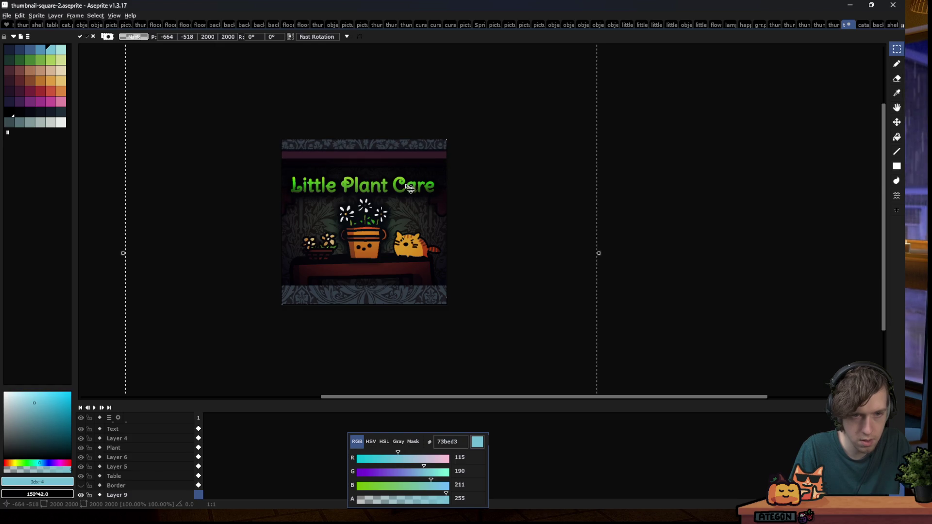
scroll(410, 189, up, 3)
scroll(418, 278, down, 3)
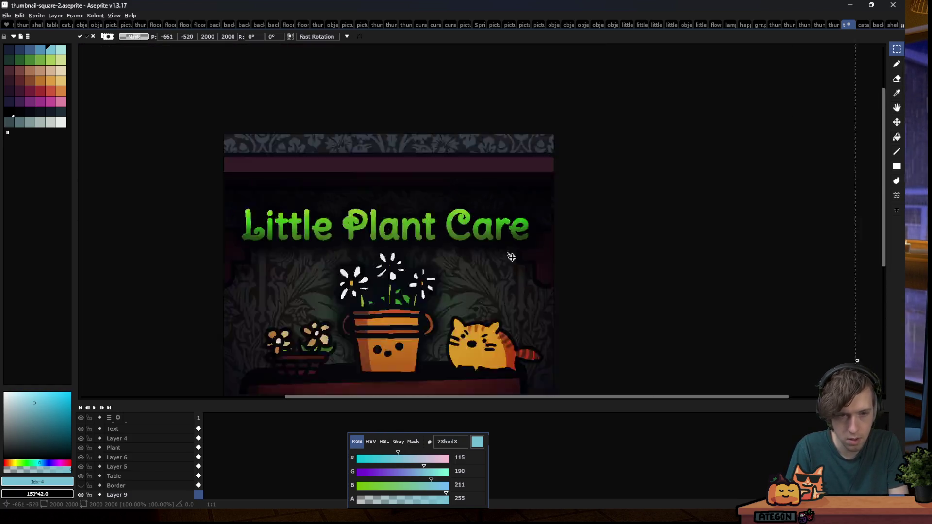
scroll(422, 272, down, 2)
scroll(418, 232, up, 5)
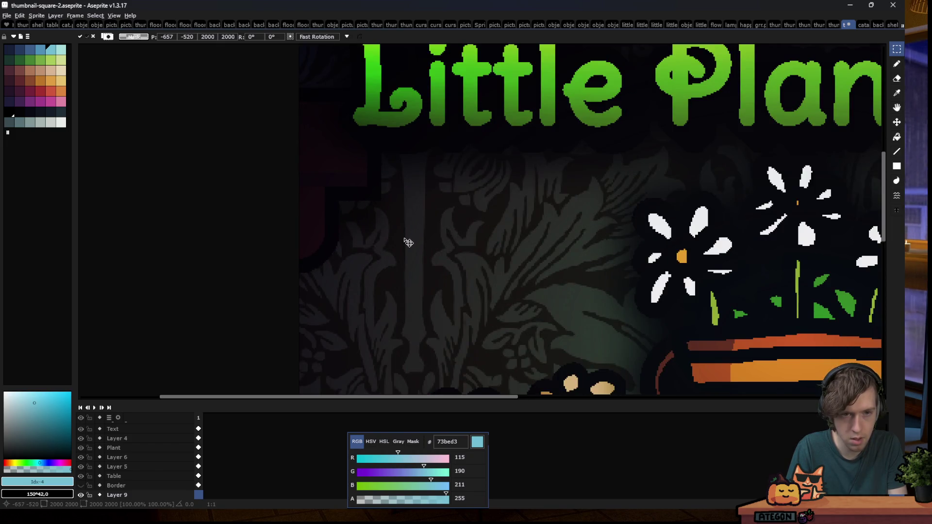
scroll(366, 234, down, 3)
scroll(361, 225, down, 1)
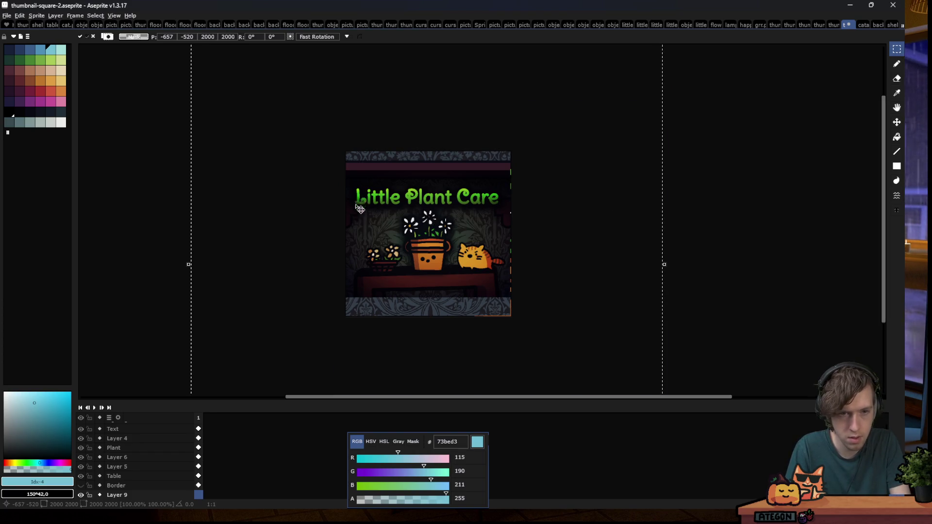
scroll(364, 233, up, 4)
scroll(308, 238, down, 4)
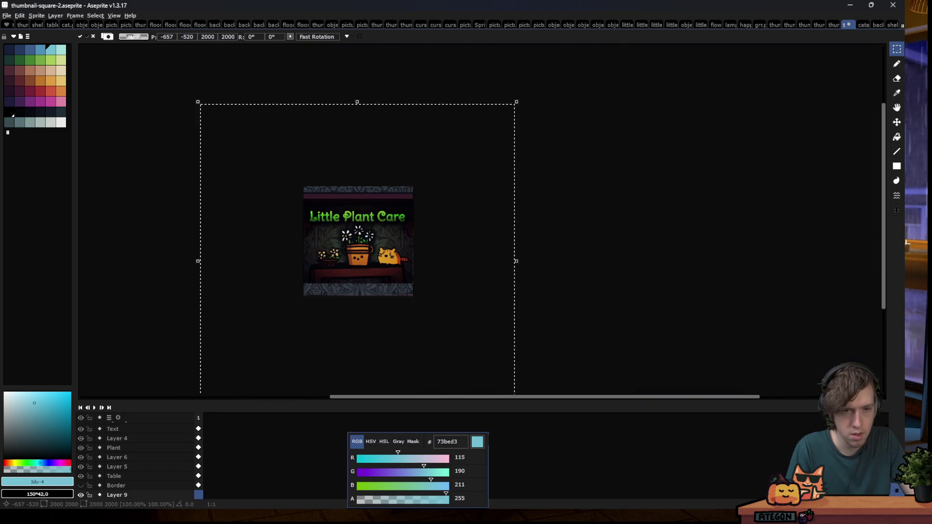
key(ctrl+d)
scroll(338, 235, up, 1)
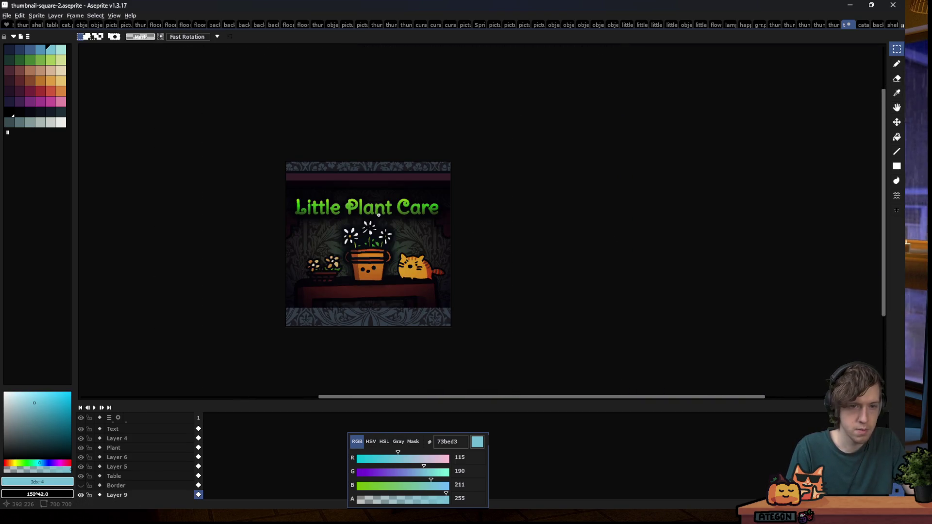
scroll(384, 199, down, 1)
scroll(359, 231, up, 1)
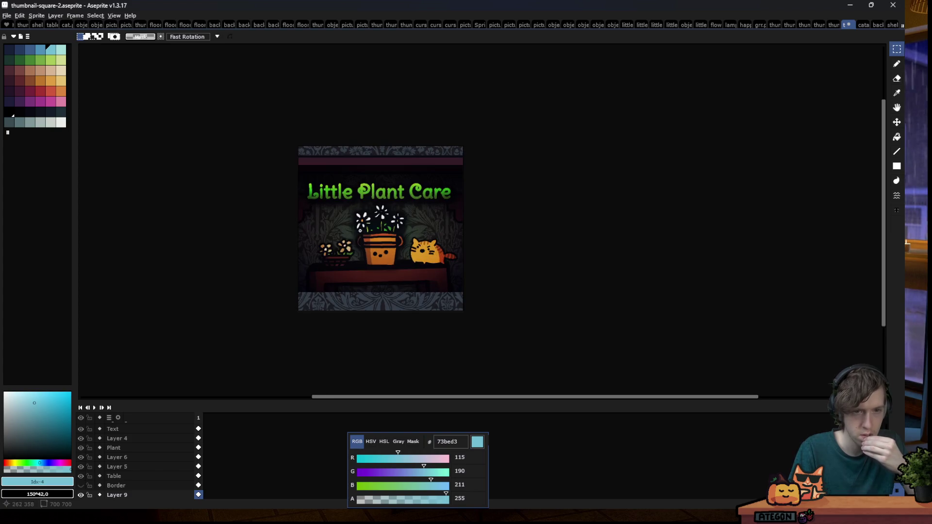
Open table1.png, then return to the thumbnail-square-2 document
click(7, 15)
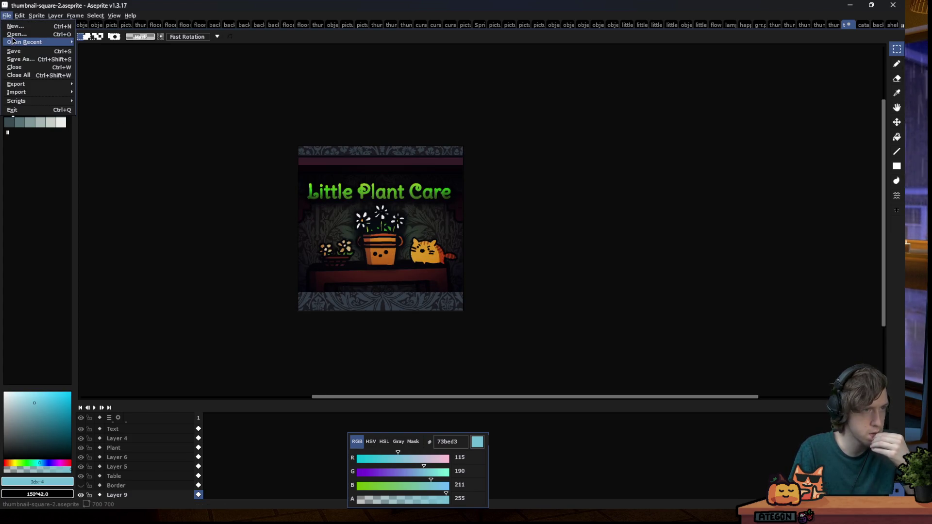
click(19, 35)
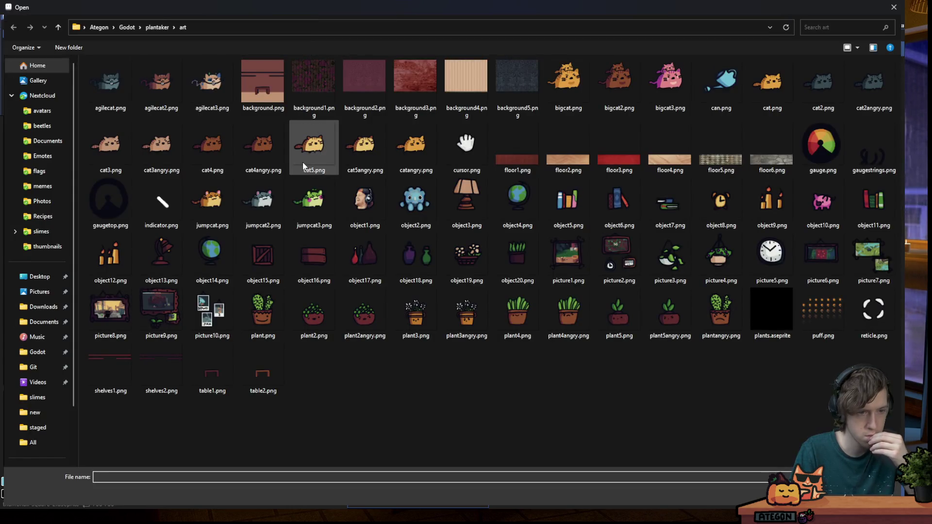
double_click(212, 374)
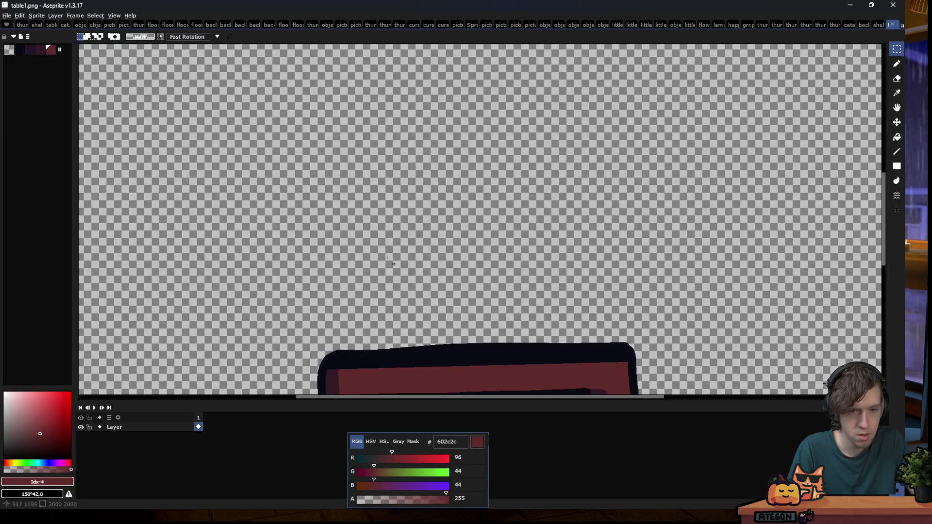
scroll(458, 216, up, 1)
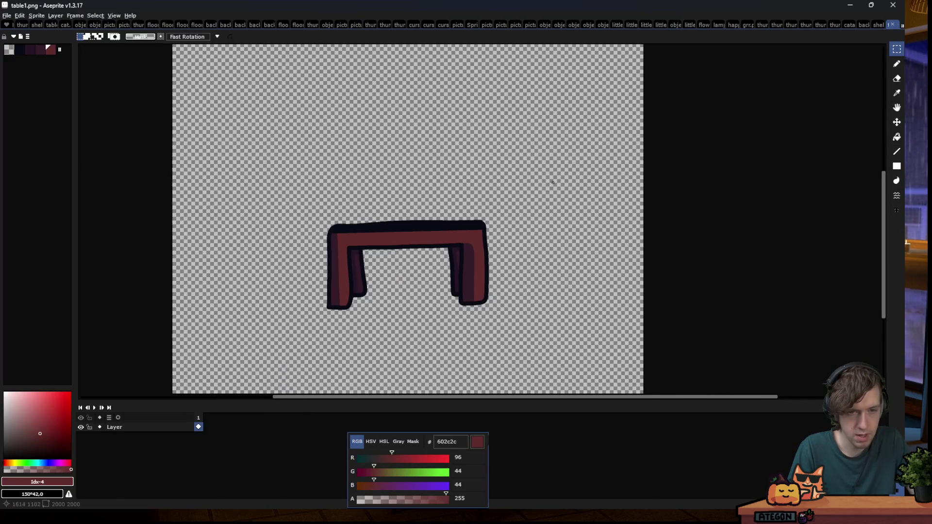
click(878, 25)
click(864, 24)
click(835, 24)
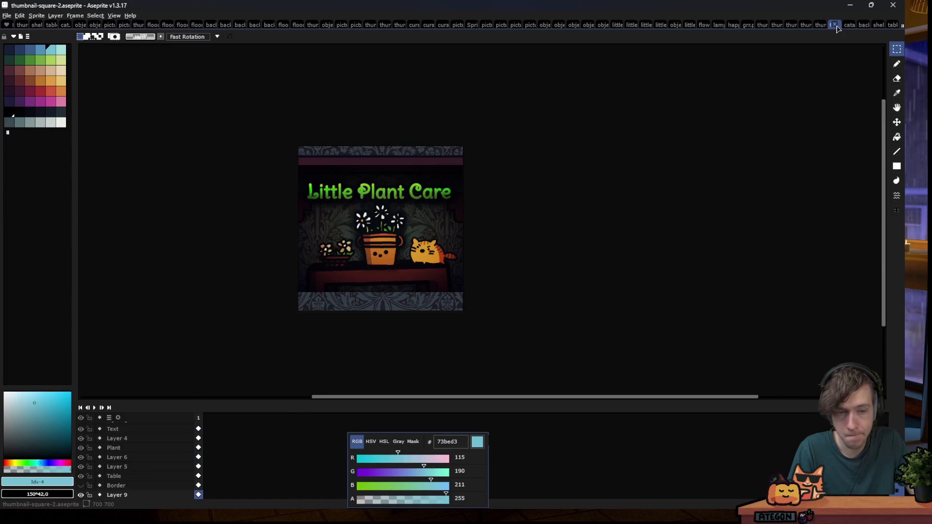
Paste the table image onto a new layer, scale it to 1830×1830, and commit it in place
click(141, 476)
key(ctrl+shift+n)
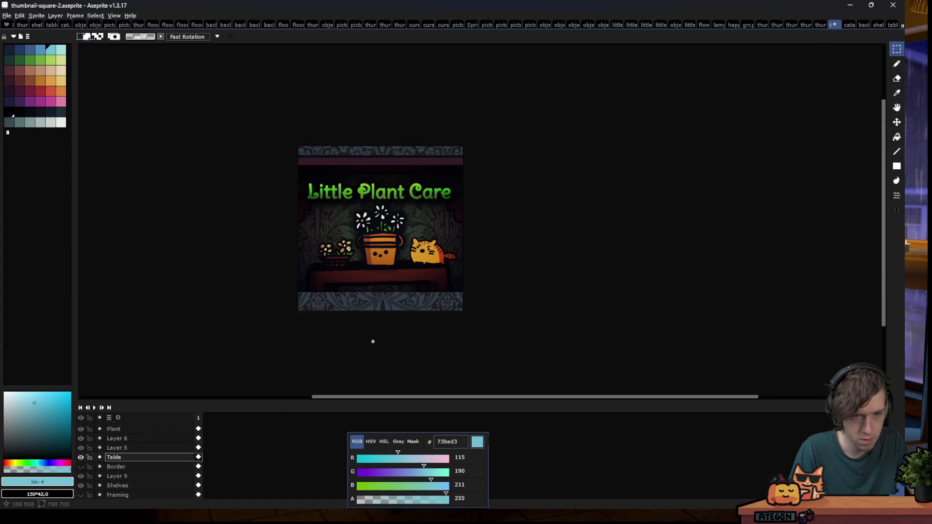
key(ctrl+v)
scroll(443, 334, down, 1)
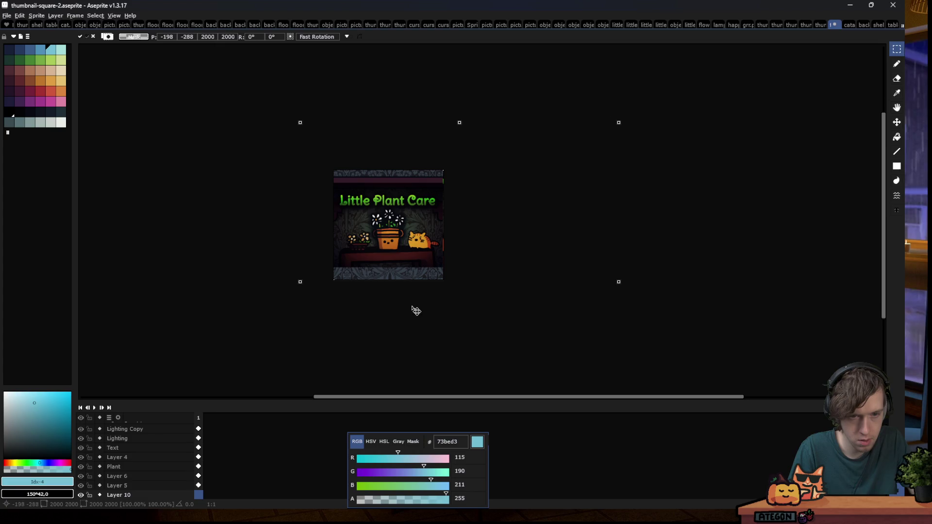
mouse_move(353, 226)
mouse_down()
mouse_move(364, 245)
mouse_move(358, 239)
mouse_up()
scroll(330, 281, up, 3)
drag(405, 271, 405, 264)
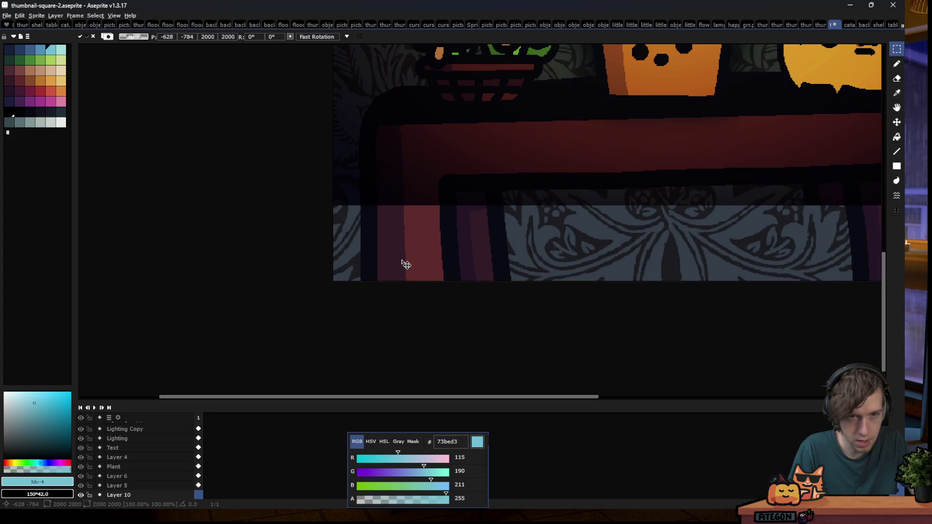
scroll(360, 143, down, 3)
scroll(449, 82, up, 1)
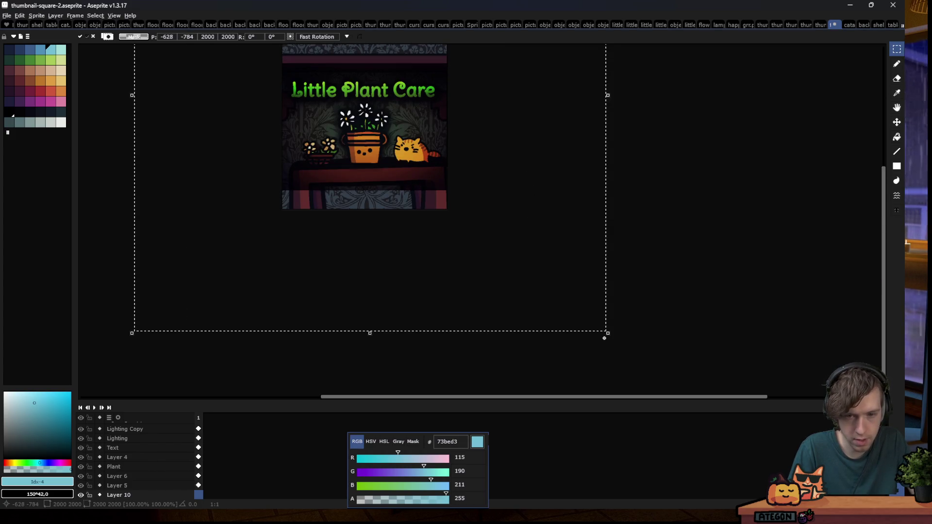
mouse_move(610, 340)
mouse_down()
mouse_move(557, 318)
mouse_move(524, 343)
mouse_move(438, 231)
mouse_up()
click(617, 180)
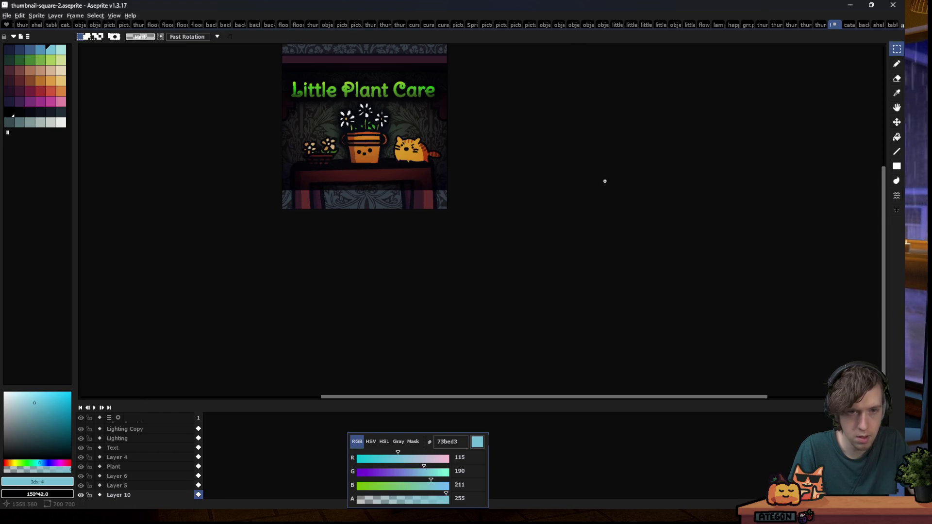
scroll(383, 248, down, 1)
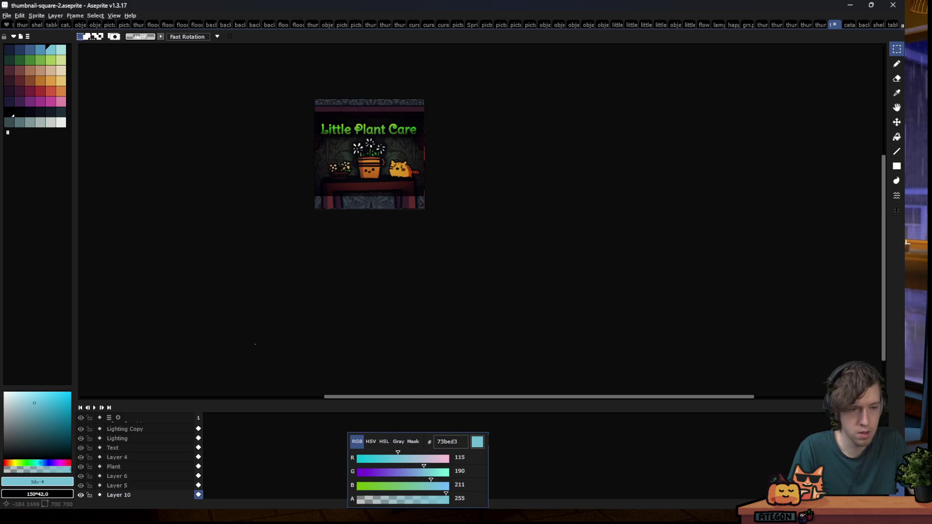
scroll(107, 466, down, 2)
Compare the scene by toggling Layer 10, the title text and the Lighting layer
click(80, 476)
click(80, 476)
click(80, 476)
click(80, 476)
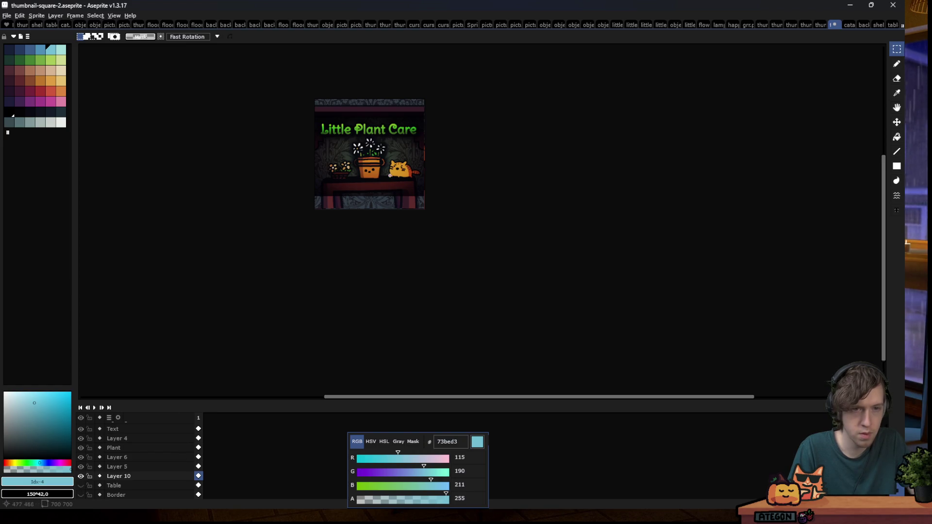
scroll(398, 93, up, 1)
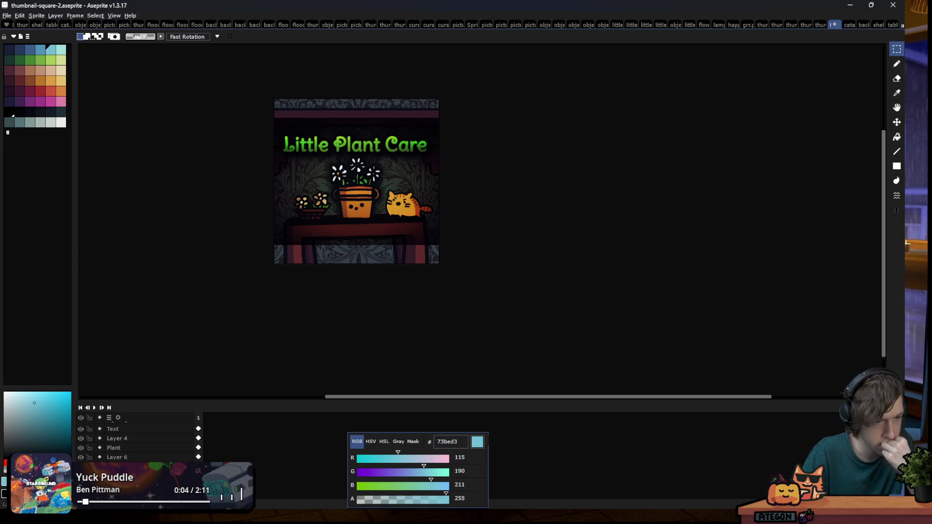
scroll(136, 442, up, 1)
click(81, 458)
click(80, 457)
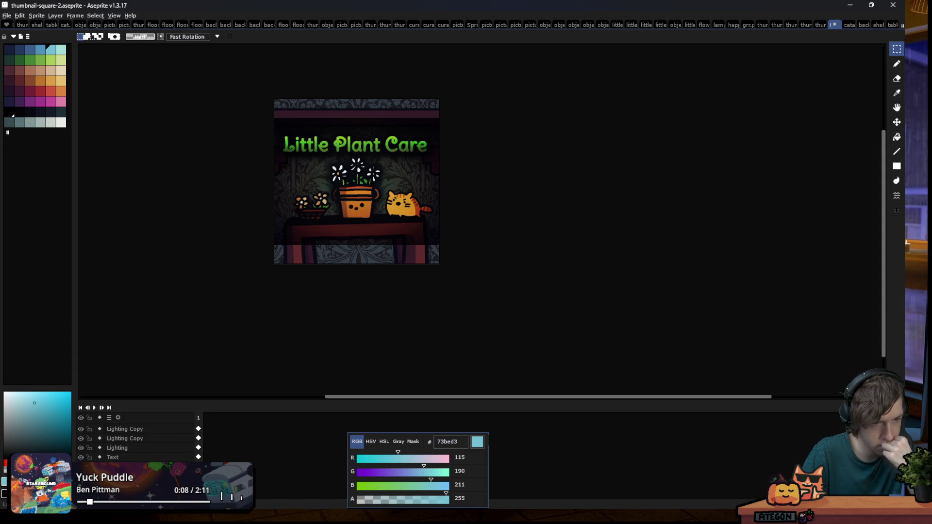
scroll(136, 442, up, 1)
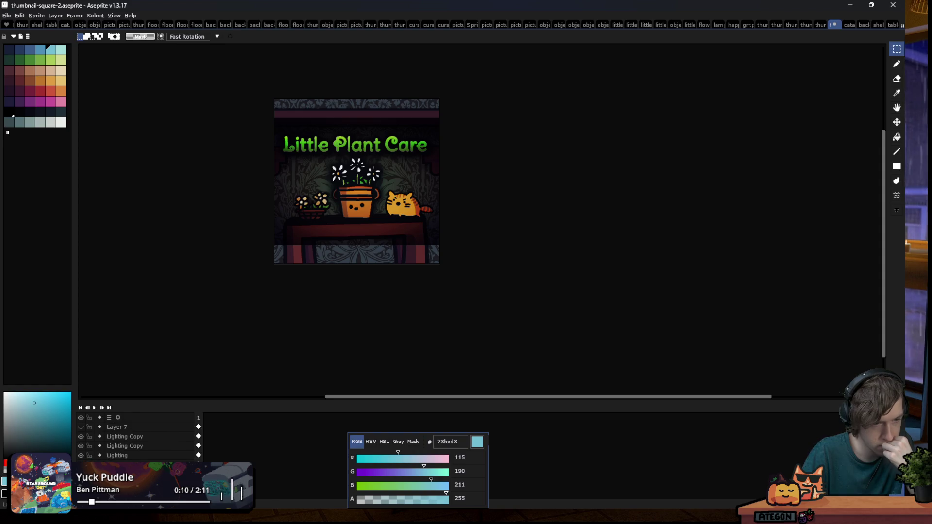
click(81, 456)
click(82, 456)
Hide both Lighting Copy layers, leaving the Lighting layer visible
click(81, 447)
click(81, 445)
click(81, 455)
click(82, 455)
click(81, 445)
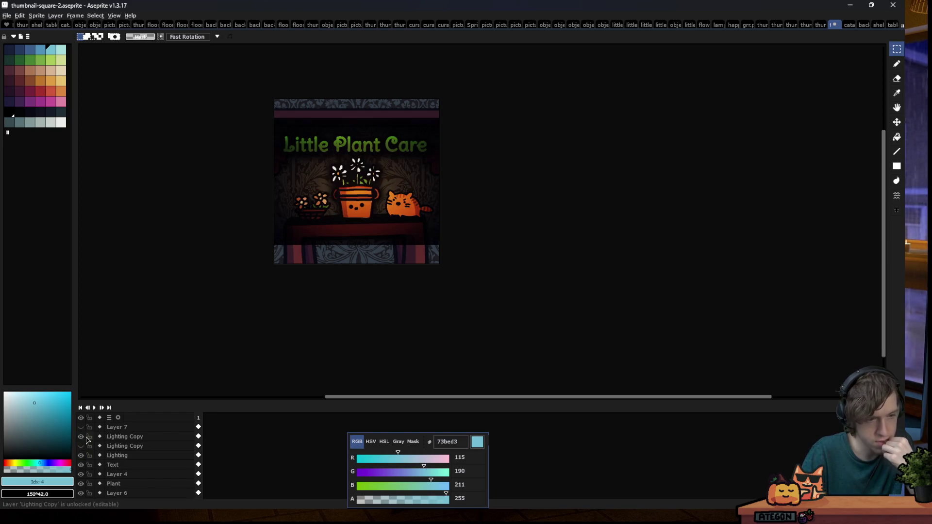
click(81, 436)
click(81, 455)
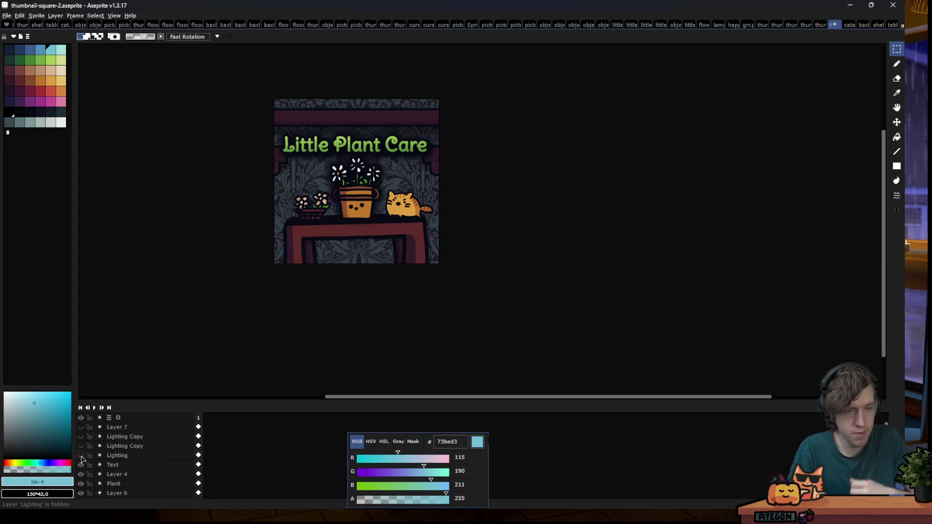
click(81, 455)
click(82, 456)
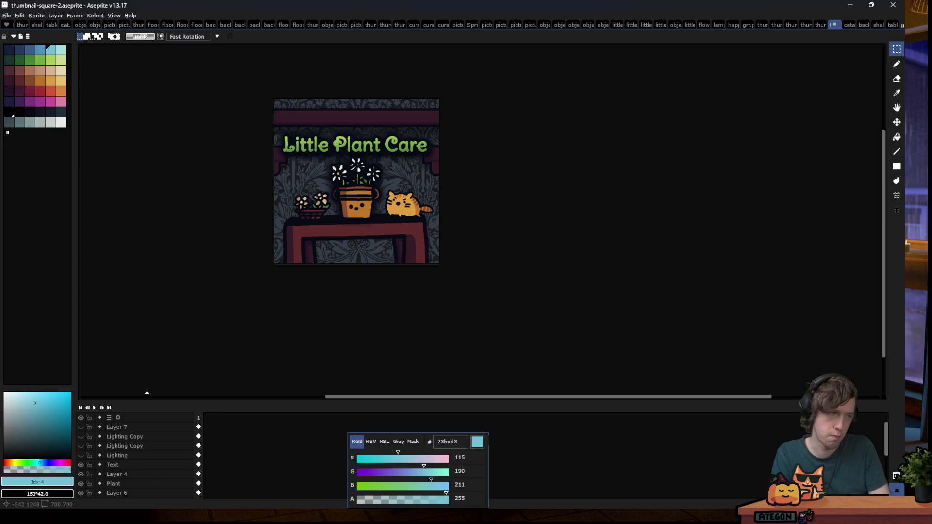
click(81, 455)
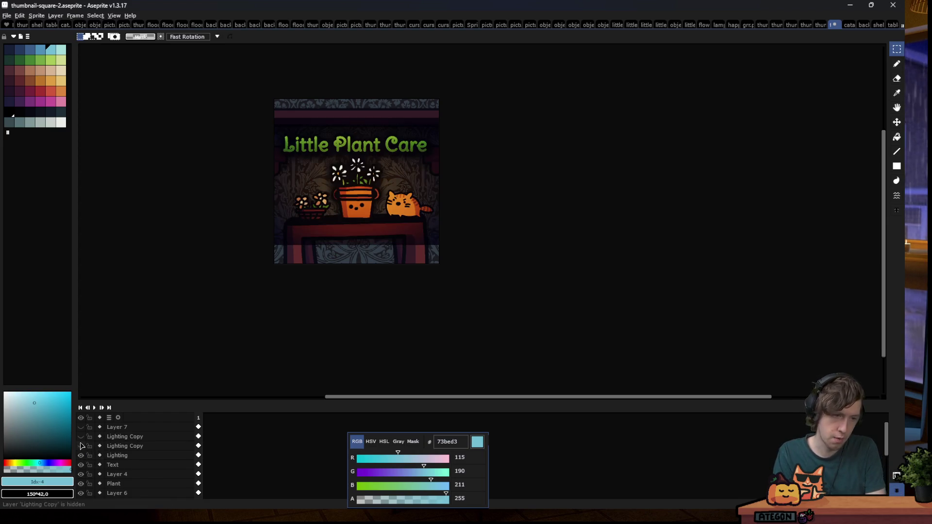
Change the Lighting layer's blend mode from Overlay to Normal
double_click(116, 455)
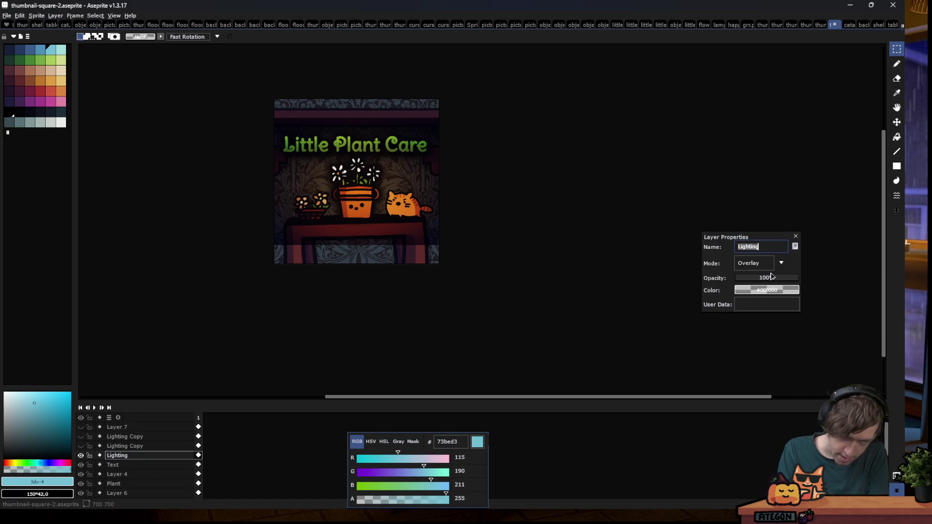
click(756, 267)
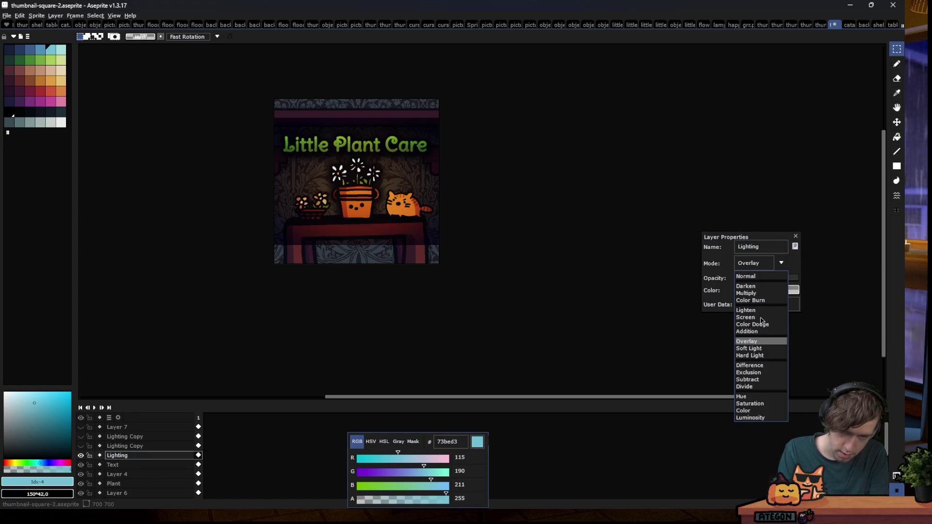
click(751, 276)
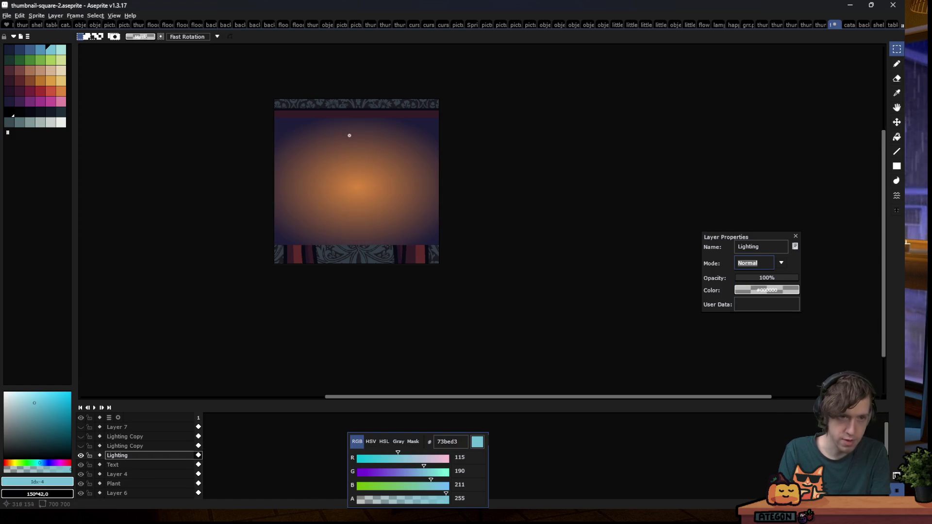
Eyedropper the dark navy as foreground and the orange glow as background colour
scroll(349, 135, up, 1)
key(i)
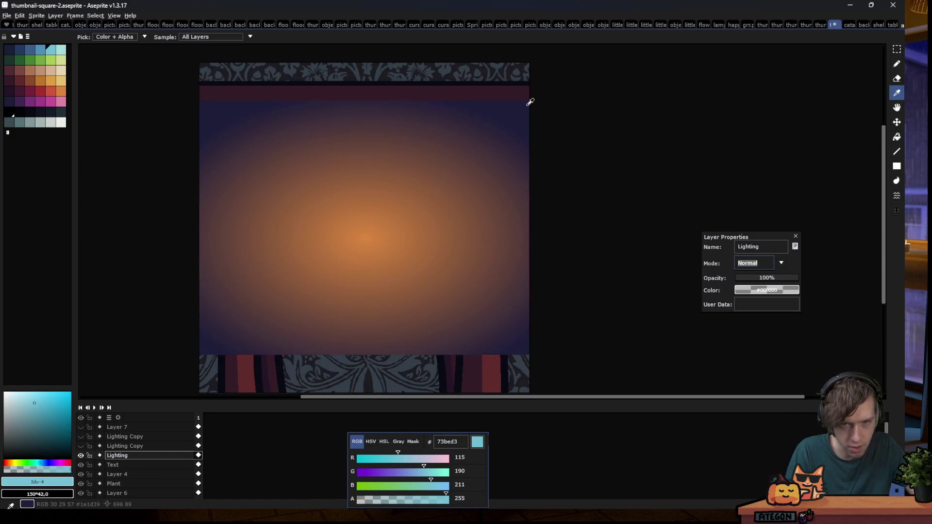
click(527, 104)
right_click(368, 231)
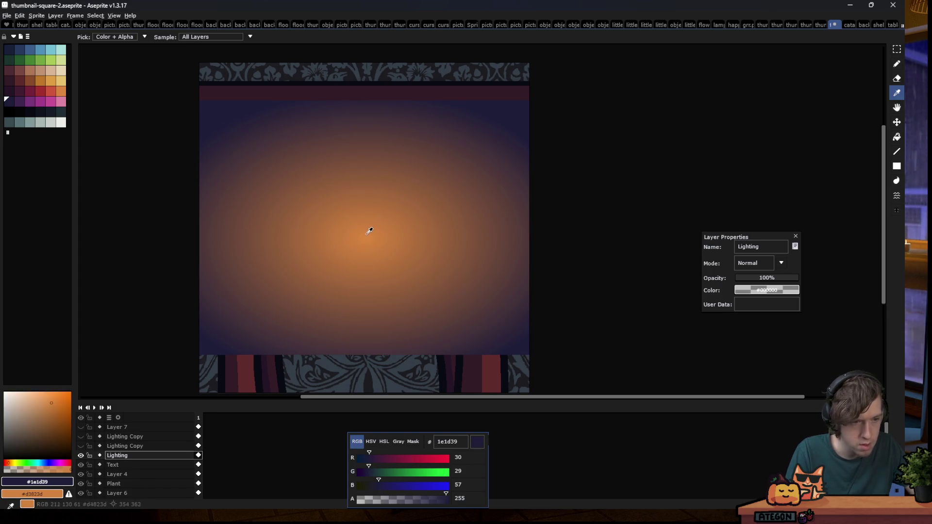
Add Layer 11 and fill it with a radial orange-to-navy gradient across the canvas
key(m)
key(shift+n)
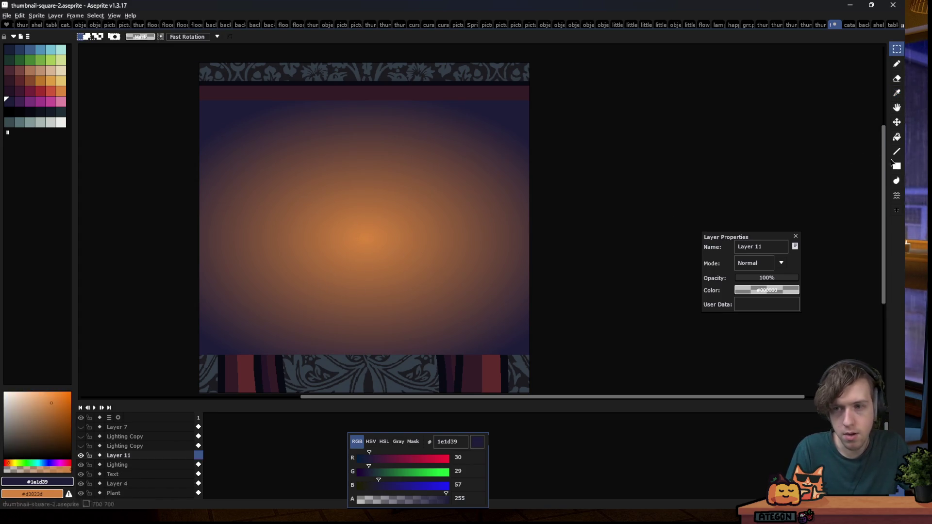
click(896, 137)
click(881, 136)
drag(521, 73, 348, 281)
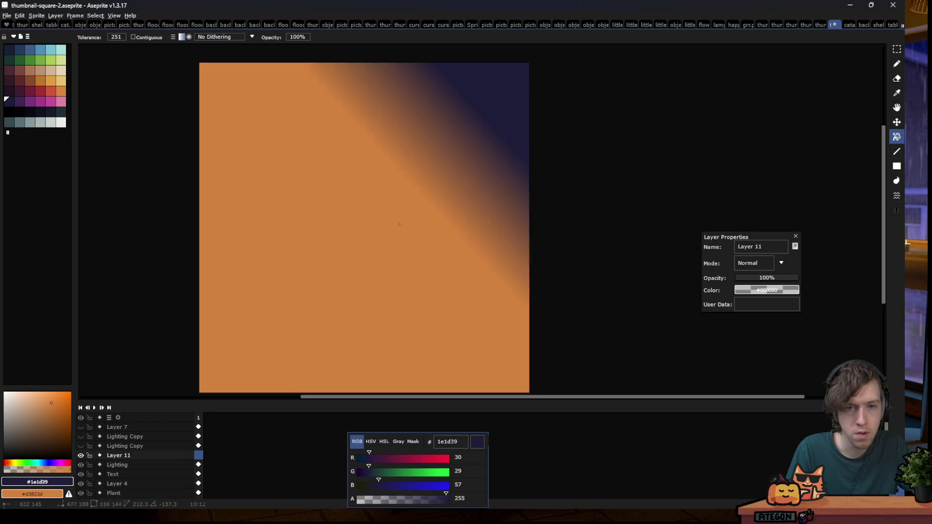
key(ctrl+z)
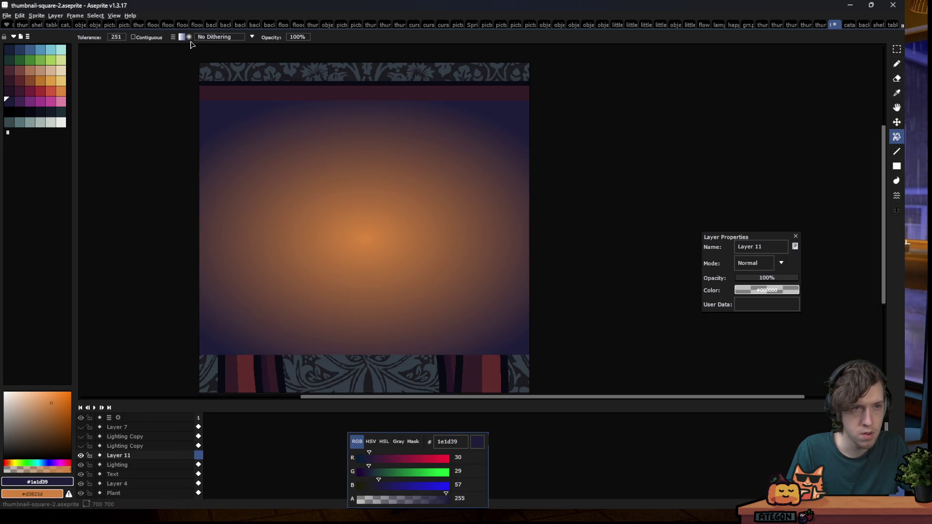
drag(495, 115, 416, 201)
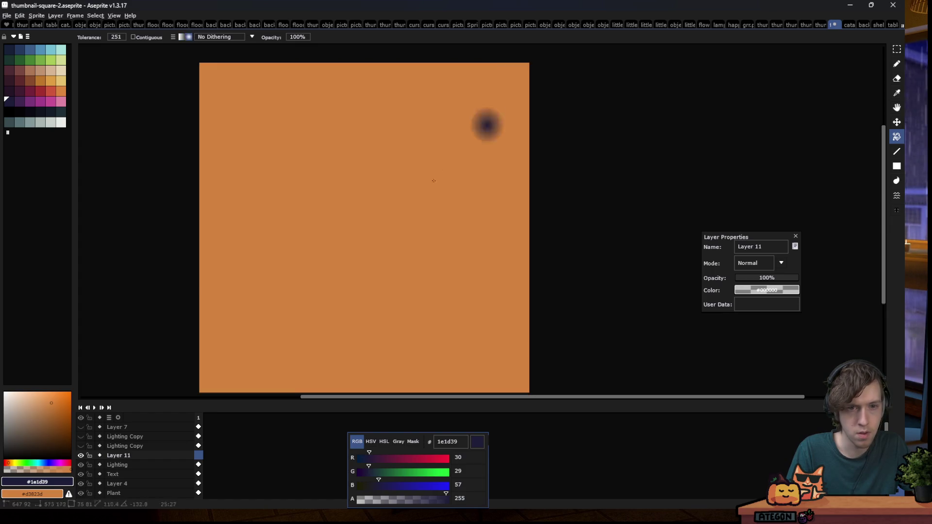
key(ctrl+z)
drag(501, 117, 271, 337)
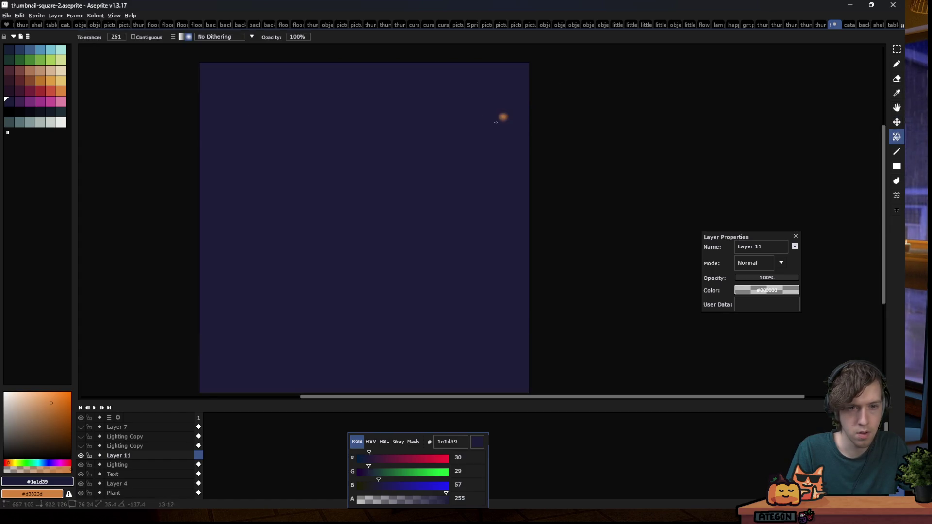
key(ctrl+z)
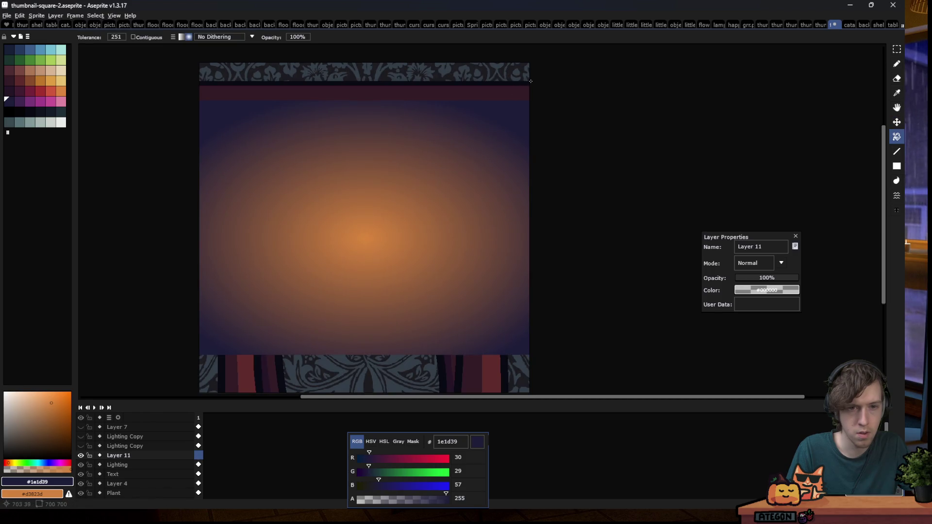
drag(529, 68, 200, 341)
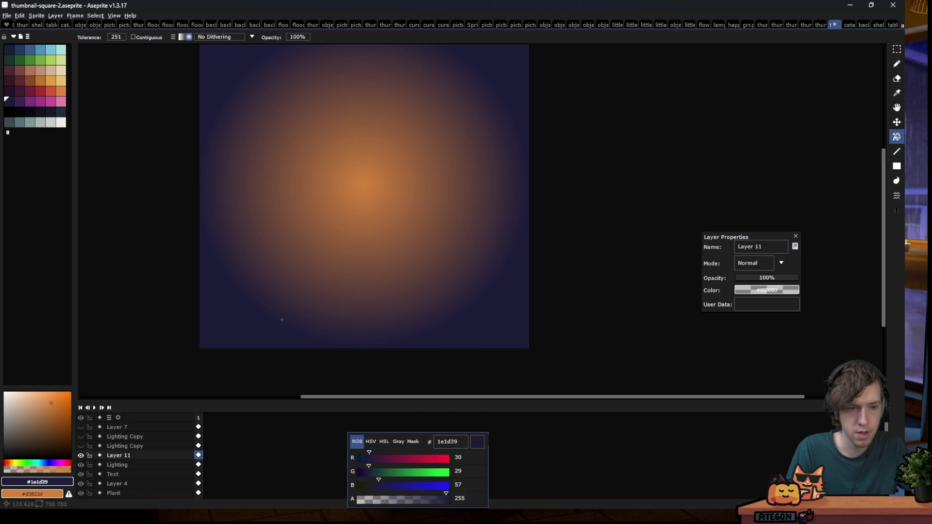
scroll(304, 252, down, 1)
Set Layer 11's blend mode to Overlay
double_click(118, 455)
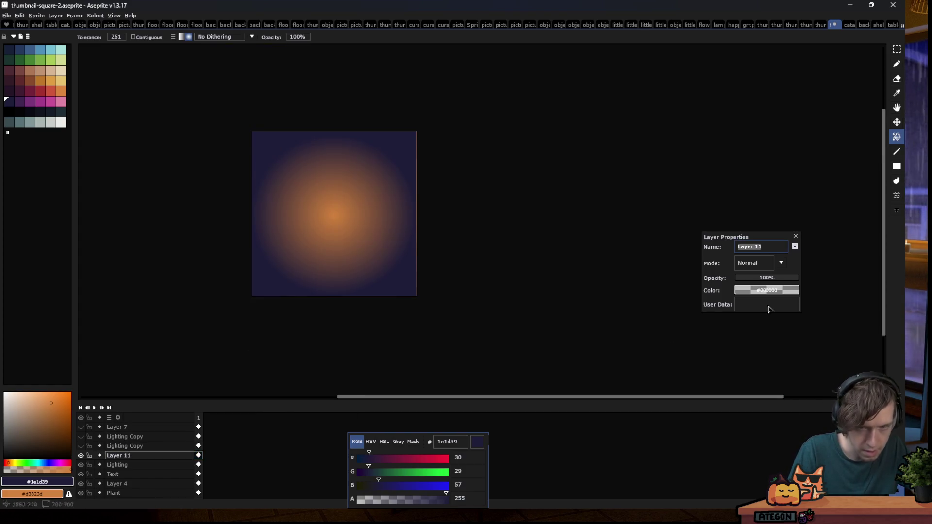
click(754, 263)
click(747, 339)
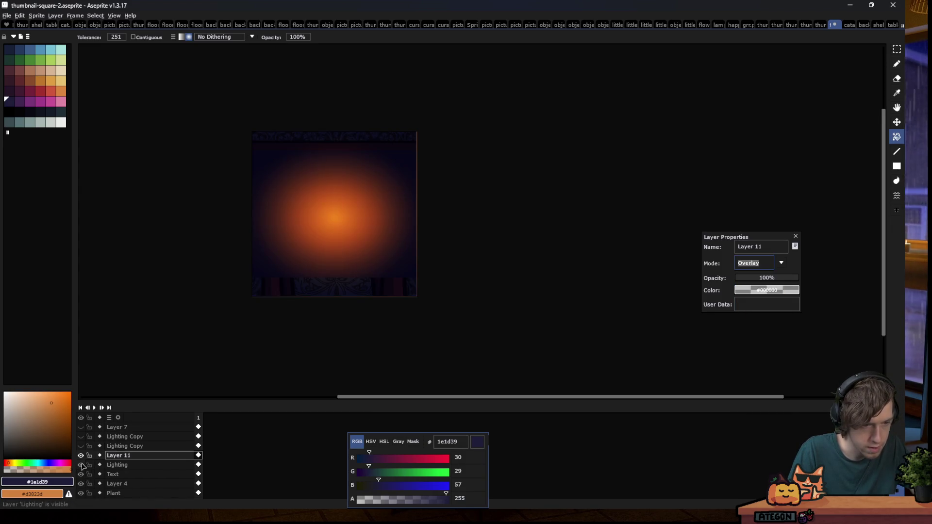
Compare layer visibility, then return the Lighting layer to Overlay blending
click(81, 465)
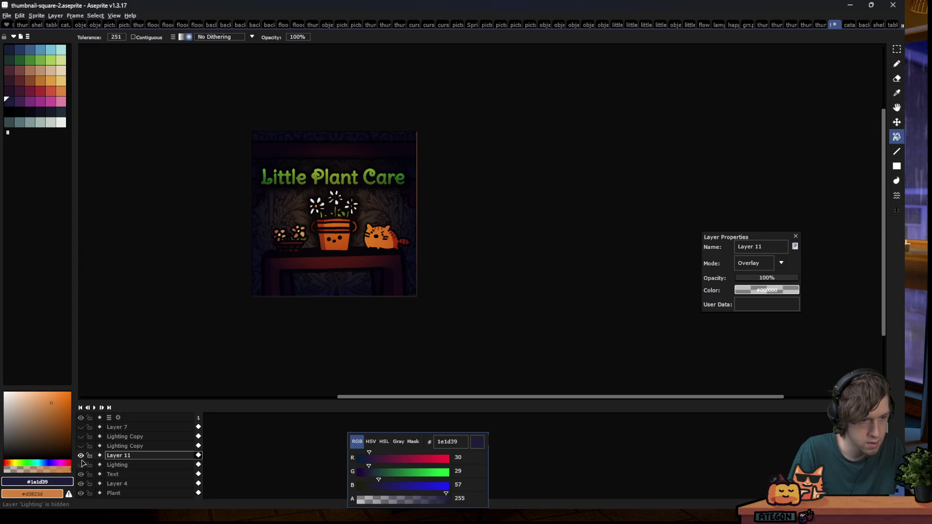
click(81, 455)
click(81, 474)
click(81, 474)
click(81, 465)
click(82, 465)
click(81, 464)
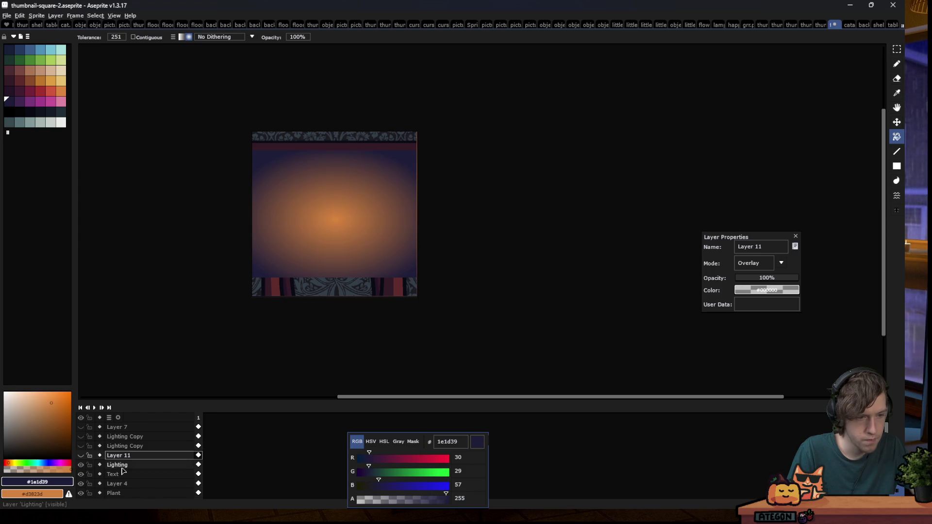
click(121, 466)
click(780, 262)
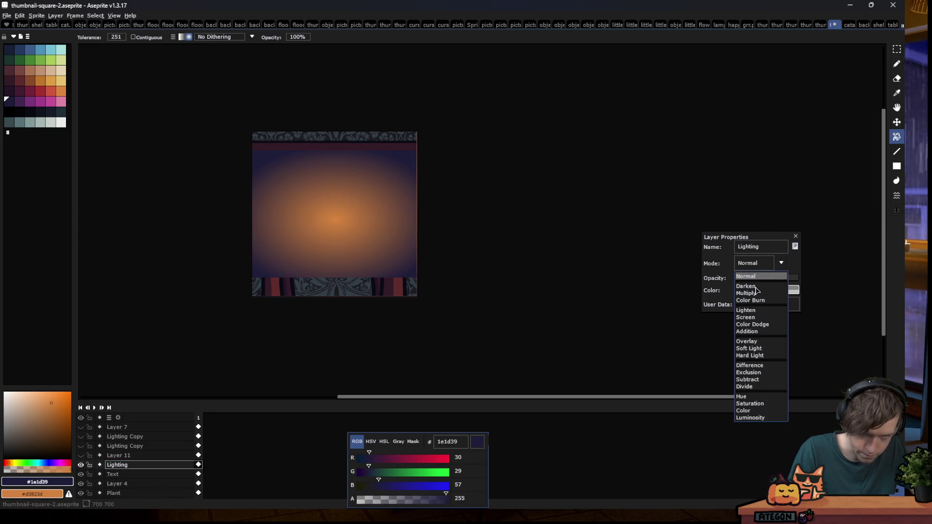
click(746, 341)
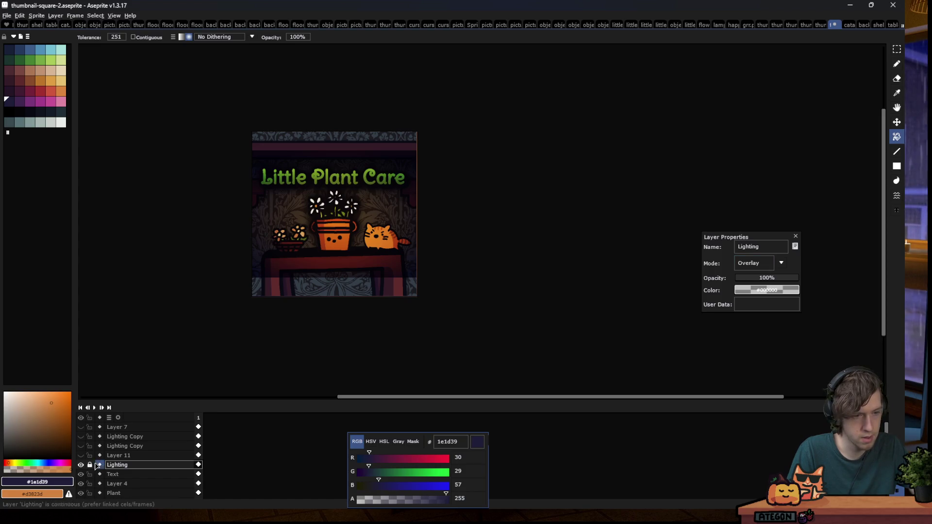
Hide the Lighting layer, show Layer 11's vignette, and select the Lighting Copy layer
click(80, 465)
click(81, 456)
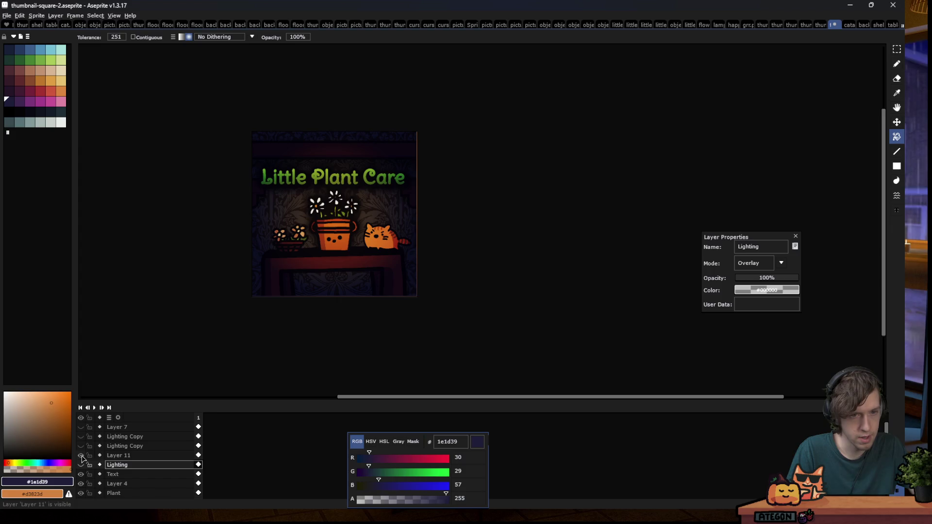
scroll(410, 199, down, 2)
scroll(370, 162, up, 1)
scroll(371, 167, up, 3)
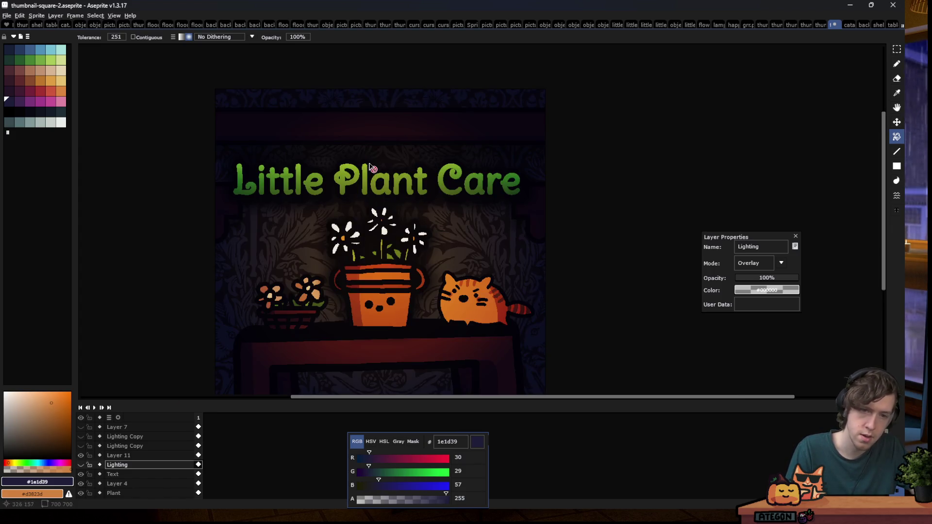
scroll(403, 219, down, 1)
scroll(388, 243, up, 1)
scroll(429, 294, down, 1)
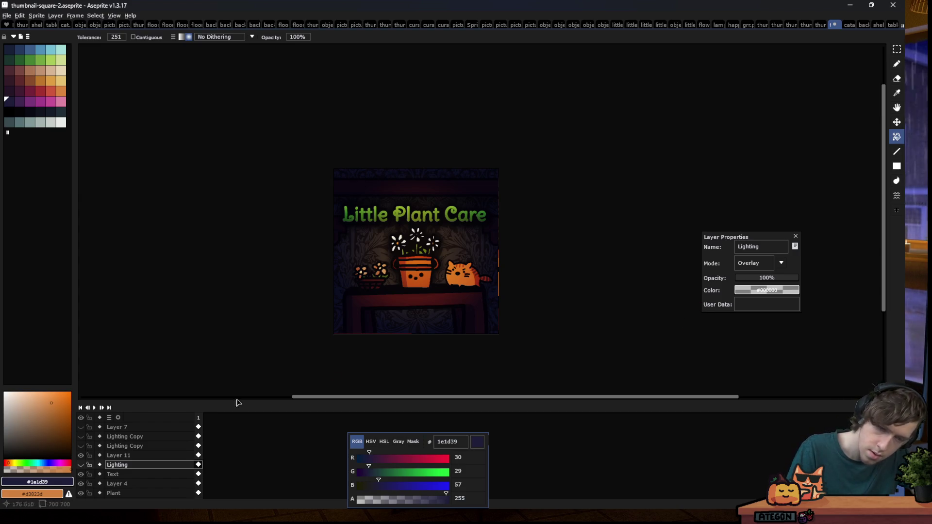
click(119, 446)
Set Lighting Copy's blend mode to Normal and show it with Layer 11 hidden
click(84, 447)
click(84, 447)
click(84, 447)
click(83, 448)
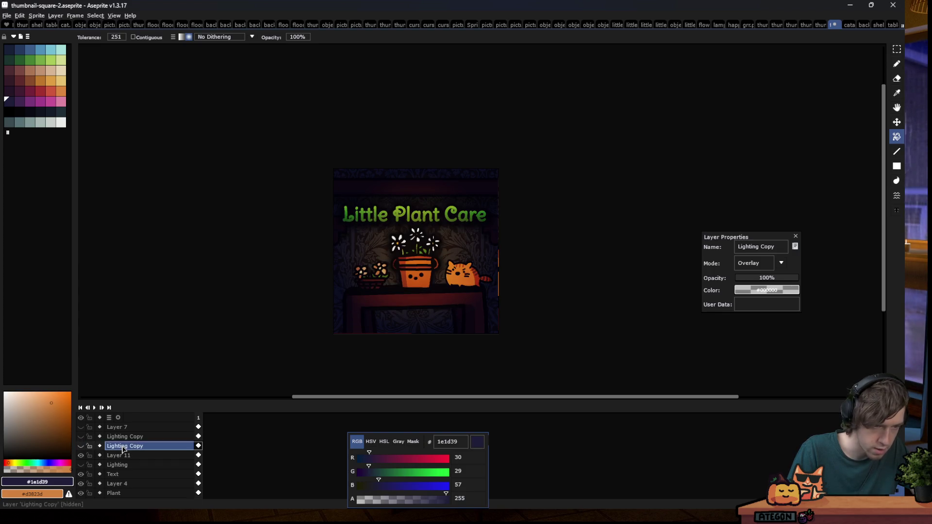
click(185, 445)
click(758, 260)
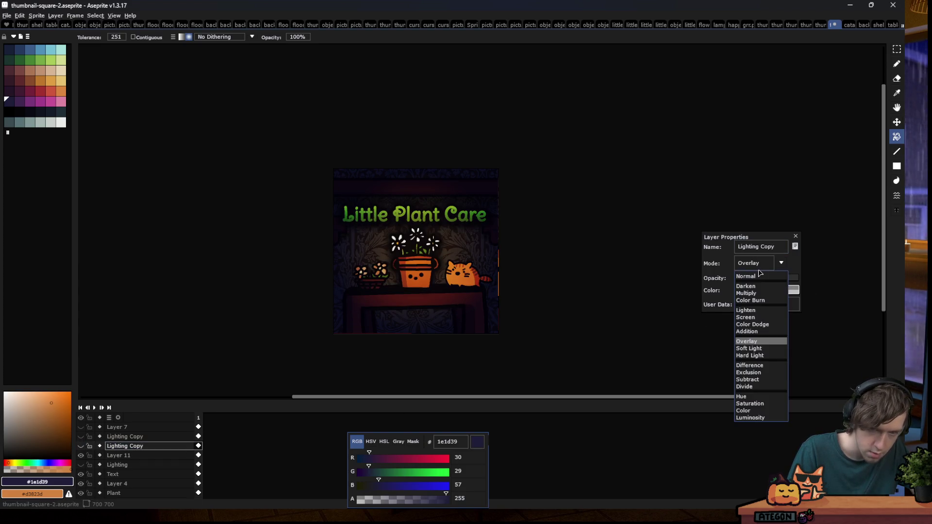
click(755, 285)
click(749, 264)
click(755, 276)
click(750, 266)
click(751, 276)
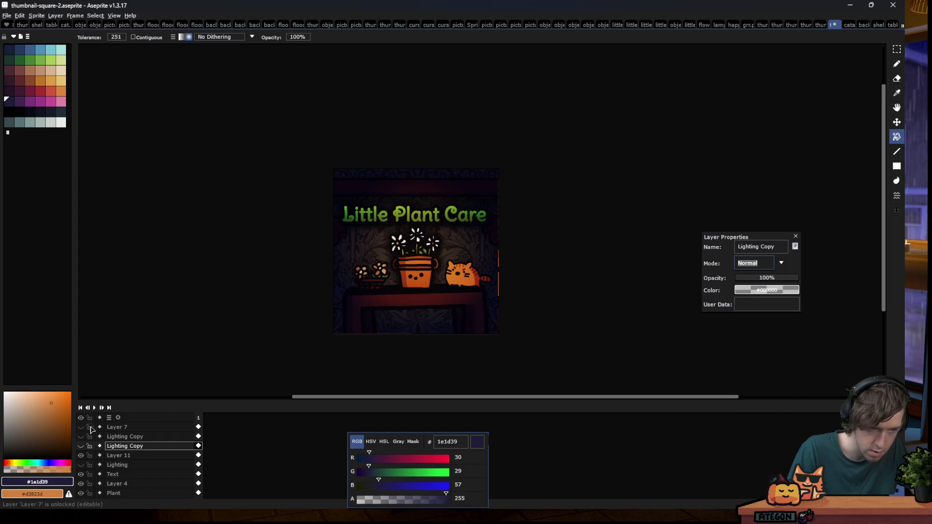
click(82, 455)
click(80, 446)
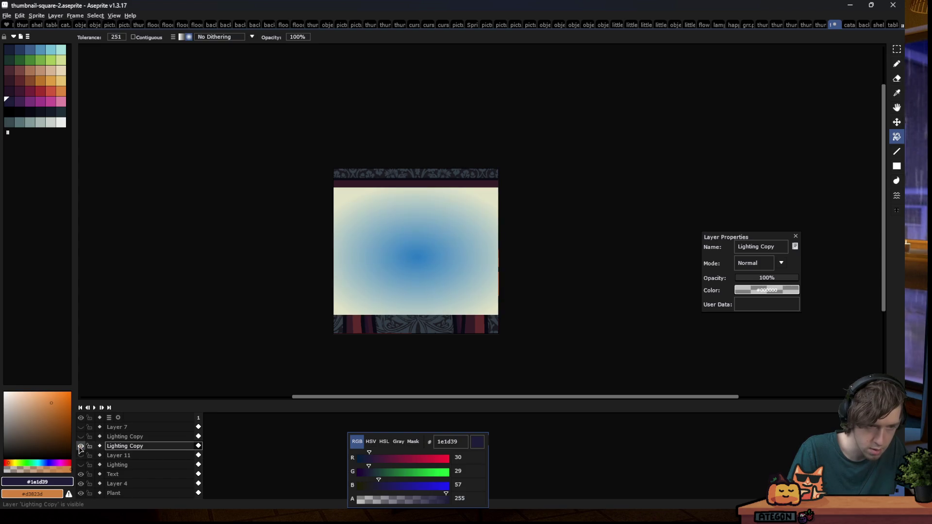
Eyedrop the cream edge as foreground and the blue centre as background from Lighting Copy
scroll(469, 227, up, 1)
scroll(456, 213, down, 1)
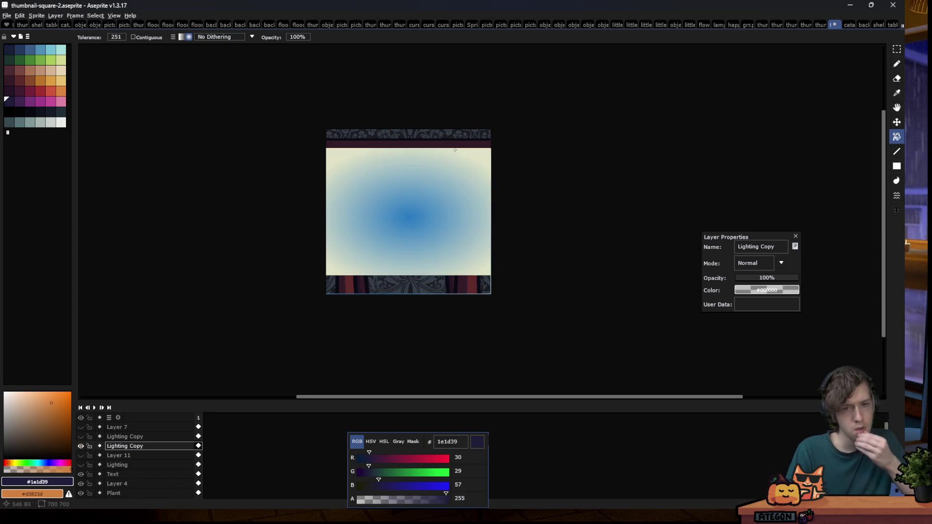
scroll(444, 199, up, 1)
key(i)
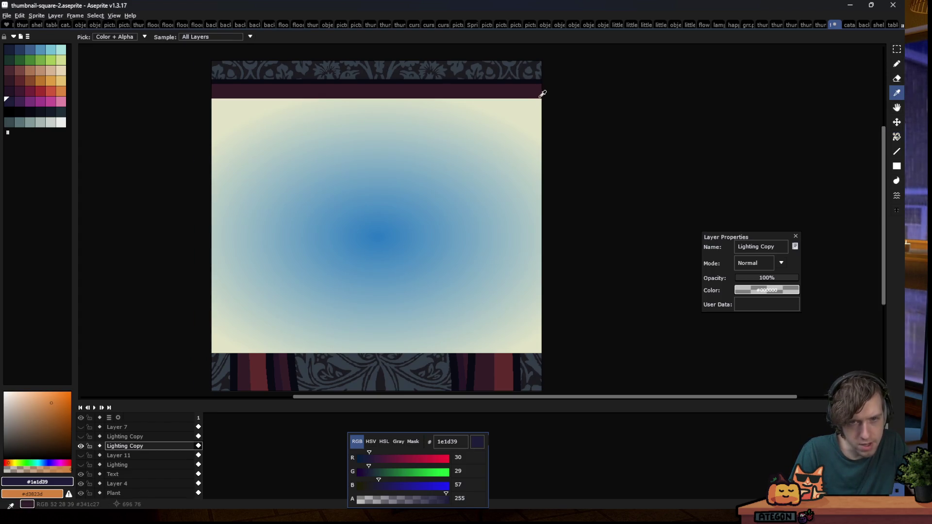
click(542, 98)
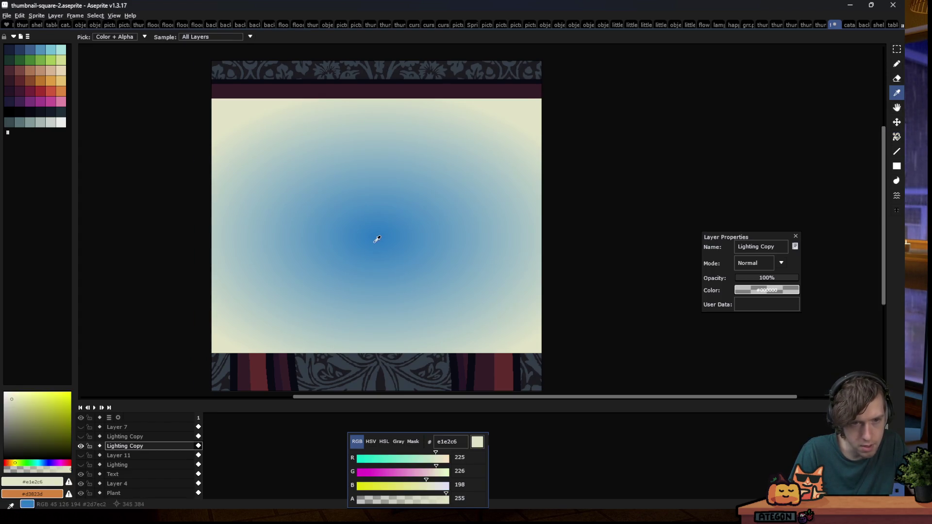
right_click(383, 234)
key(g)
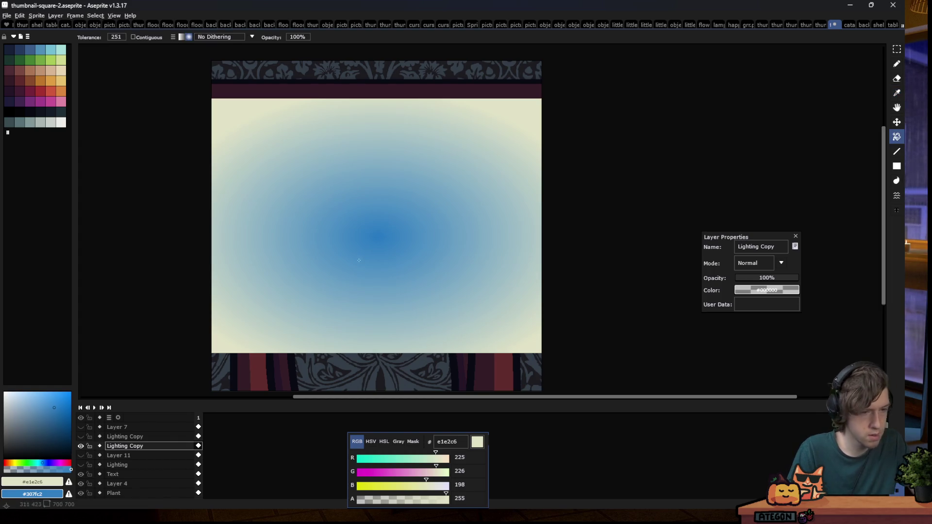
Add Layer 12 with a cream-to-blue radial gradient blended as Overlay
key(shift+n)
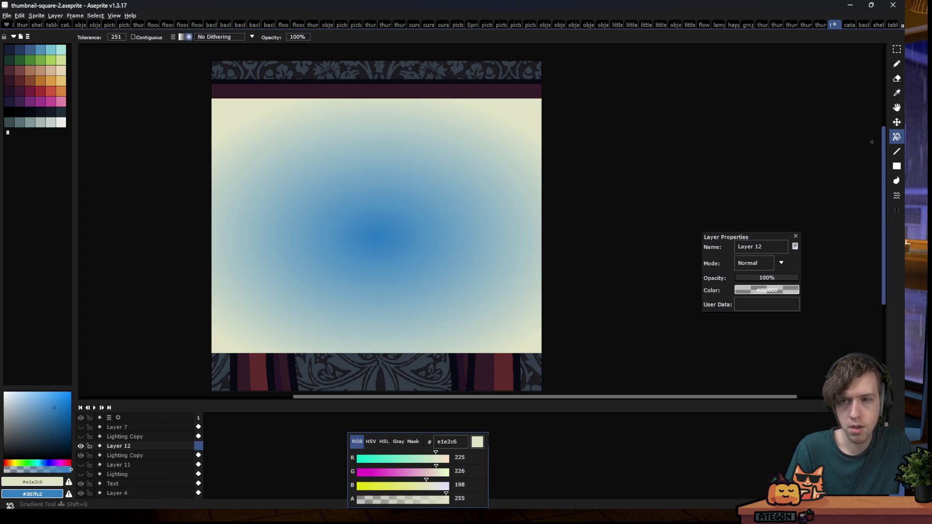
drag(540, 65, 237, 329)
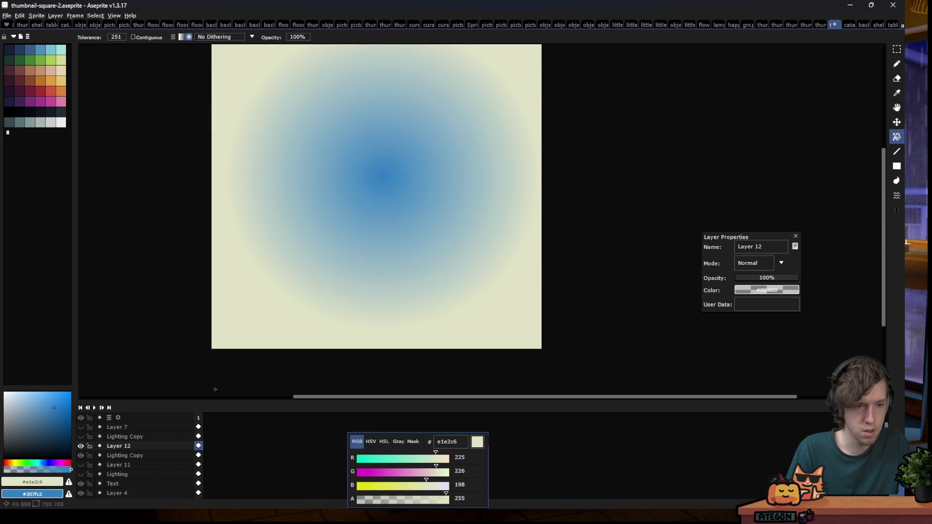
double_click(118, 446)
click(755, 263)
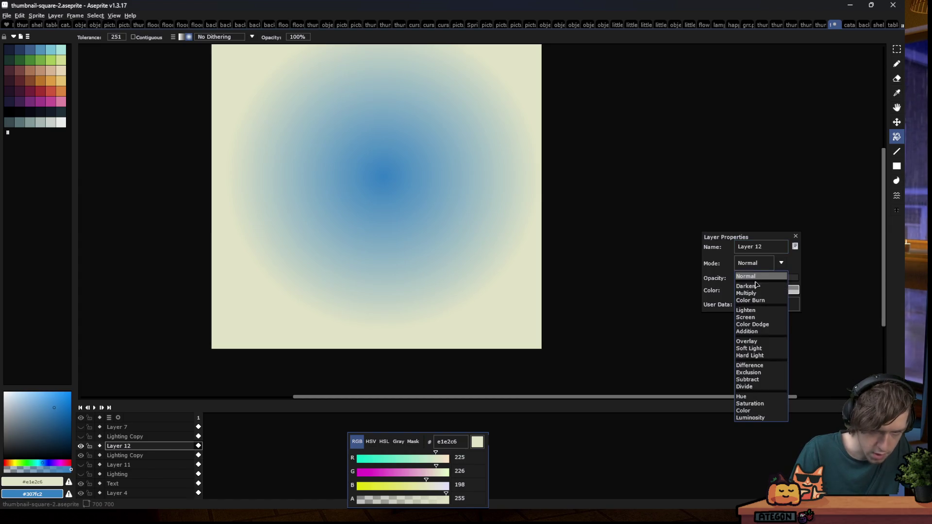
click(746, 342)
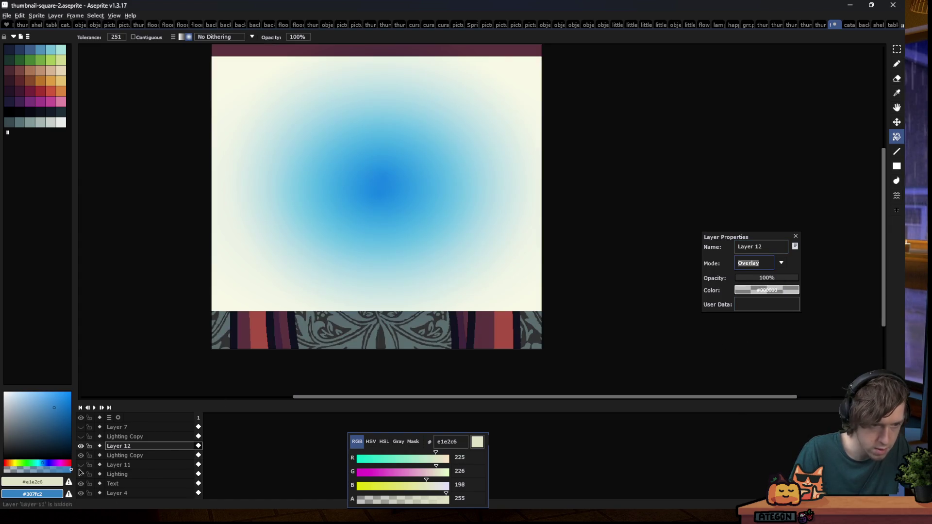
Hide Lighting Copy, restore Layer 11, and toggle Layers 12 and 7 to compare the lighting
click(81, 455)
click(81, 464)
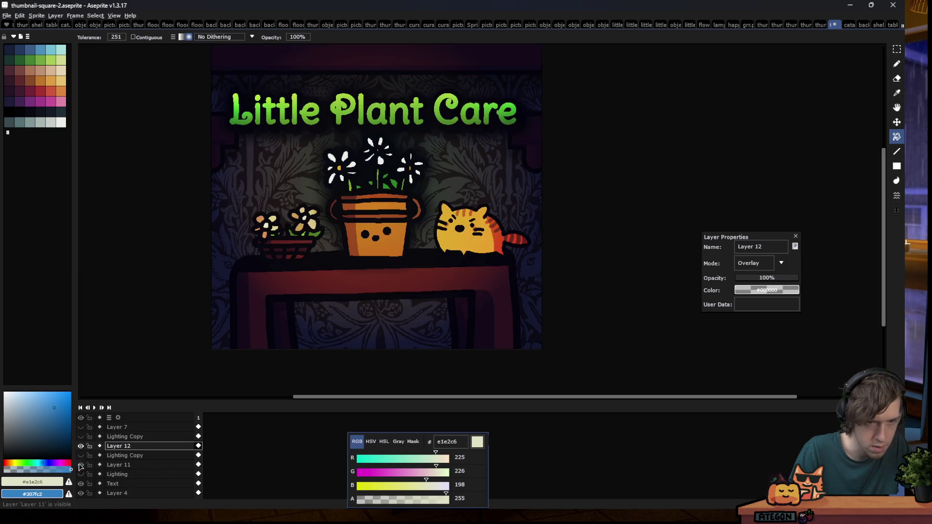
scroll(375, 243, down, 2)
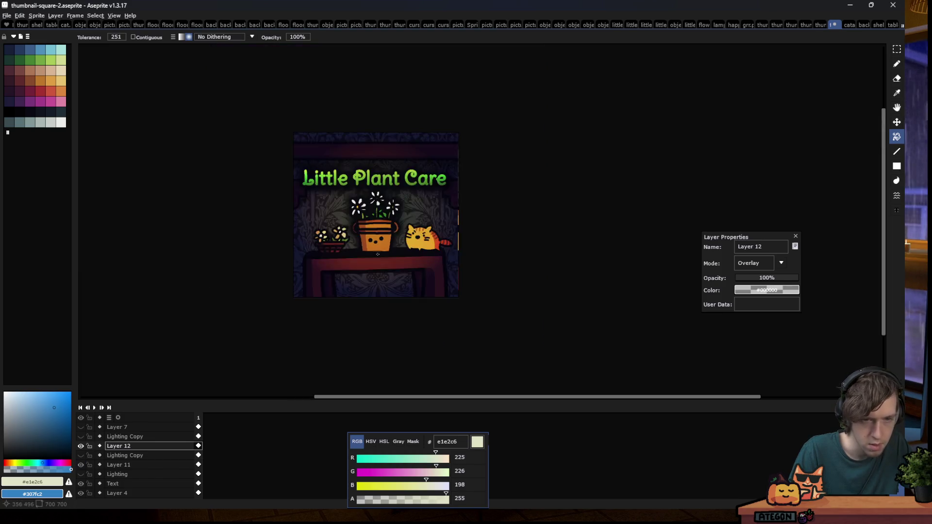
click(81, 446)
click(81, 446)
click(81, 446)
click(81, 446)
click(81, 446)
click(81, 446)
key(plus)
key(plus)
click(80, 427)
click(80, 427)
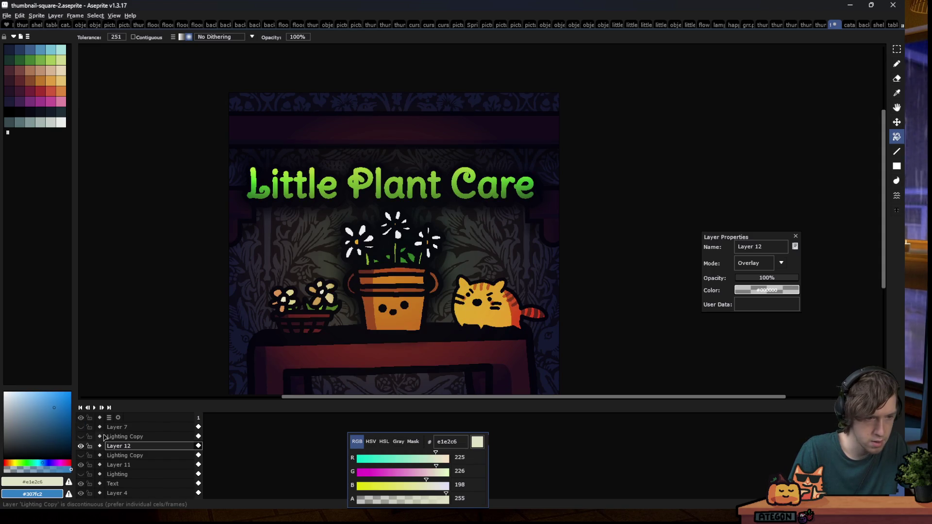
Set Lighting Copy to Normal, eyedrop its dark grey edge and light grey centre, then hide it
click(125, 436)
click(761, 263)
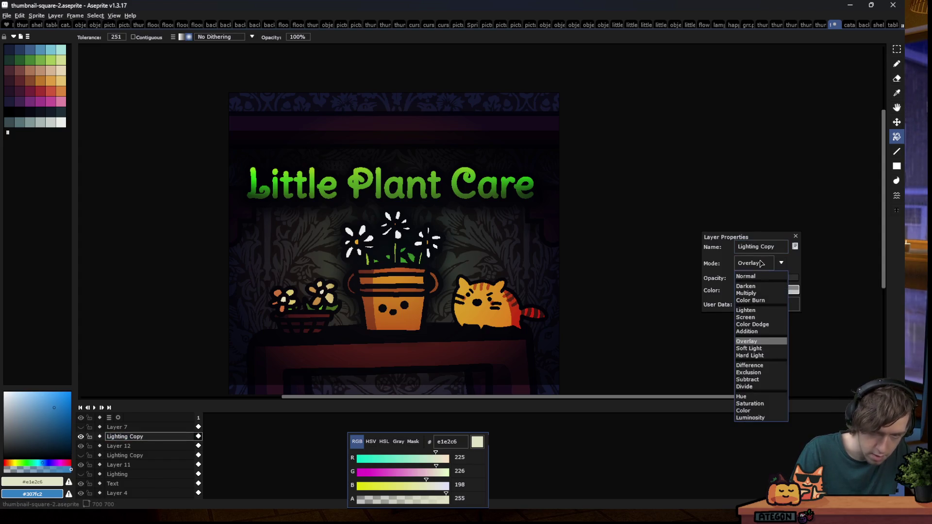
click(753, 277)
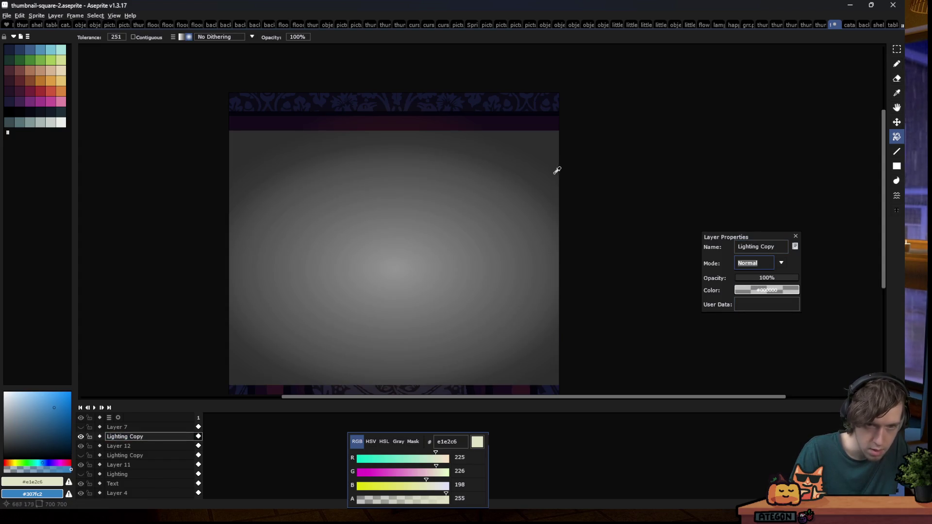
key(i)
click(559, 132)
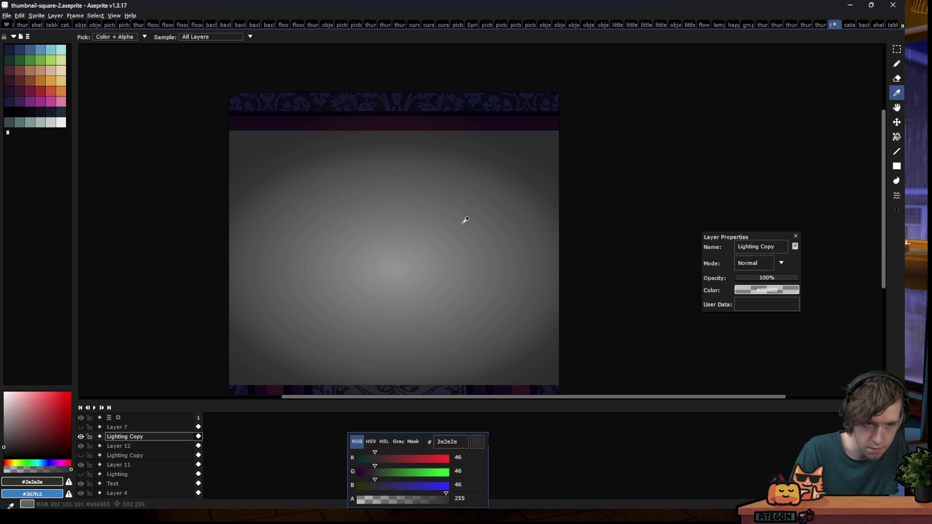
right_click(403, 258)
key(g)
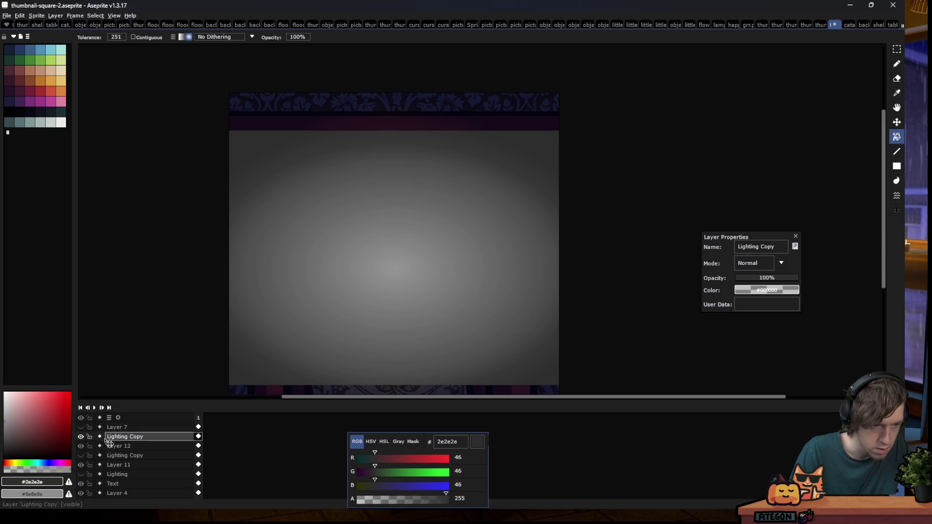
click(81, 436)
Add Layer 13 with a grey radial gradient blended as Overlay
key(shift+n)
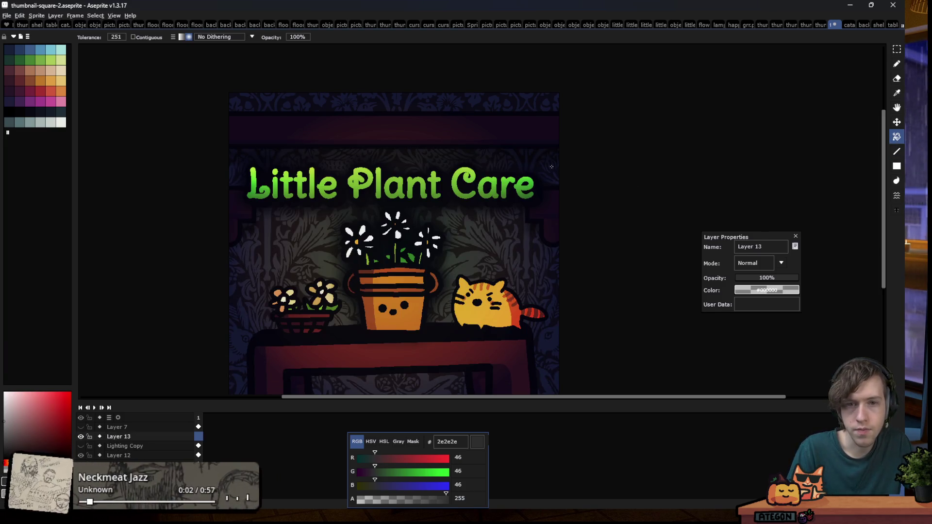
drag(418, 221, 326, 308)
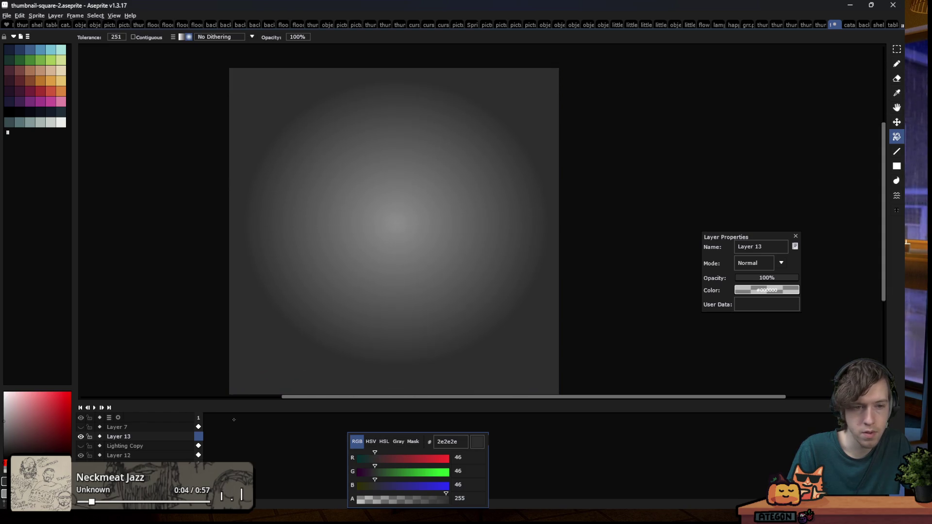
scroll(252, 325, down, 5)
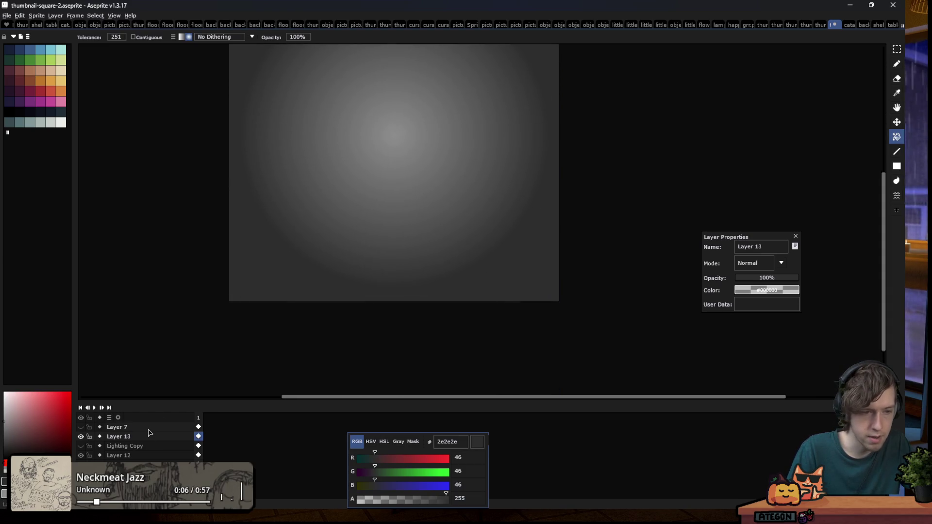
click(755, 262)
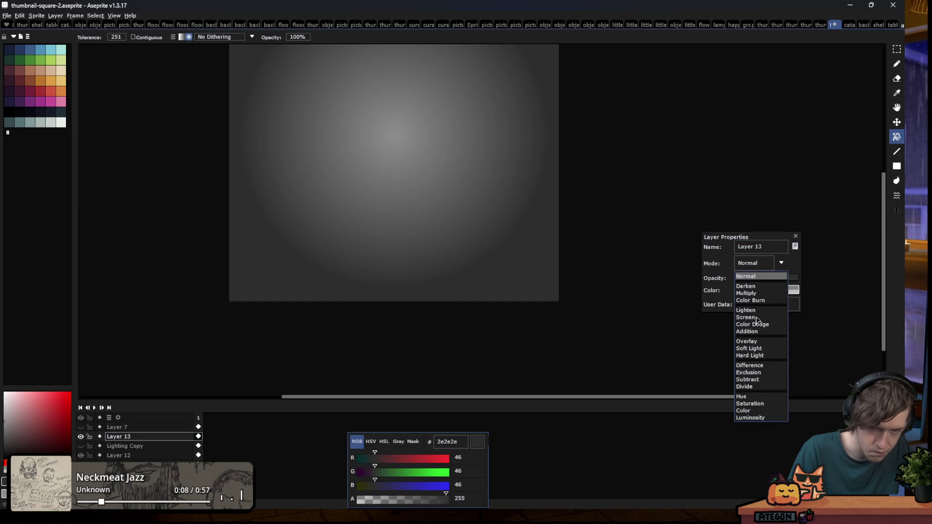
click(741, 341)
scroll(405, 250, down, 2)
scroll(406, 249, down, 1)
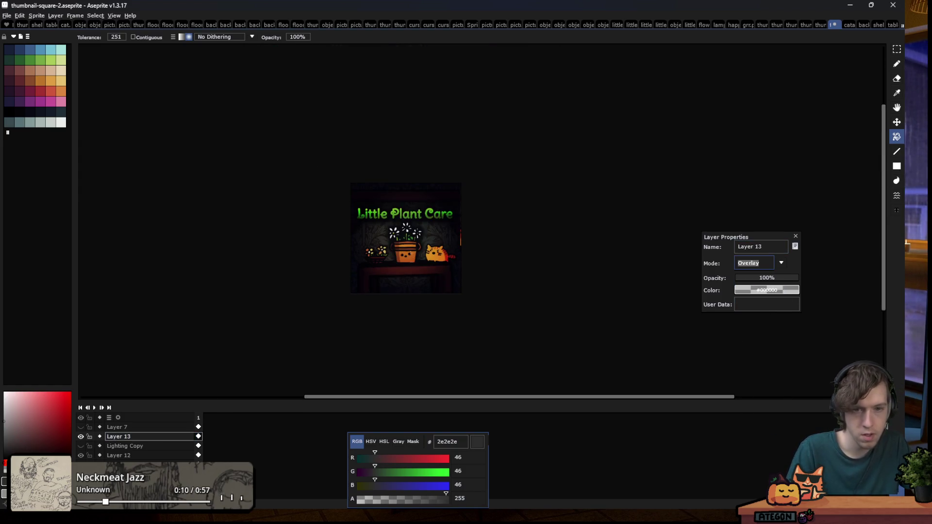
scroll(406, 249, up, 1)
On the Text layer, marquee-select the title and plants area
key(m)
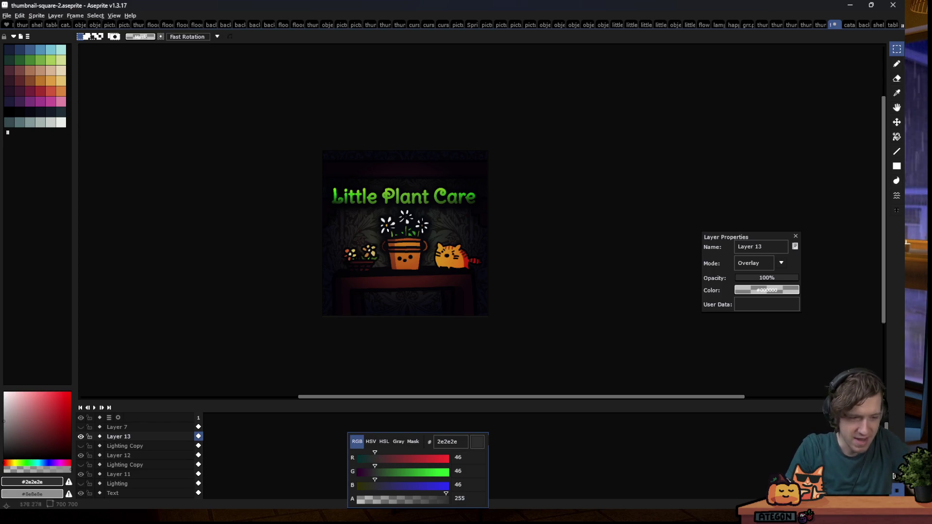
scroll(123, 451, down, 3)
click(117, 455)
click(113, 464)
scroll(378, 220, up, 2)
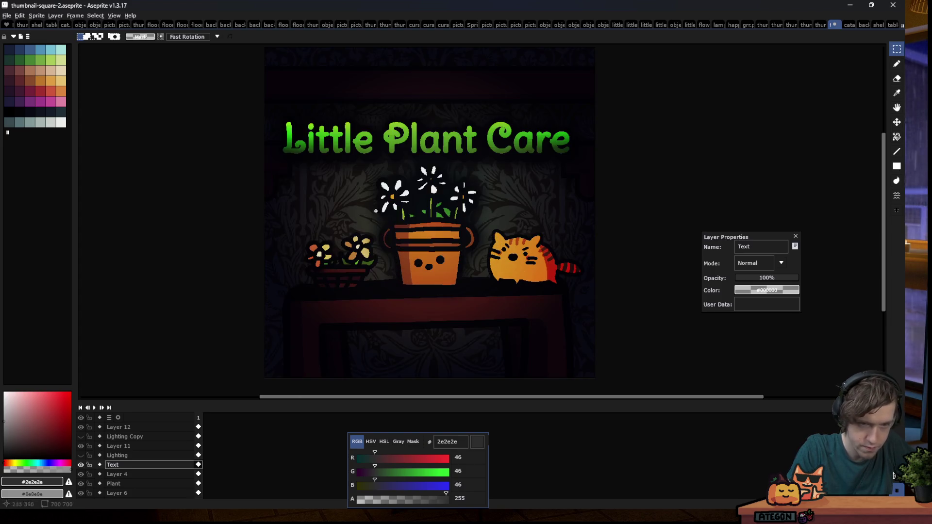
drag(264, 65, 595, 275)
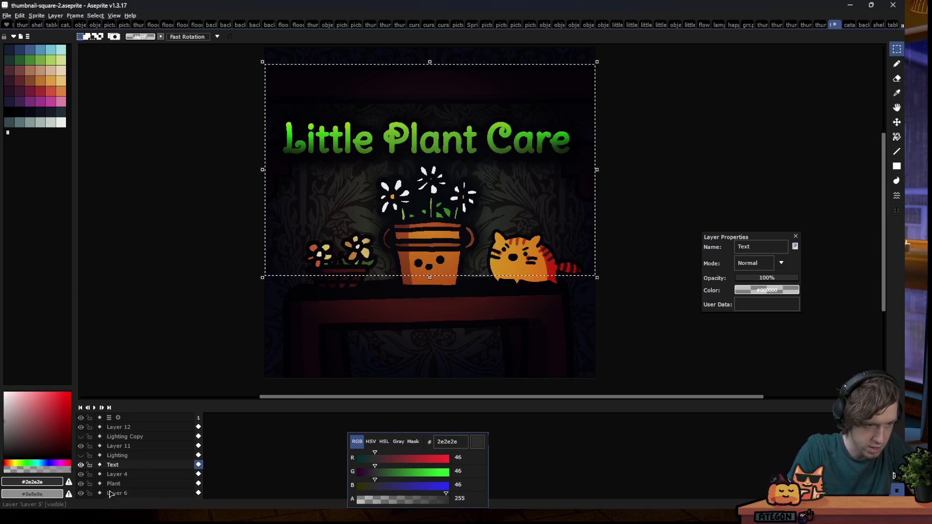
scroll(97, 464, down, 3)
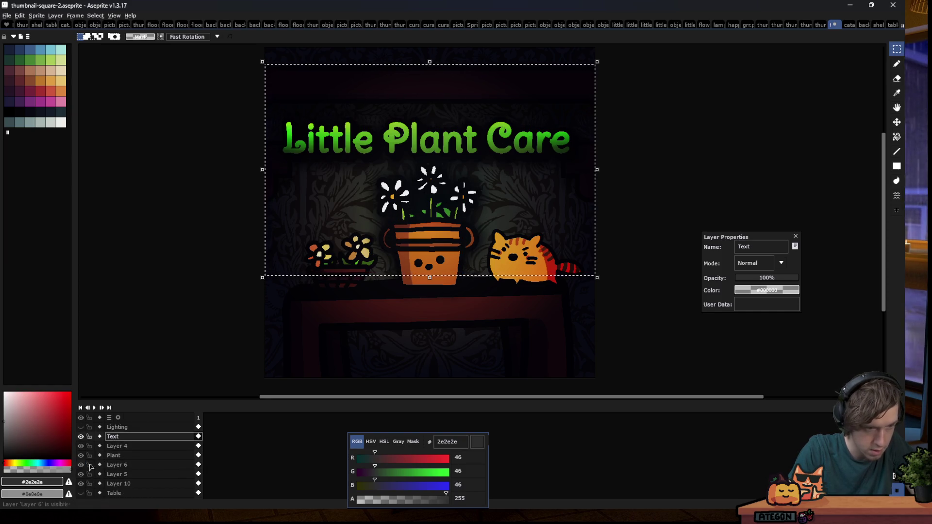
Clear the selection, check Layer 6, and marquee the area around the title
key(ctrl+d)
click(81, 466)
click(82, 465)
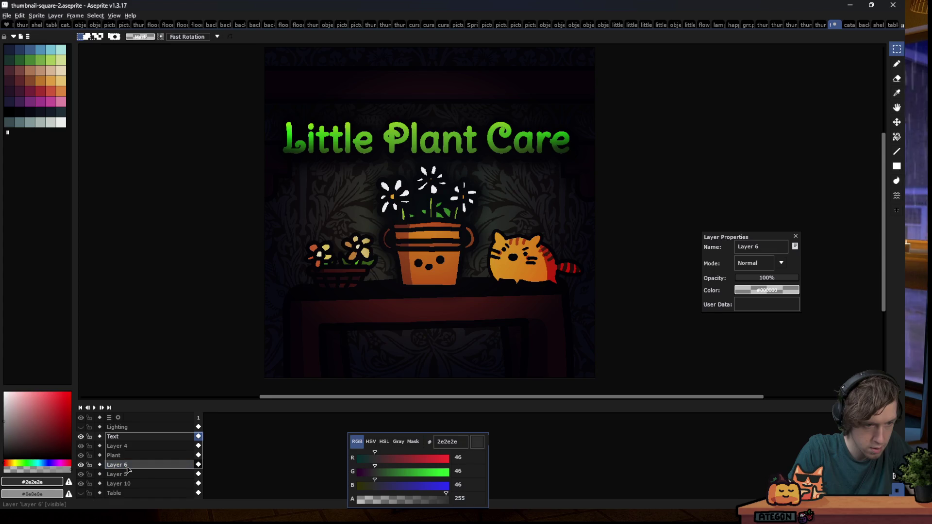
key(Escape)
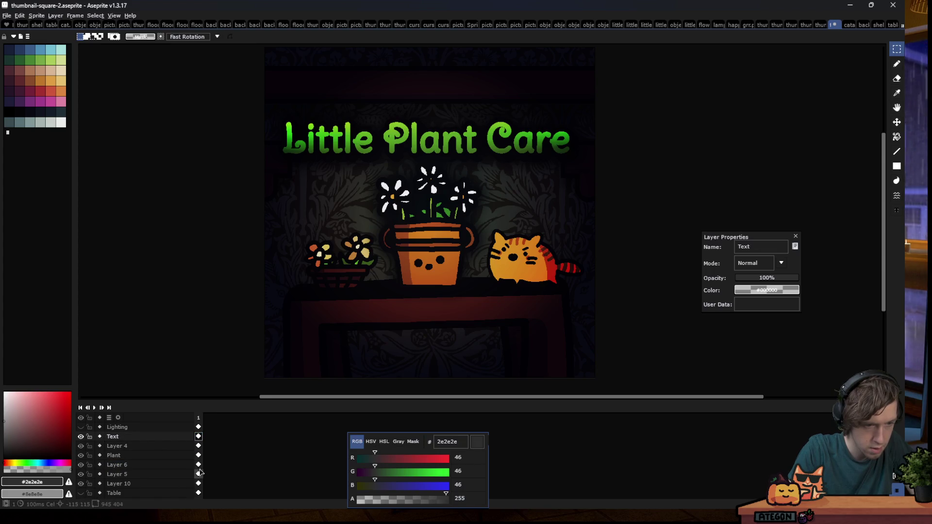
drag(275, 96, 588, 163)
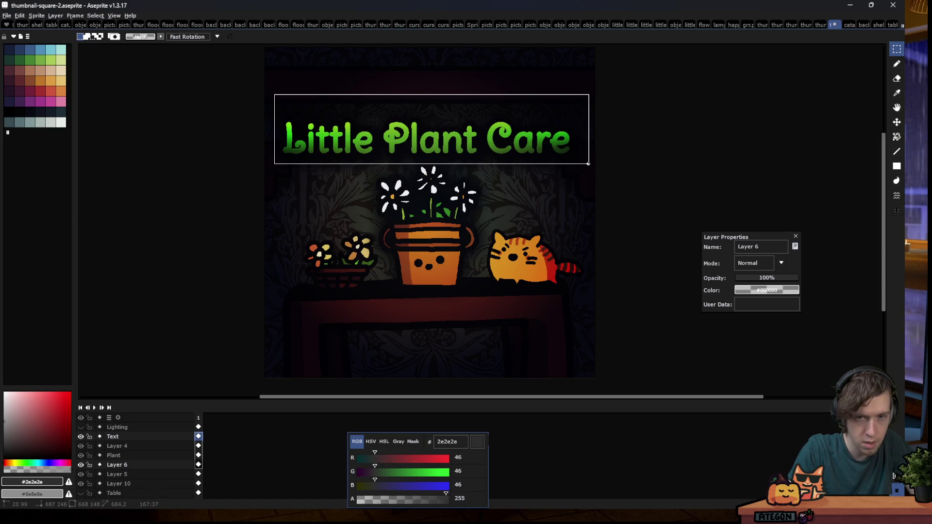
click(478, 132)
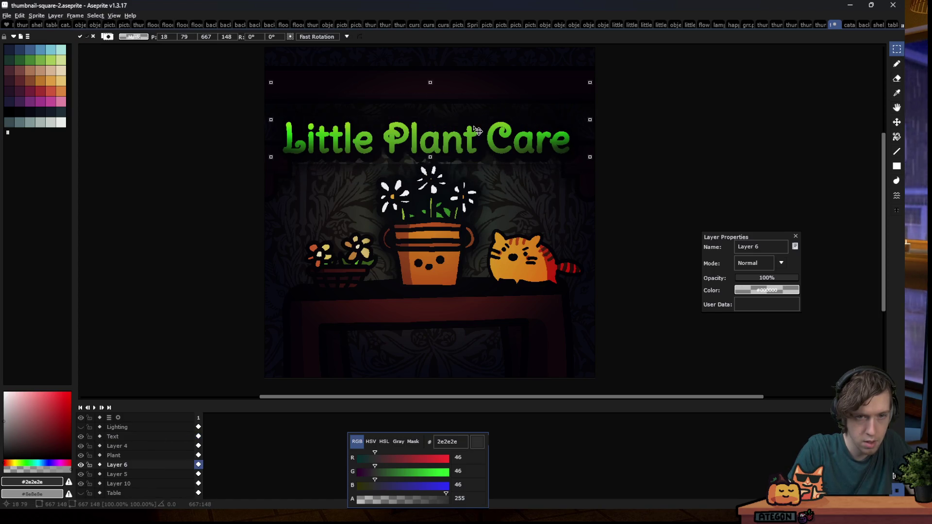
key(Return)
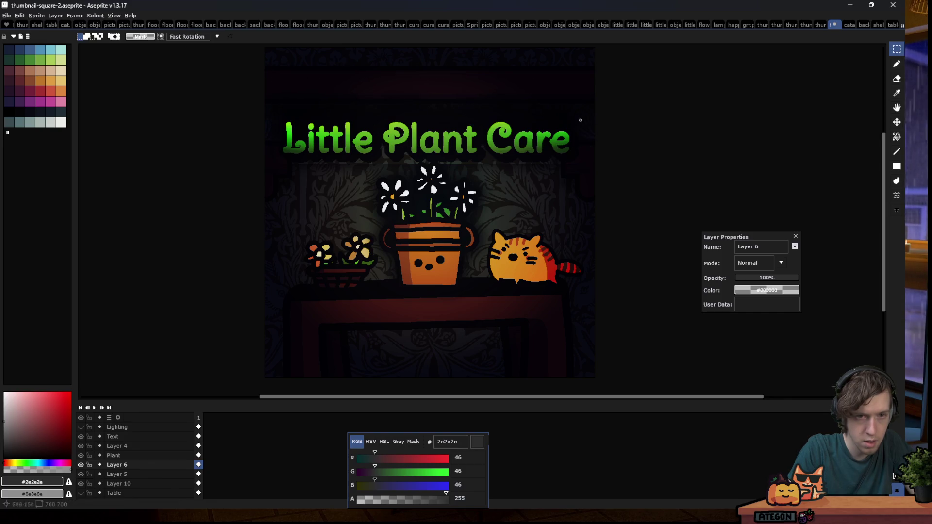
Move the title up on the Text through Layer 6 layers and commit
shift+click(198, 436)
drag(423, 157, 423, 127)
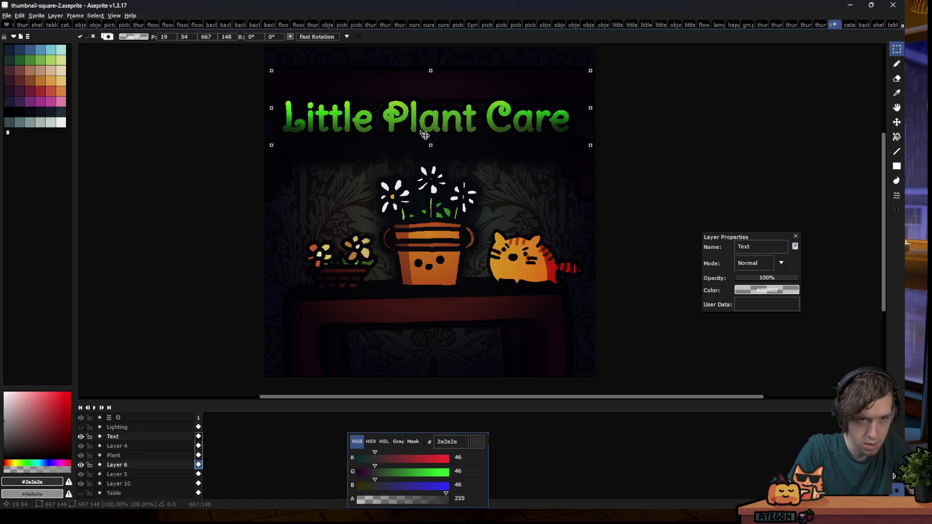
click(669, 184)
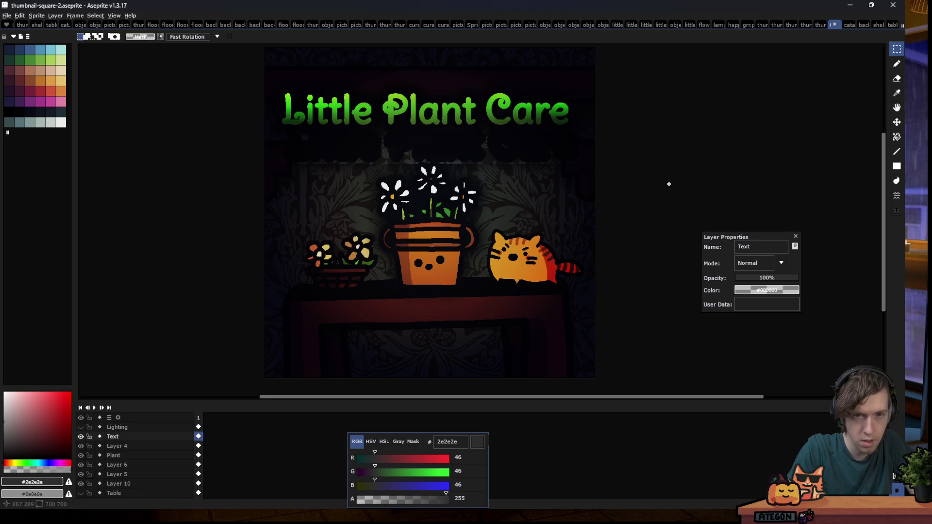
Move the title back down and toggle the Text layer to compare
scroll(326, 206, down, 2)
scroll(384, 139, up, 2)
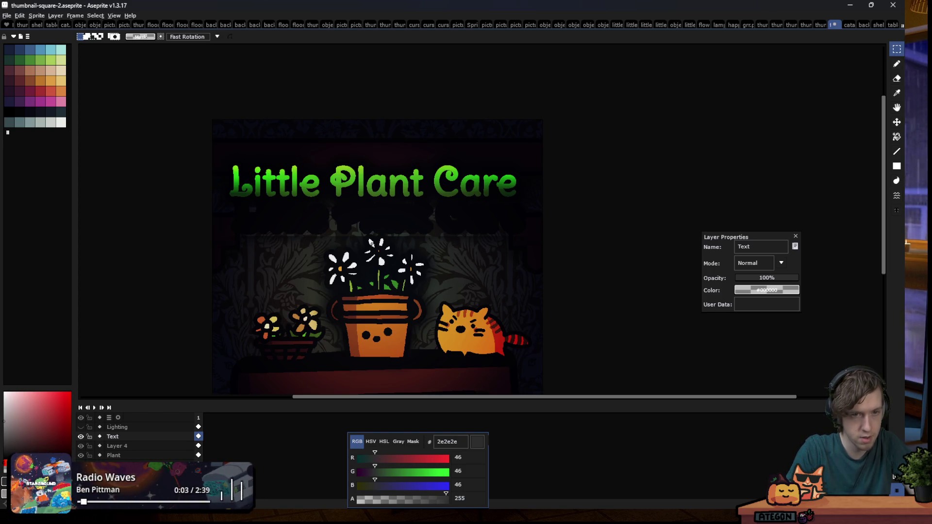
drag(370, 242, 370, 271)
key(Return)
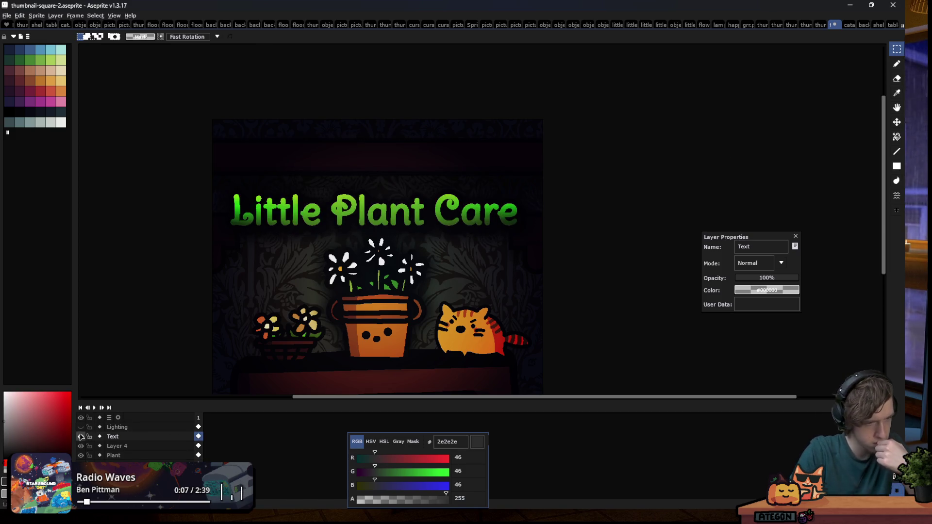
click(81, 436)
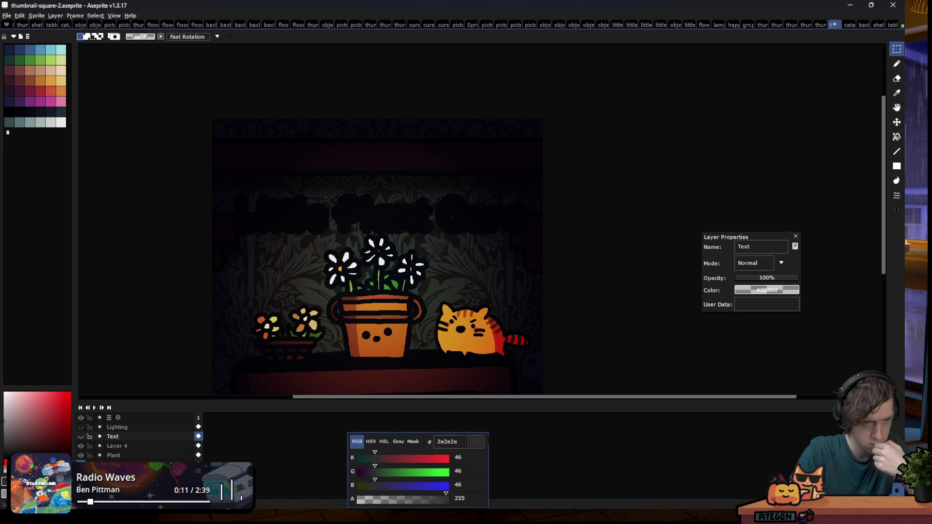
click(80, 436)
Marquee the title and nudge it up slightly, then undo that move
scroll(323, 191, down, 3)
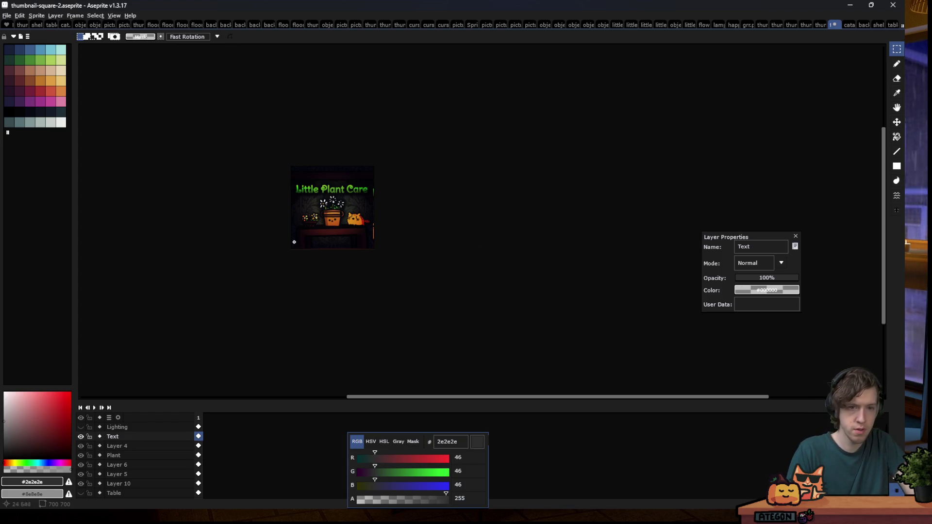
scroll(325, 186, up, 1)
scroll(325, 186, up, 1)
scroll(179, 355, up, 1)
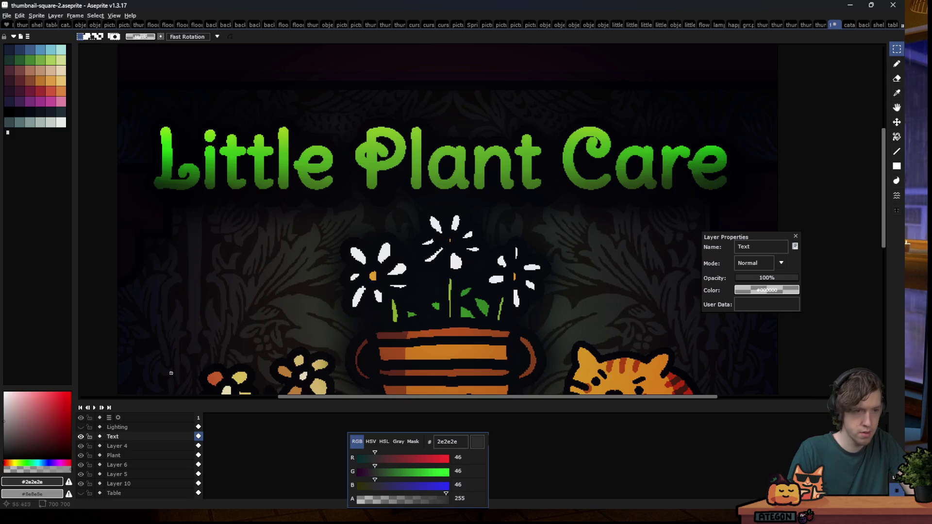
click(81, 436)
click(80, 437)
drag(141, 92, 753, 210)
scroll(436, 248, down, 2)
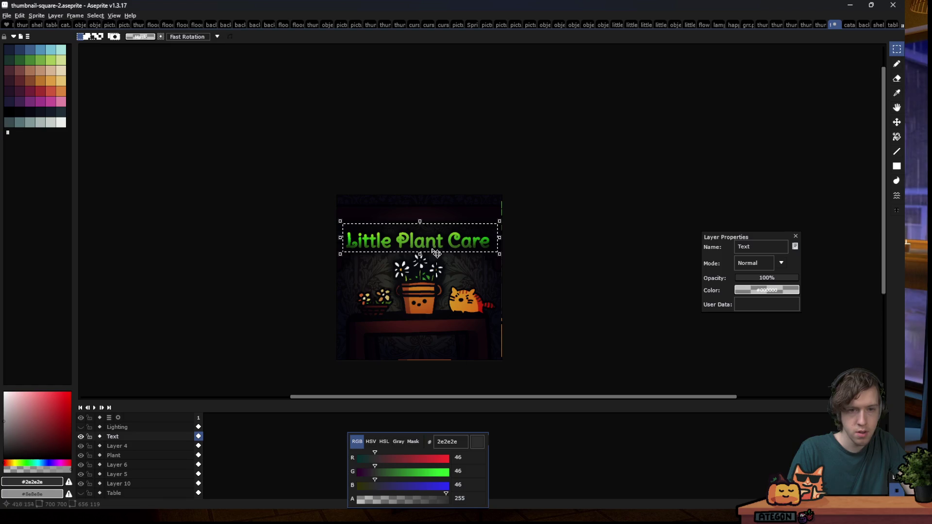
drag(437, 247, 434, 232)
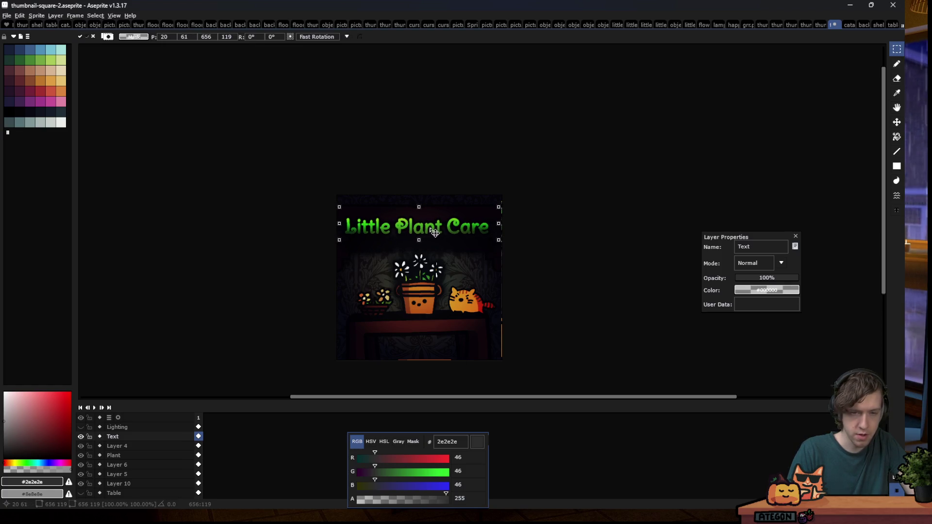
key(ctrl+d)
scroll(403, 245, down, 1)
key(ctrl+z)
key(ctrl+z)
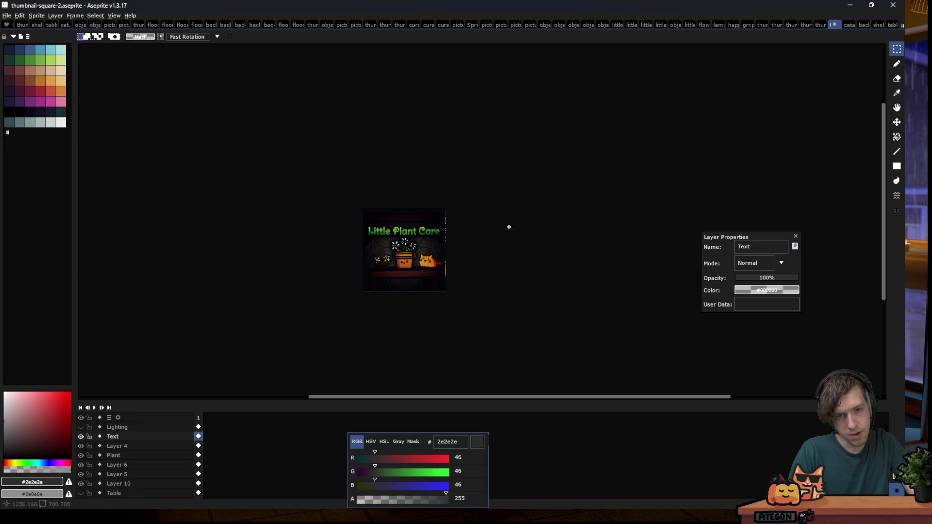
Reselect the title, move it up a little, and deselect to commit
scroll(361, 225, up, 3)
drag(403, 206, 600, 242)
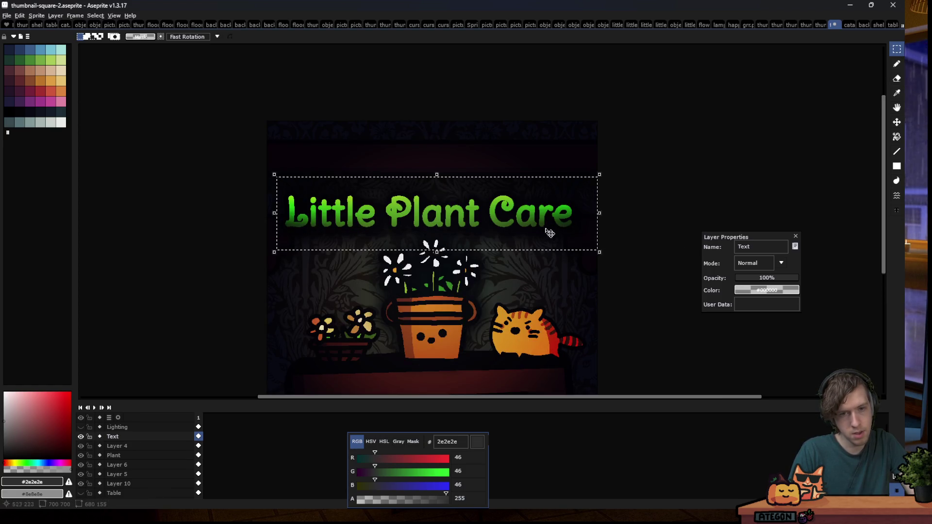
drag(513, 233, 515, 224)
key(ctrl+d)
scroll(451, 240, down, 2)
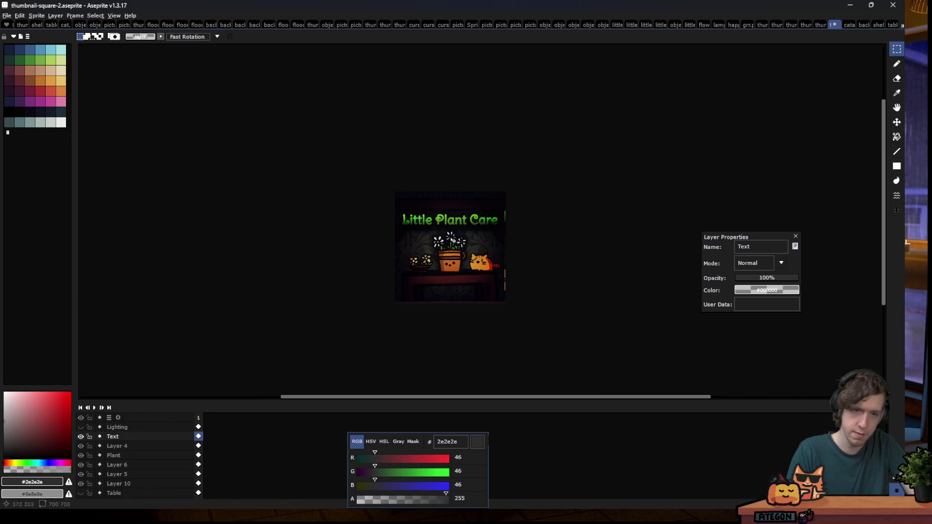
scroll(374, 300, down, 1)
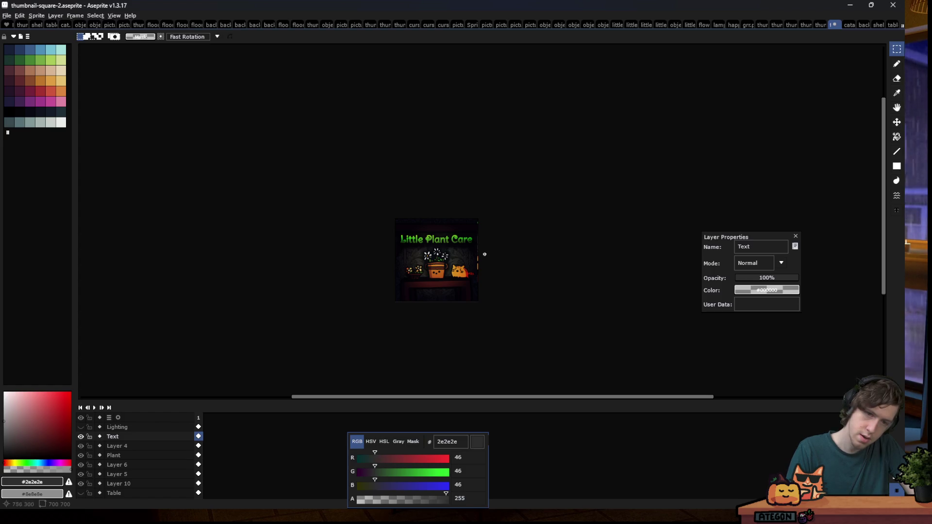
scroll(487, 257, up, 1)
scroll(443, 248, up, 1)
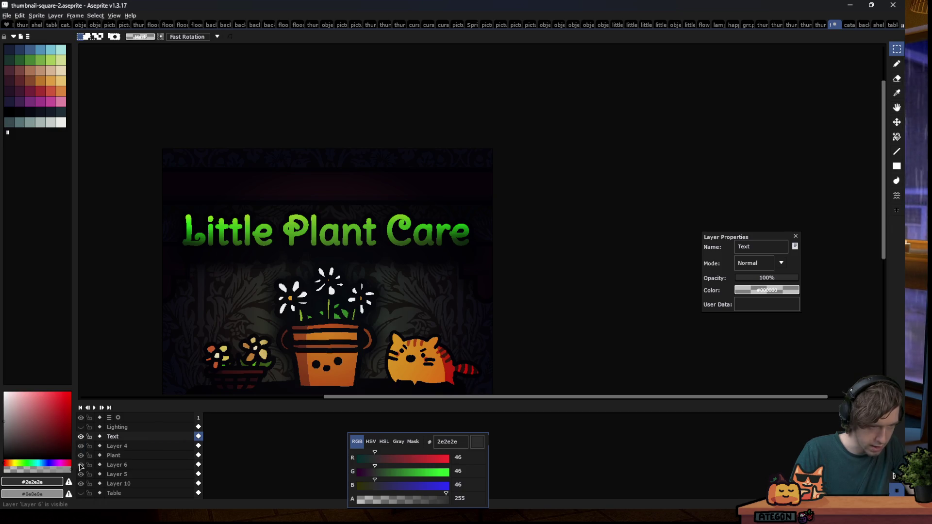
Hide Text, marquee Layer 4's upper part without moving it, then show Text again
click(81, 437)
click(117, 446)
drag(160, 166, 532, 281)
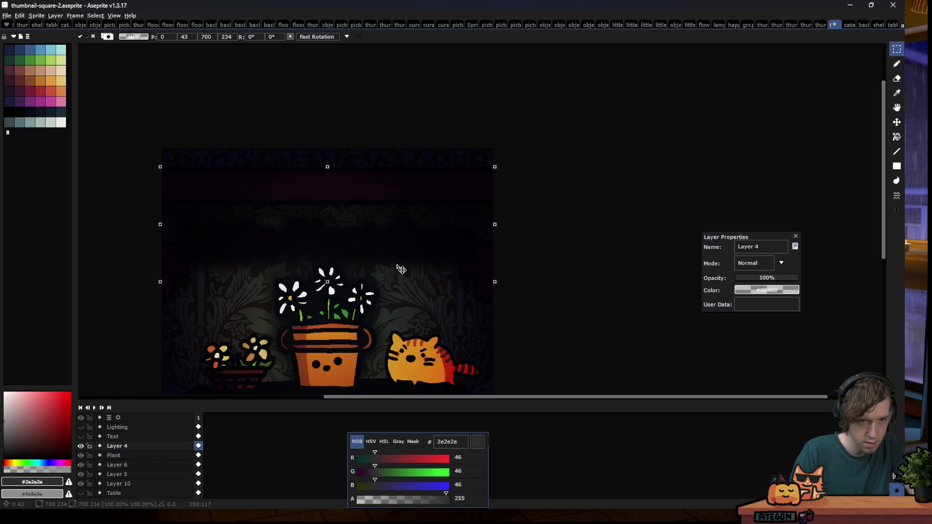
click(539, 265)
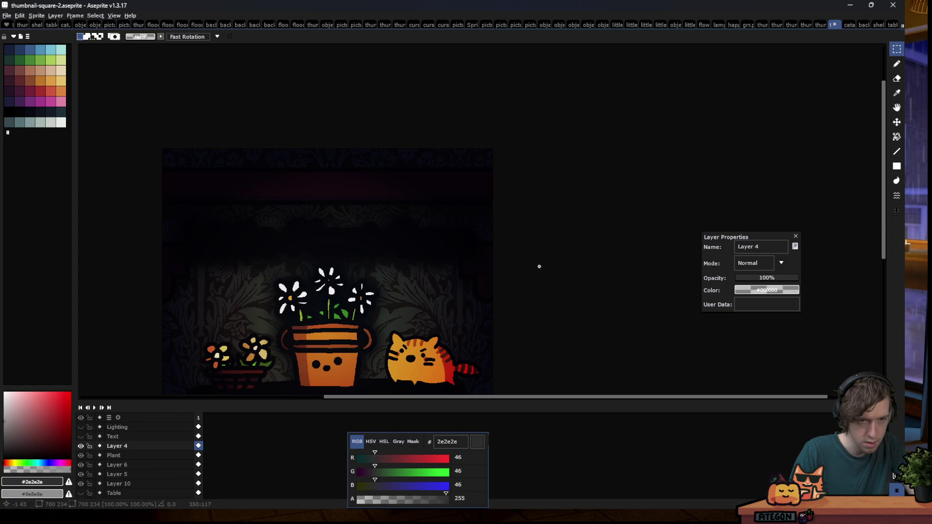
click(81, 437)
scroll(427, 267, down, 3)
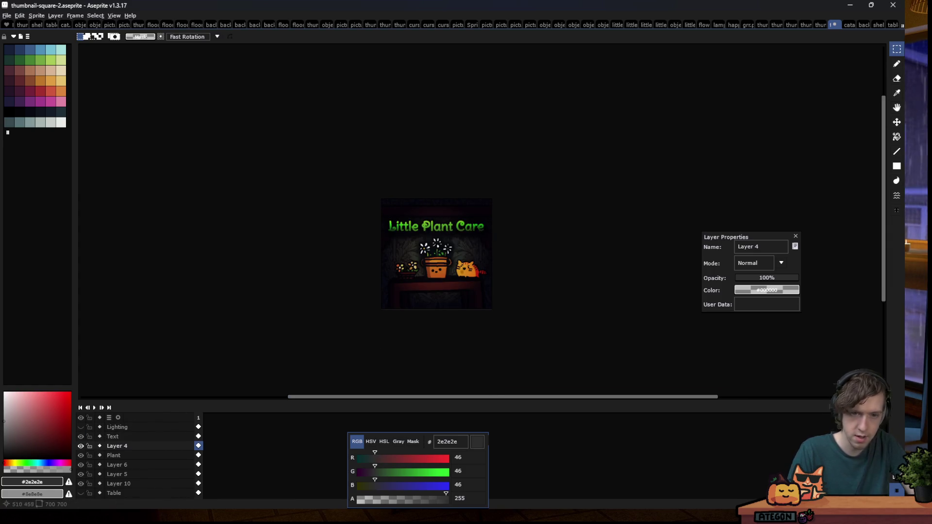
scroll(462, 269, down, 1)
scroll(461, 269, down, 1)
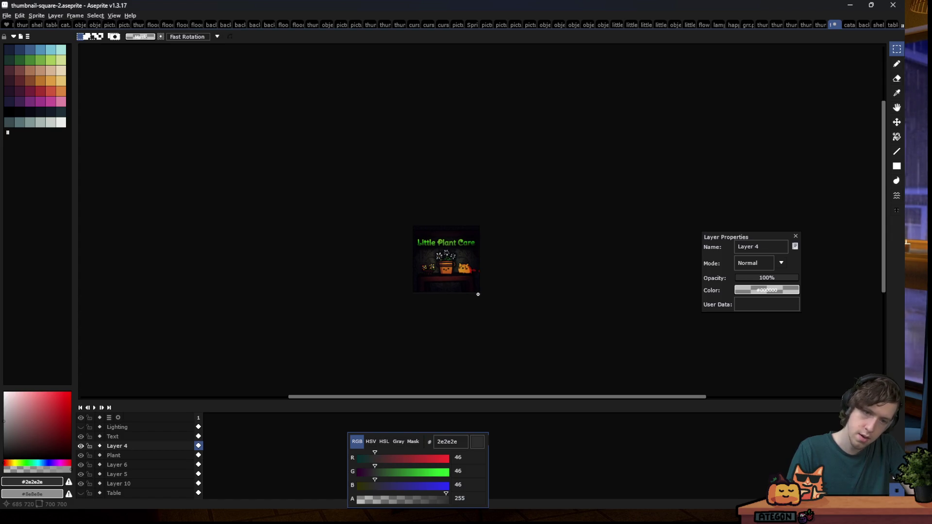
scroll(473, 274, up, 1)
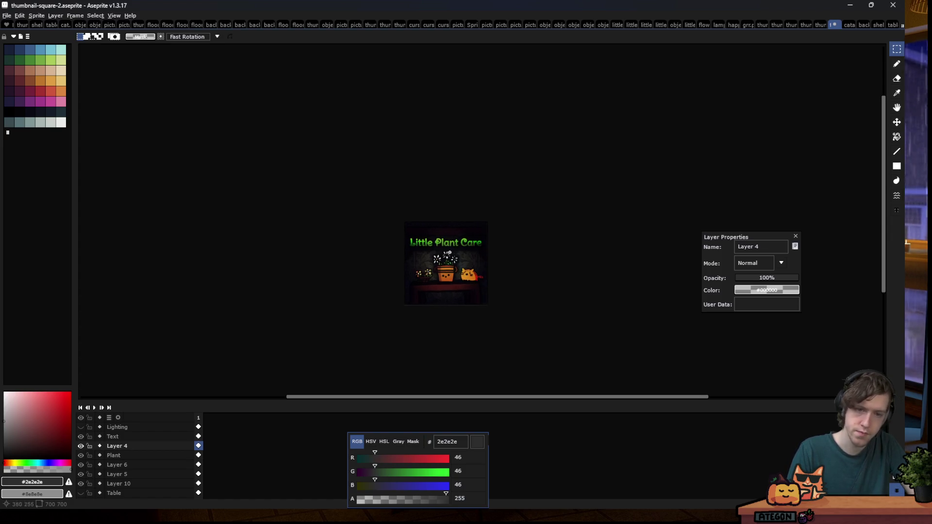
scroll(473, 275, up, 1)
scroll(92, 471, up, 2)
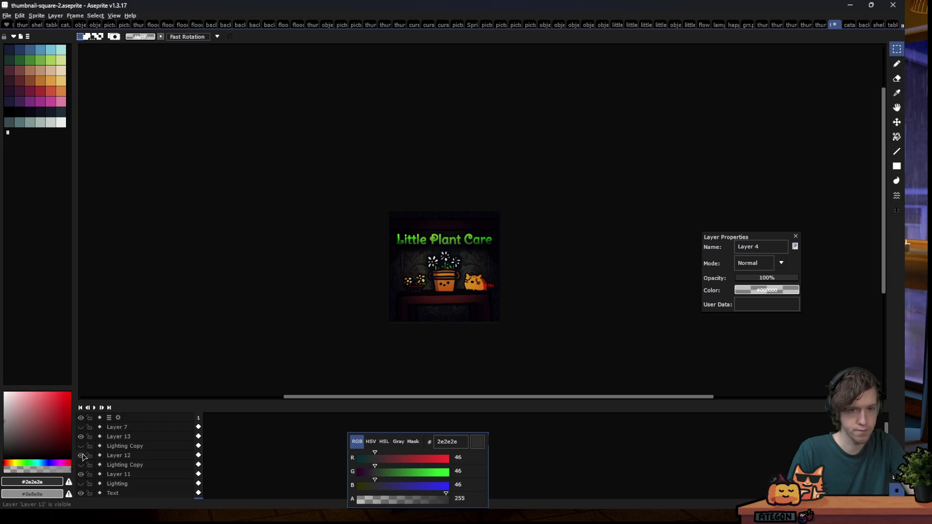
Hide Layers 12, 13 and 11 to compare the lighting, then show them again
click(82, 456)
click(81, 437)
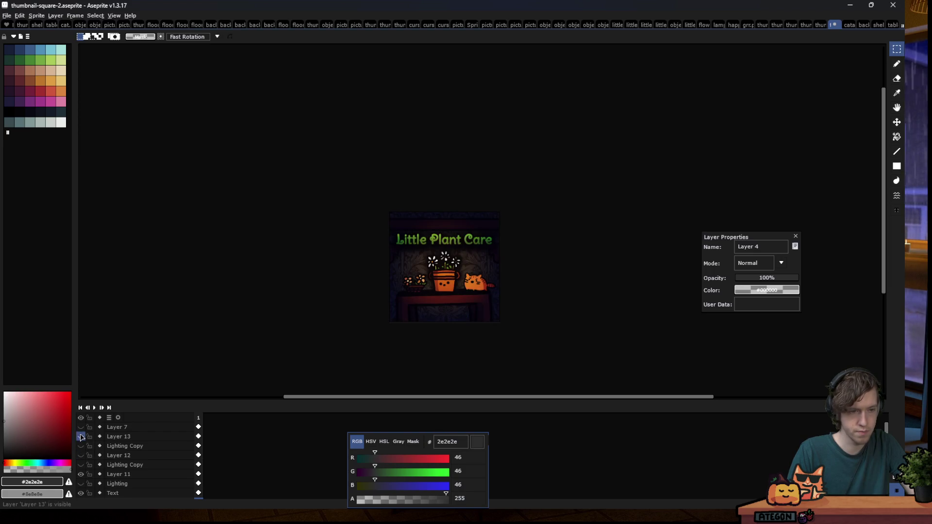
click(81, 474)
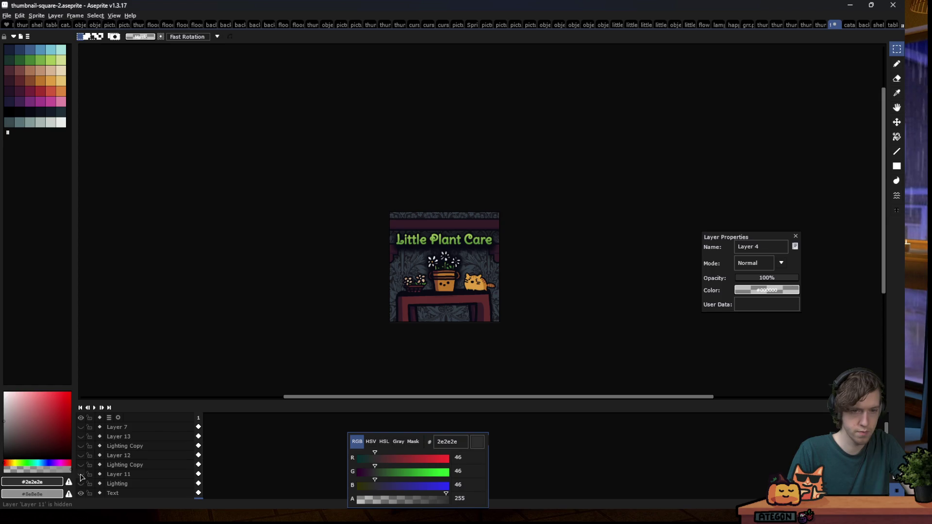
click(81, 475)
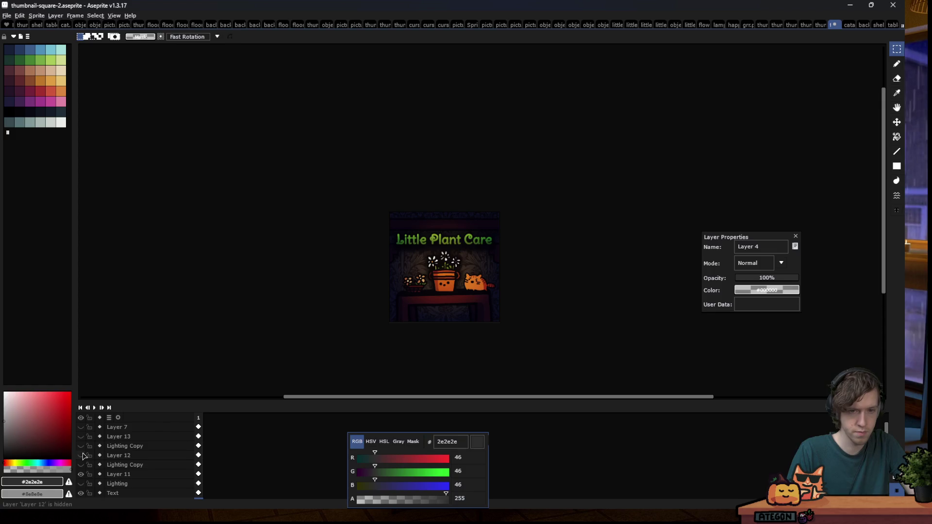
click(82, 455)
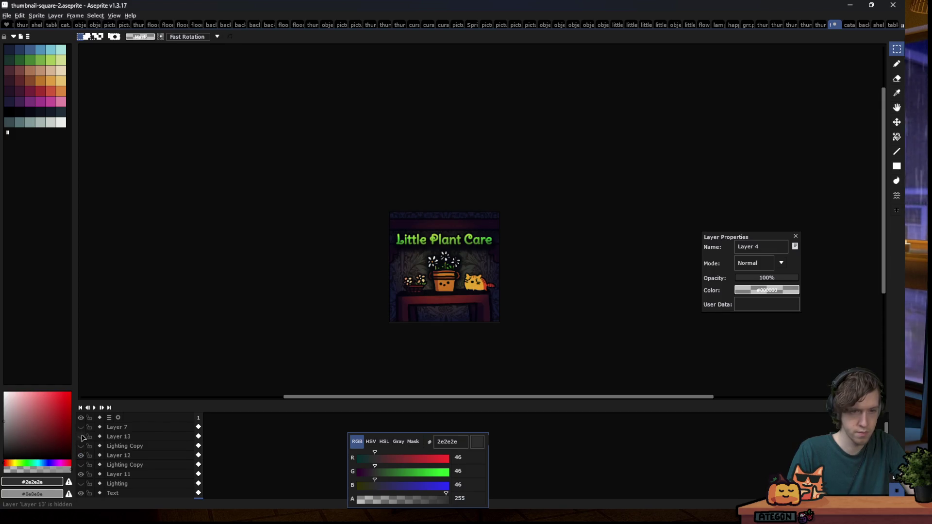
click(81, 437)
scroll(102, 461, down, 5)
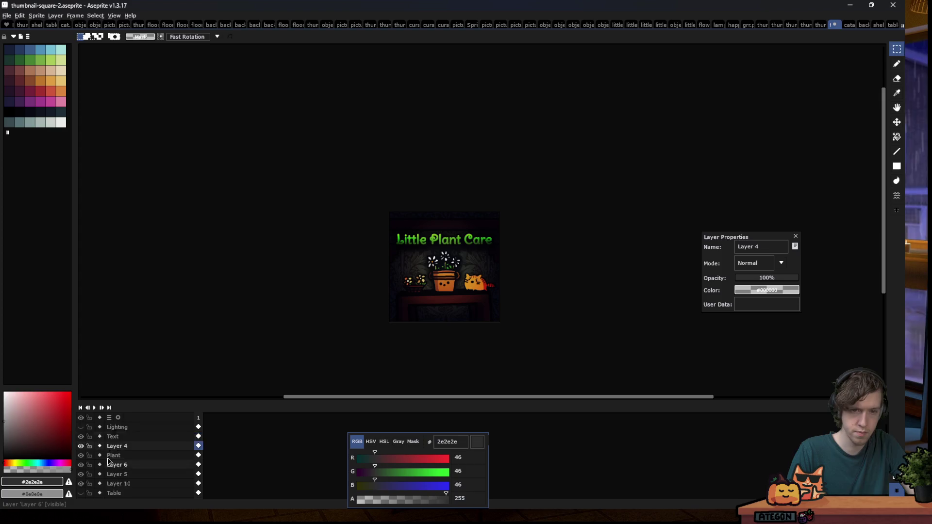
scroll(434, 266, up, 1)
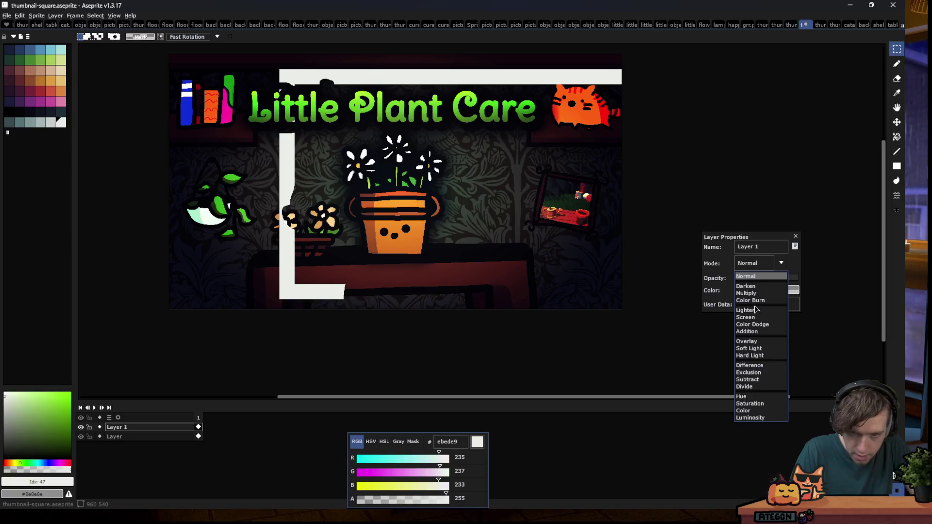
Set Layer 1 to Overlay and marquee the central area of the wide banner artwork
click(752, 342)
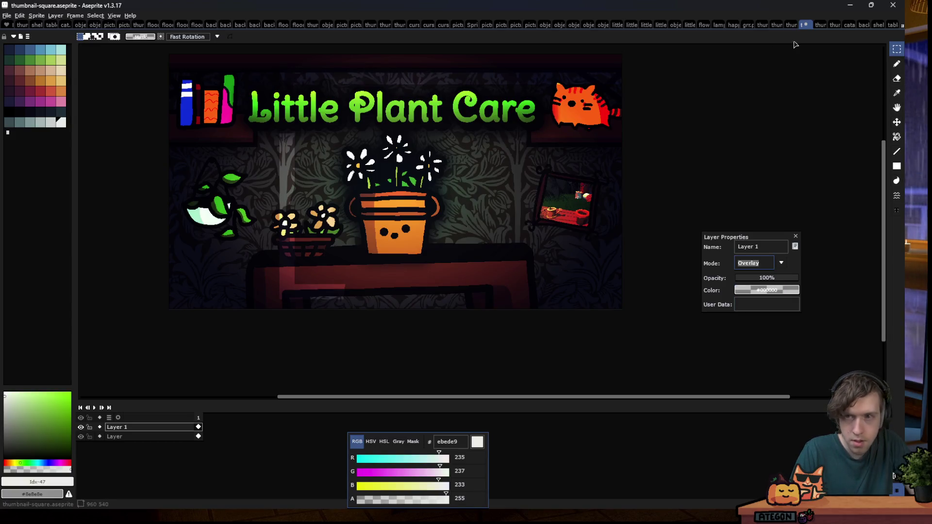
click(819, 26)
click(809, 25)
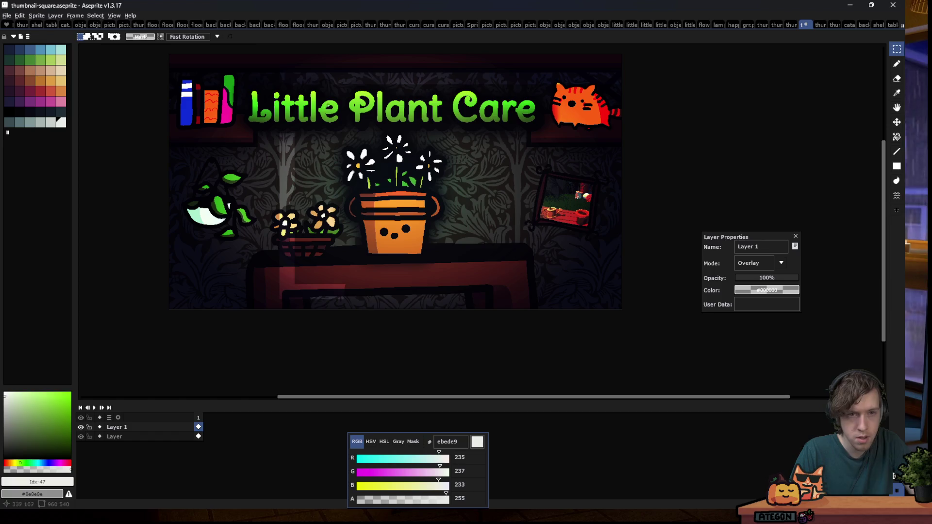
drag(248, 60, 563, 308)
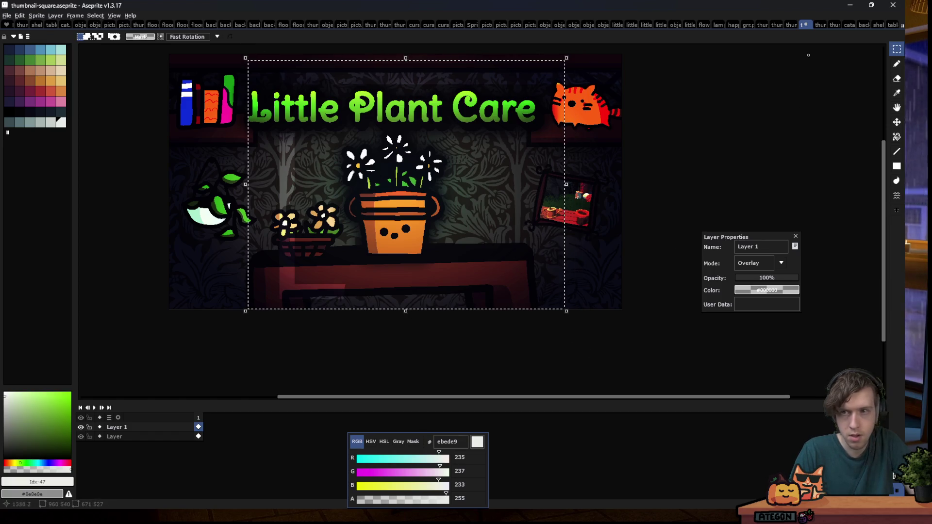
Paste the frame piece into the square thumbnail and shift it left
click(835, 27)
scroll(549, 162, up, 1)
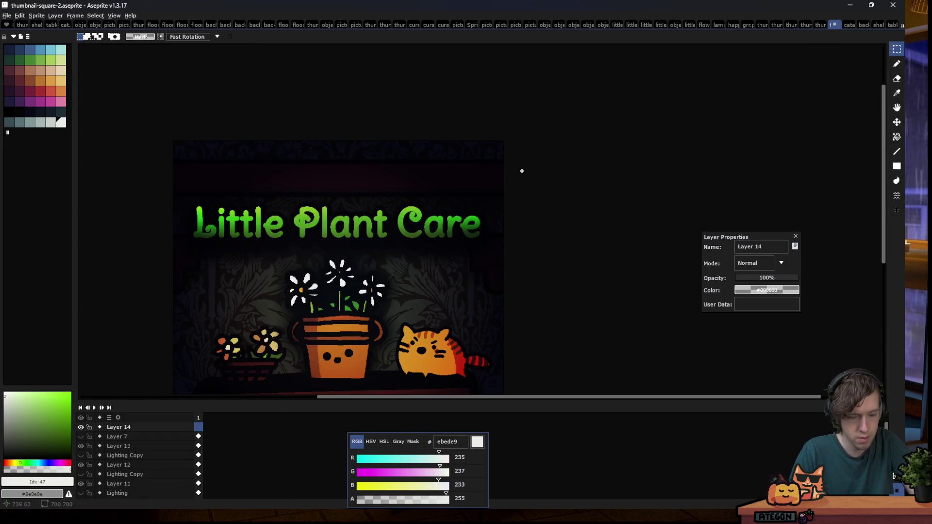
key(ctrl+v)
drag(358, 241, 223, 234)
key(Return)
Add Layer 15 with a 32px cream #ebede9 rectangle outline around the thumbnail
scroll(162, 152, up, 1)
key(b)
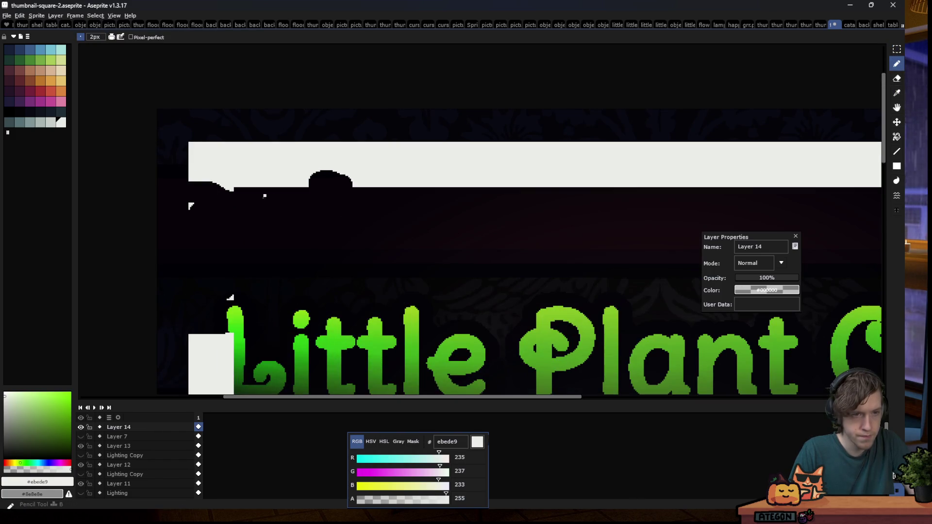
click(897, 170)
click(838, 167)
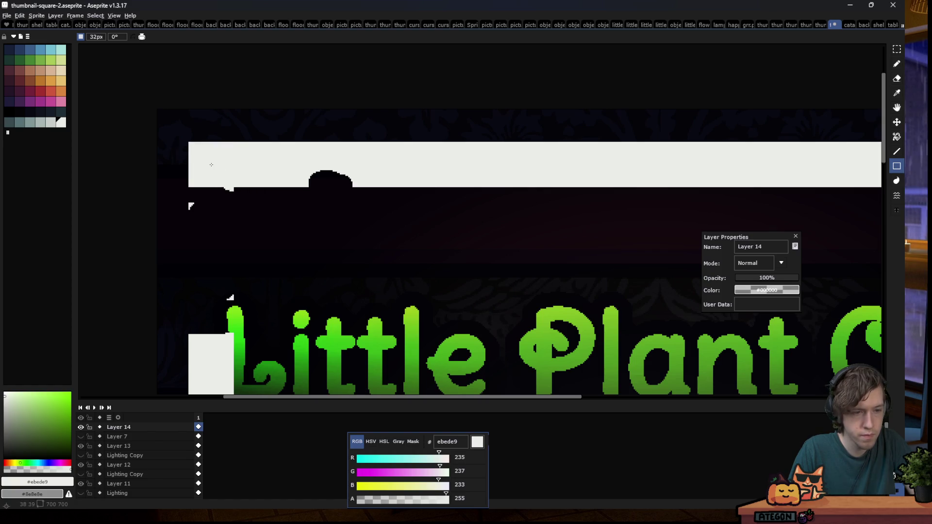
key(shift+n)
mouse_move(211, 165)
mouse_down()
mouse_move(398, 194)
mouse_move(414, 138)
mouse_move(473, 182)
mouse_up()
scroll(491, 287, down, 5)
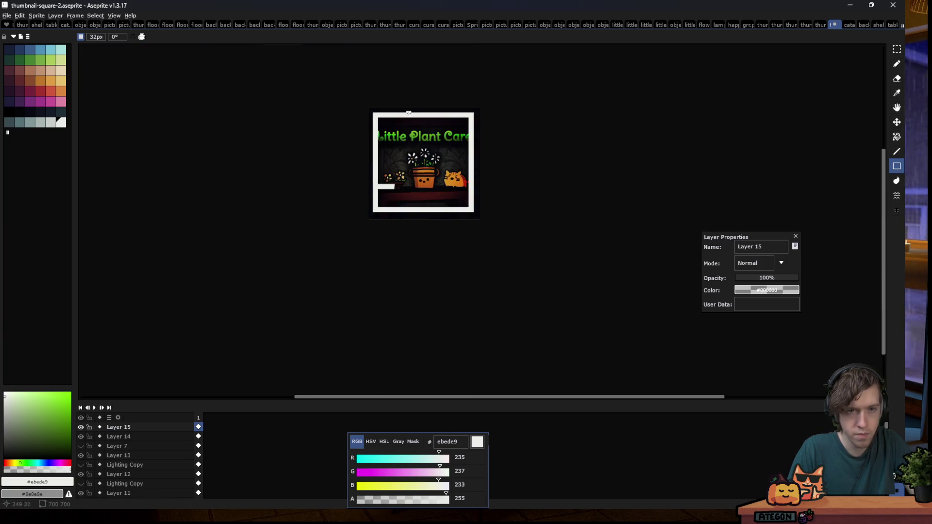
scroll(408, 113, up, 1)
scroll(412, 110, up, 2)
key(ctrl+z)
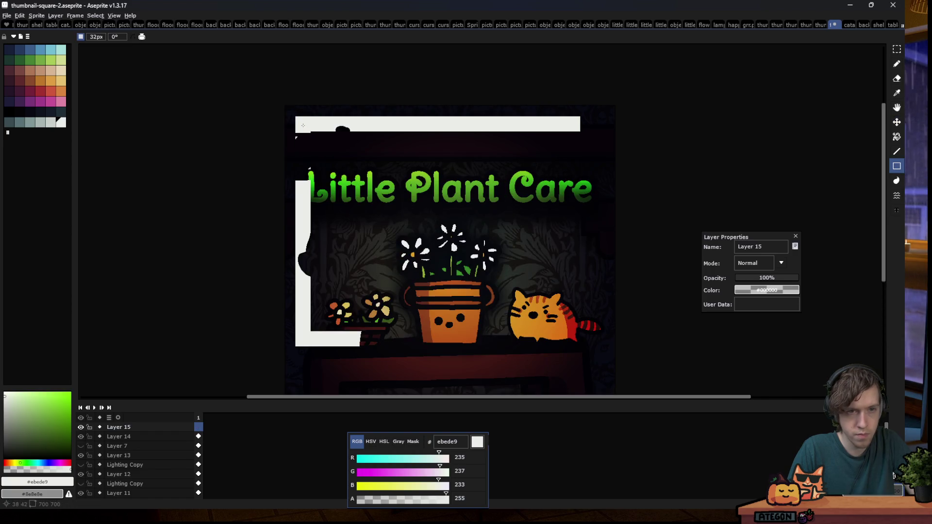
drag(303, 125, 594, 200)
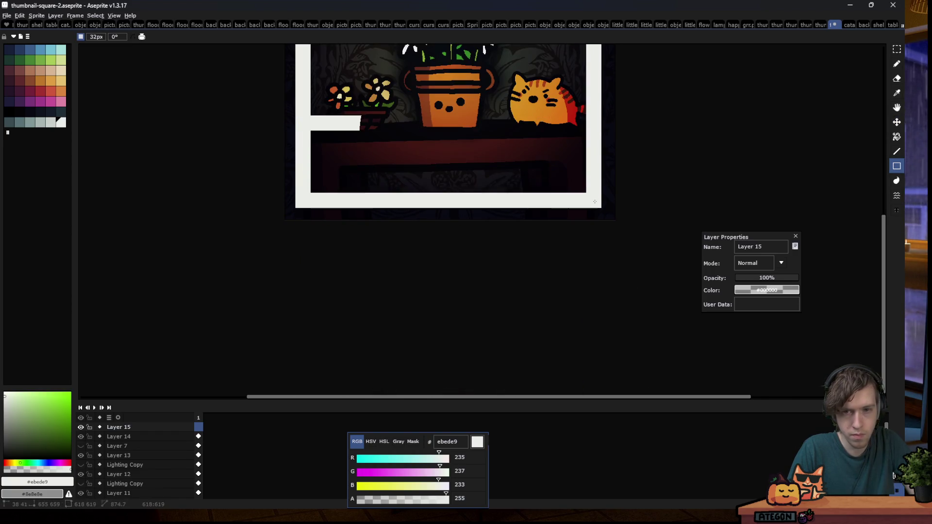
click(116, 426)
Blend the border Layer 15 as Overlay
click(753, 263)
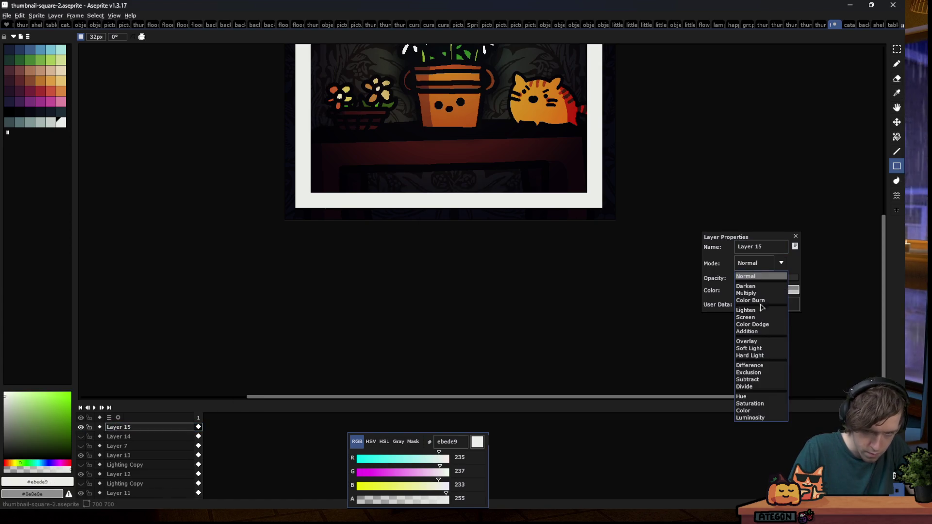
click(754, 340)
scroll(291, 233, down, 2)
scroll(327, 121, up, 2)
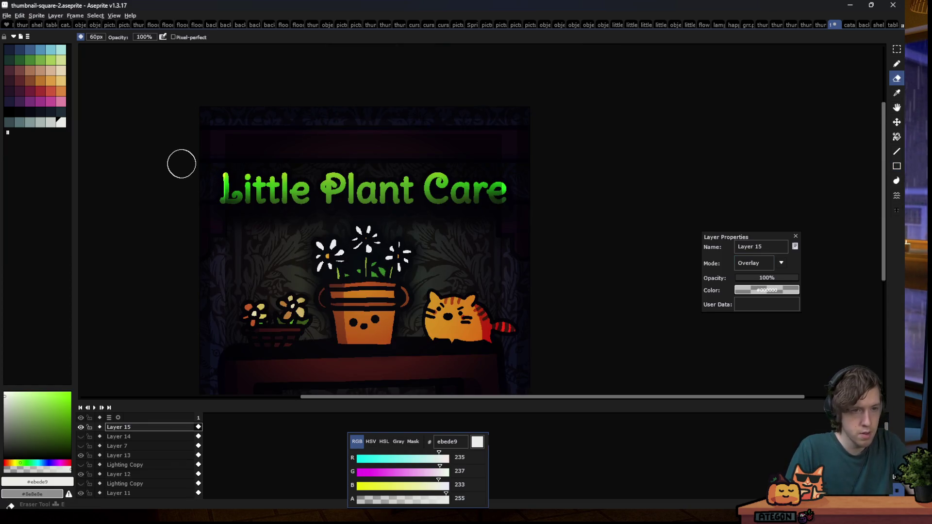
Clear Layer 15's border overlay over the L of Little, using the Text outline plus a box
scroll(194, 180, up, 2)
key(w)
scroll(208, 190, up, 1)
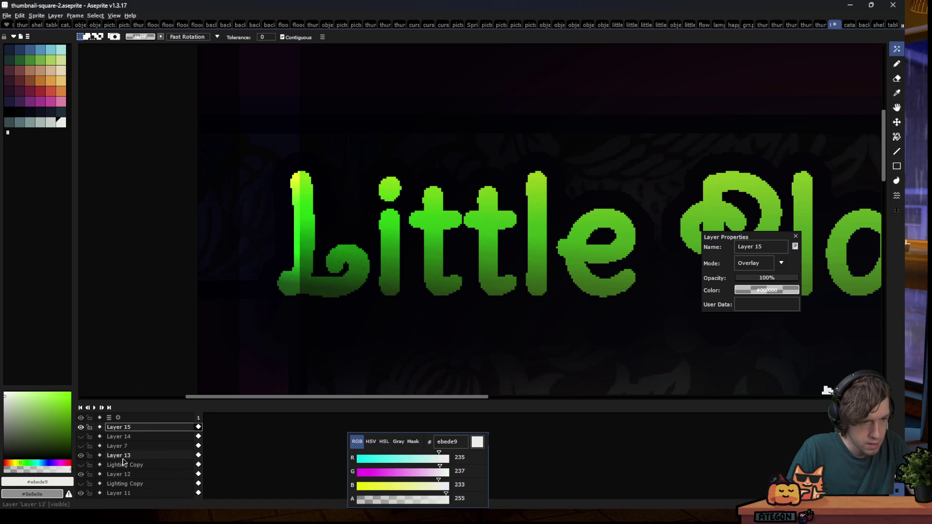
key(Down)
key(Down)
key(Down)
click(137, 484)
click(300, 220)
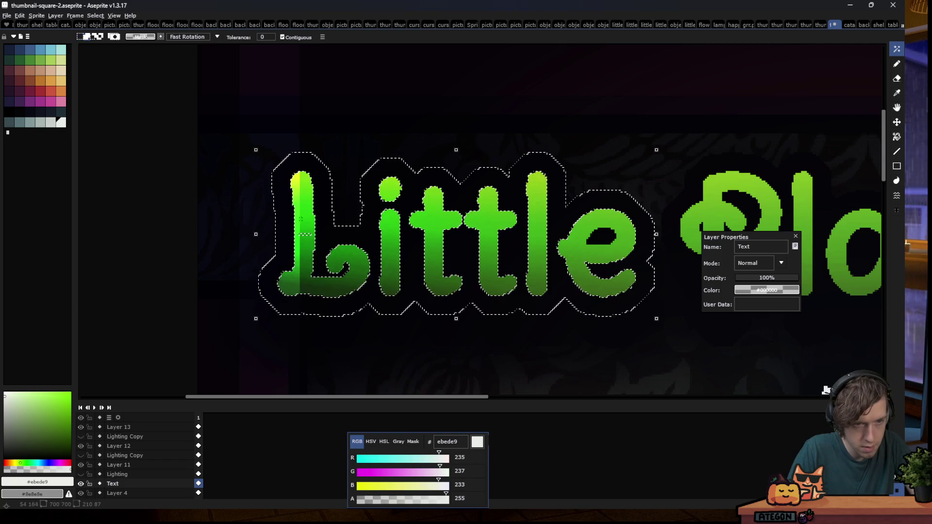
key(m)
drag(283, 171, 306, 298)
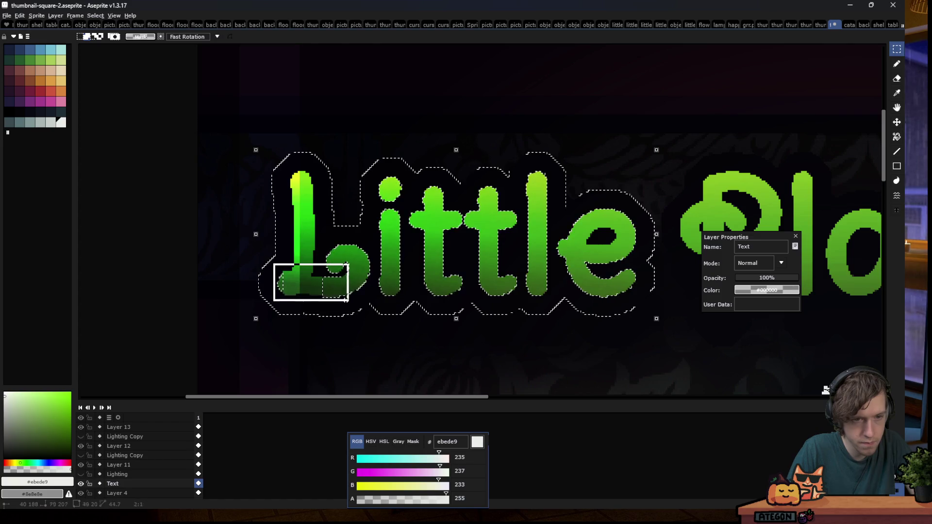
scroll(126, 439, up, 3)
click(118, 427)
key(ctrl+d)
scroll(240, 214, down, 3)
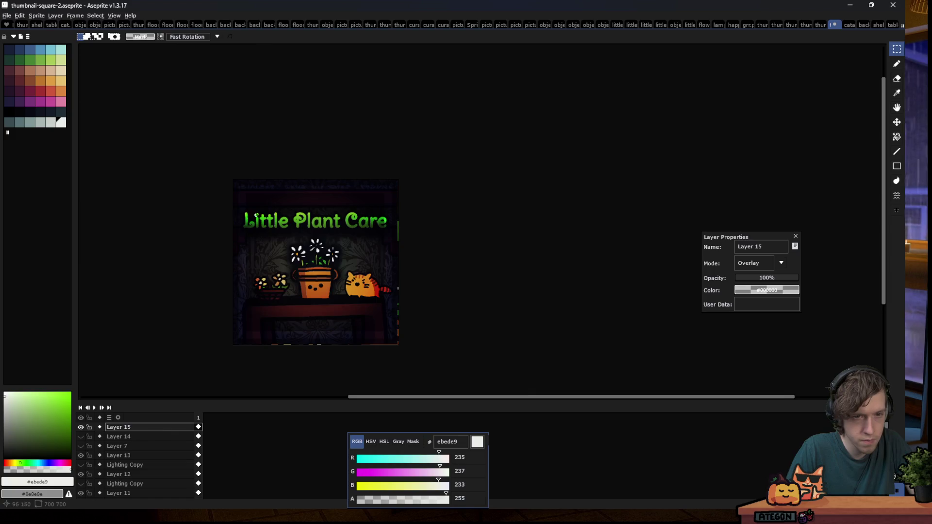
Delete Layer 15's border overlay over the e of Care, using the Care outline plus a box
scroll(256, 215, up, 2)
scroll(550, 211, up, 3)
key(w)
click(127, 474)
scroll(127, 481, down, 2)
click(117, 483)
click(112, 493)
click(470, 234)
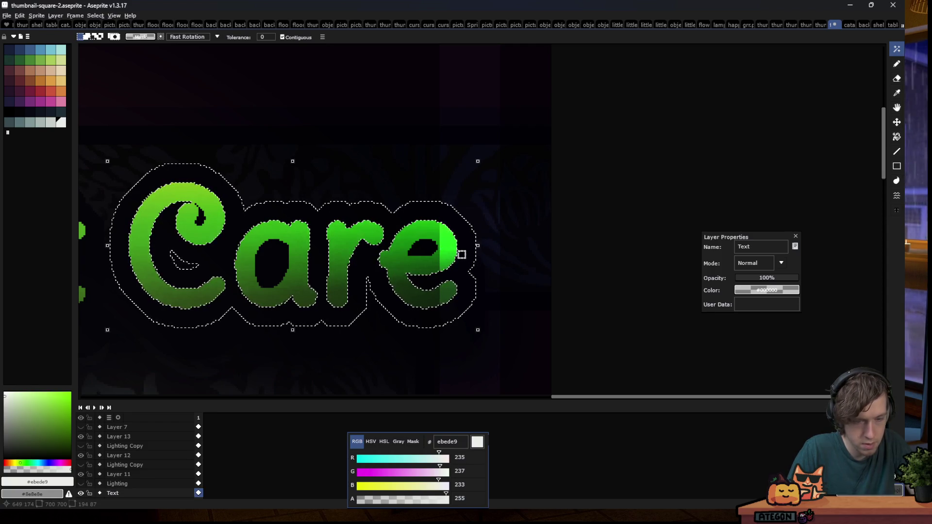
key(m)
drag(413, 214, 455, 311)
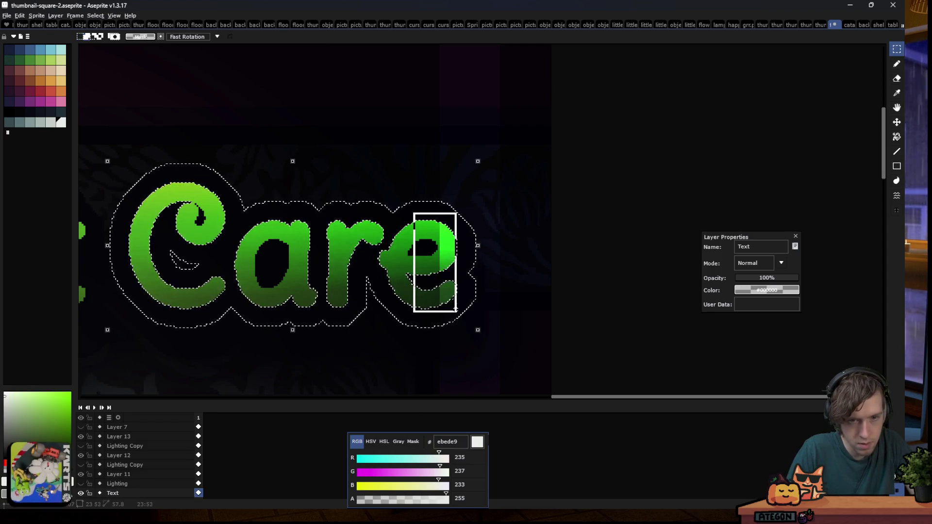
scroll(152, 438, up, 2)
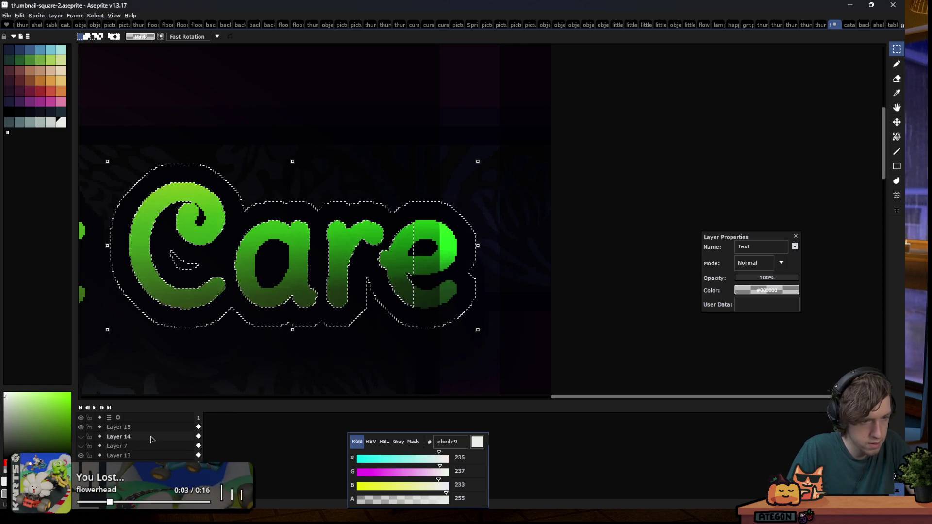
click(119, 427)
key(Delete)
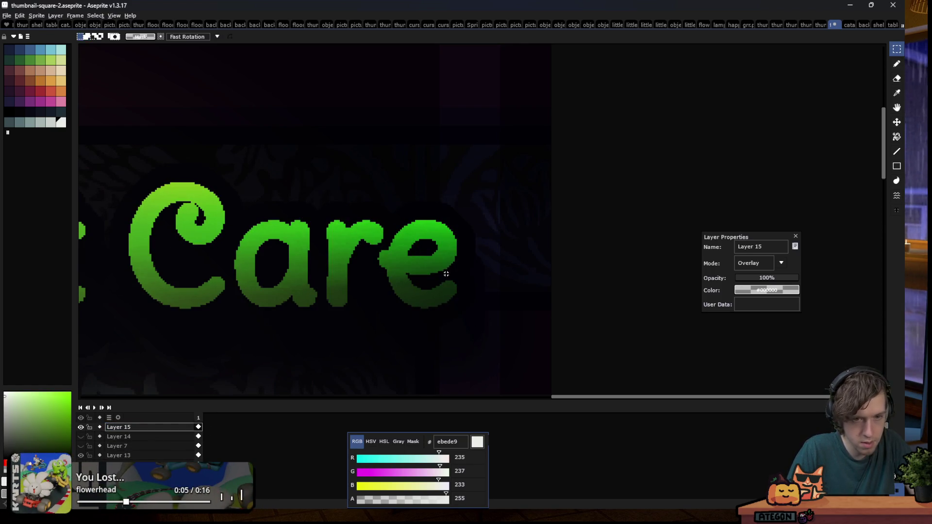
scroll(499, 233, down, 5)
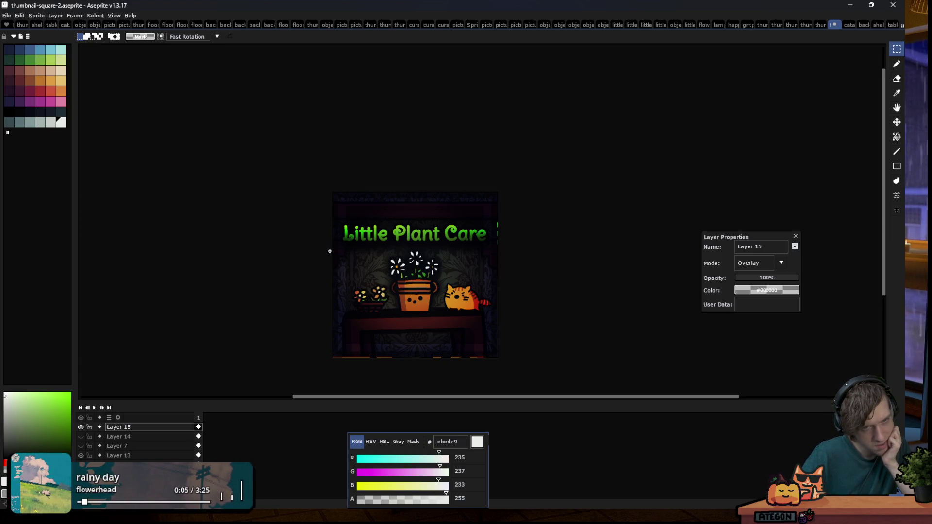
On Layer 10, Magic Wand the table's dark outline and add its legs and right side
scroll(339, 237, up, 2)
scroll(165, 441, down, 1)
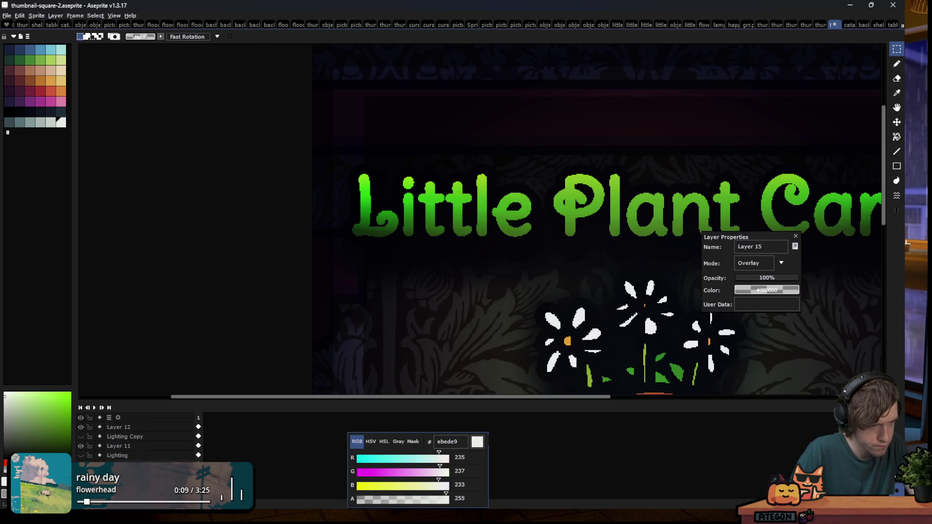
click(117, 455)
key(w)
scroll(356, 273, down, 3)
scroll(357, 273, up, 4)
click(357, 273)
scroll(356, 273, up, 1)
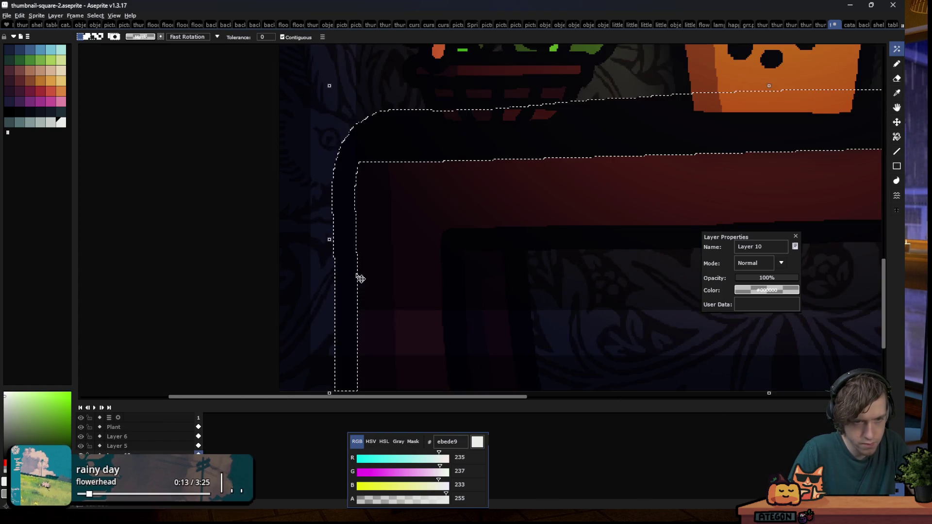
shift+click(476, 318)
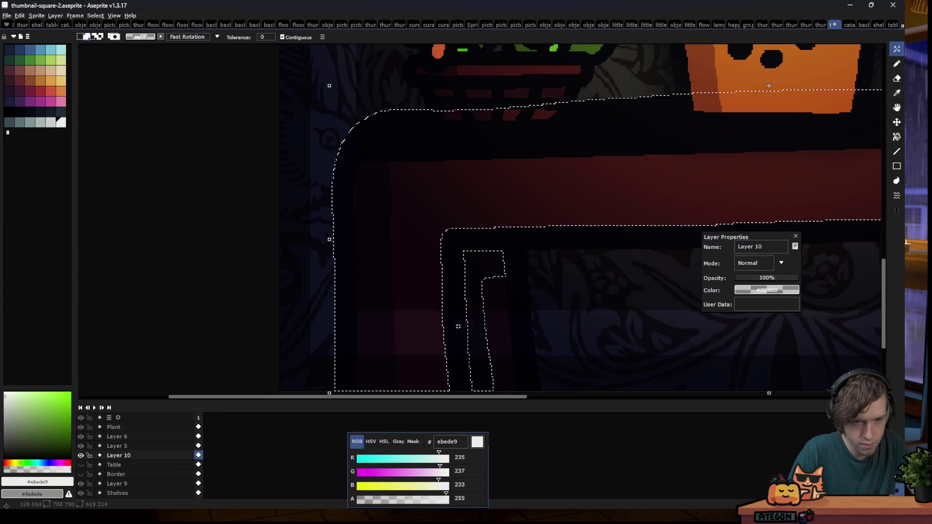
shift+click(495, 335)
Add the gaps between the table legs to the selection, then make Layer 15 active
scroll(410, 297, down, 5)
scroll(412, 281, up, 5)
shift+click(380, 279)
shift+click(286, 310)
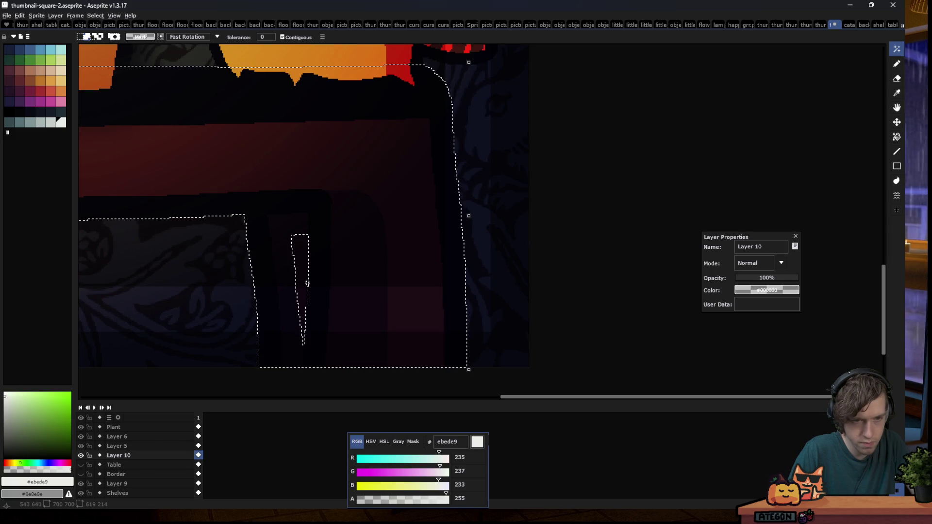
scroll(446, 326, down, 2)
scroll(448, 329, down, 3)
scroll(447, 329, up, 1)
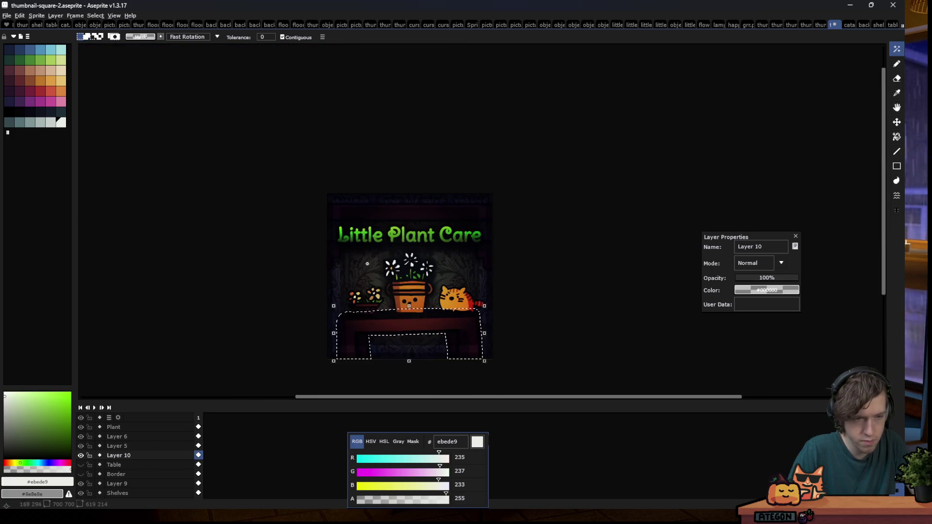
scroll(137, 442, up, 3)
click(121, 427)
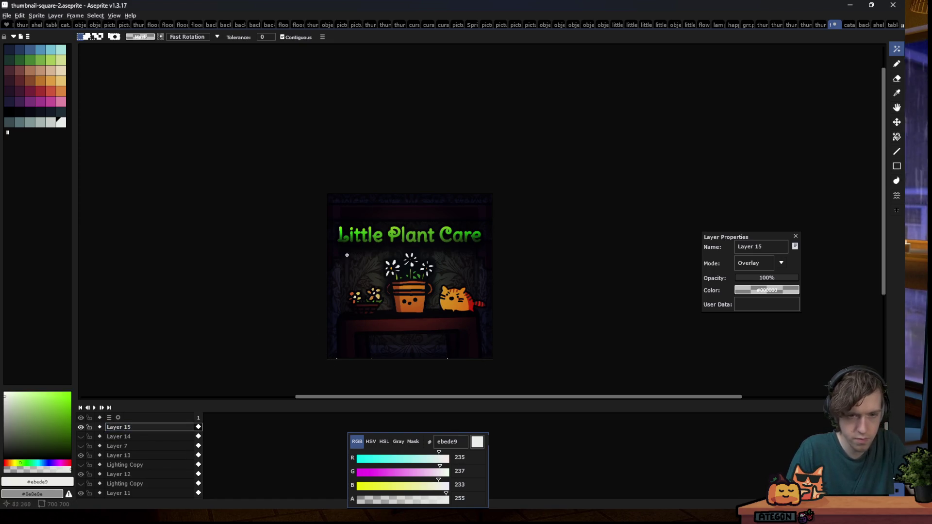
On Layer 9, select a box below the L and lasso around the left border
scroll(125, 456, down, 2)
scroll(125, 456, down, 2)
scroll(125, 456, down, 3)
scroll(124, 459, down, 3)
scroll(124, 463, down, 3)
click(119, 465)
click(121, 457)
scroll(103, 469, down, 1)
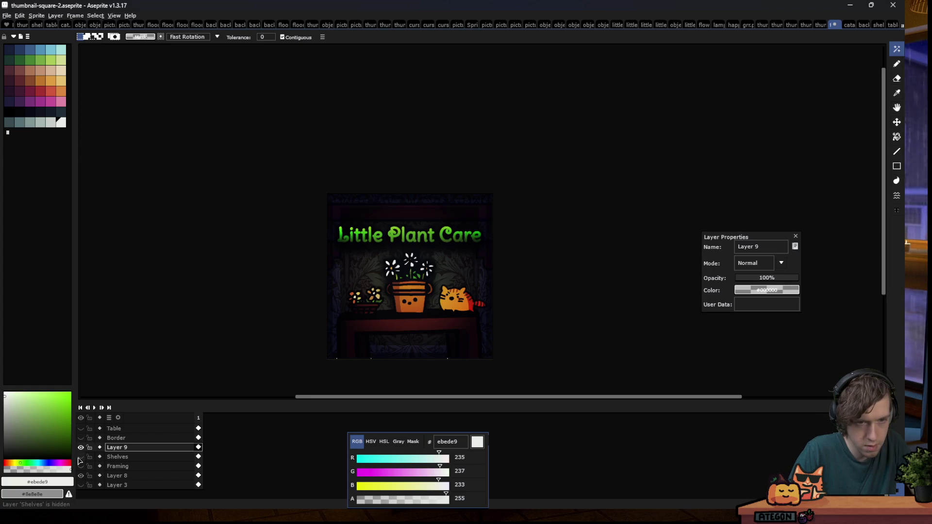
scroll(114, 466, up, 5)
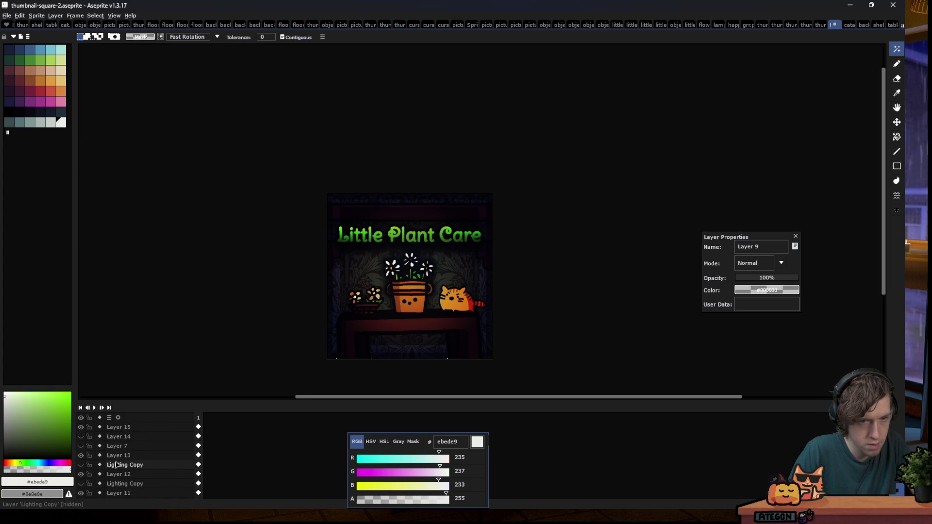
scroll(88, 469, down, 5)
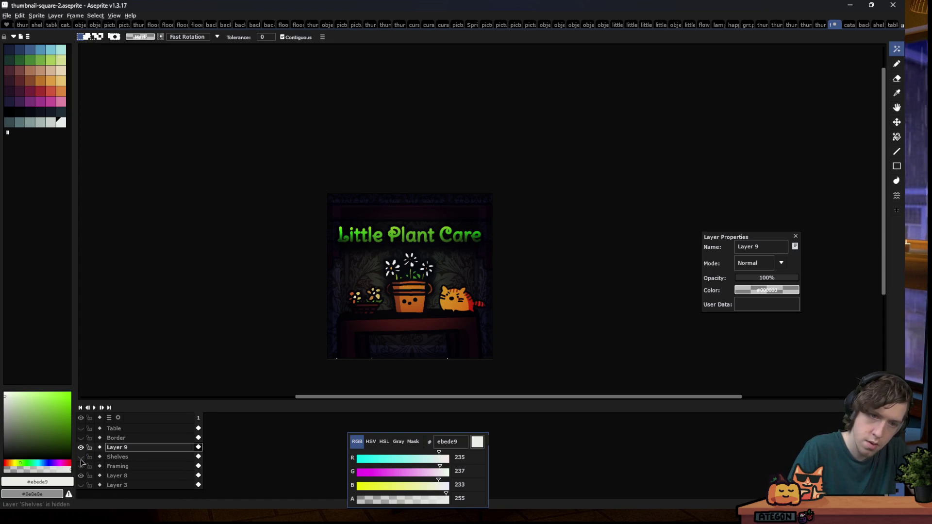
scroll(90, 463, up, 5)
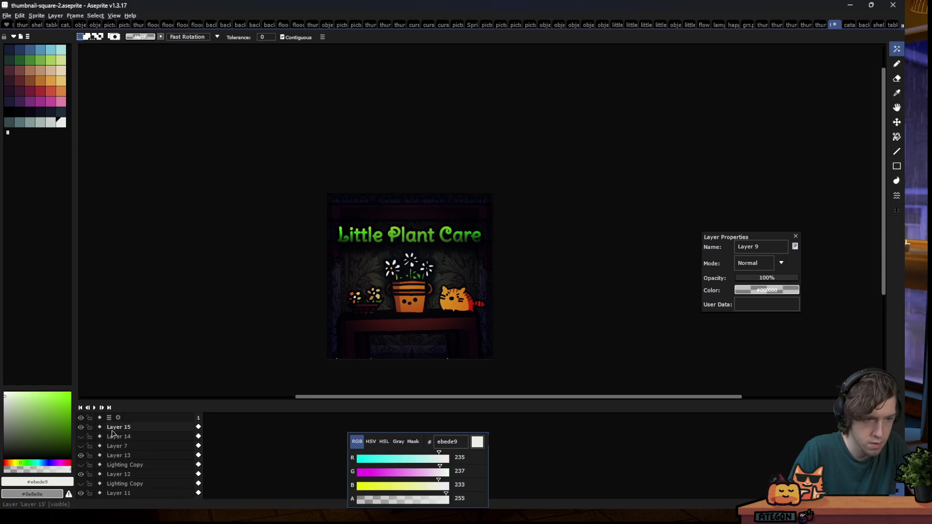
scroll(346, 243, up, 3)
drag(233, 234, 301, 305)
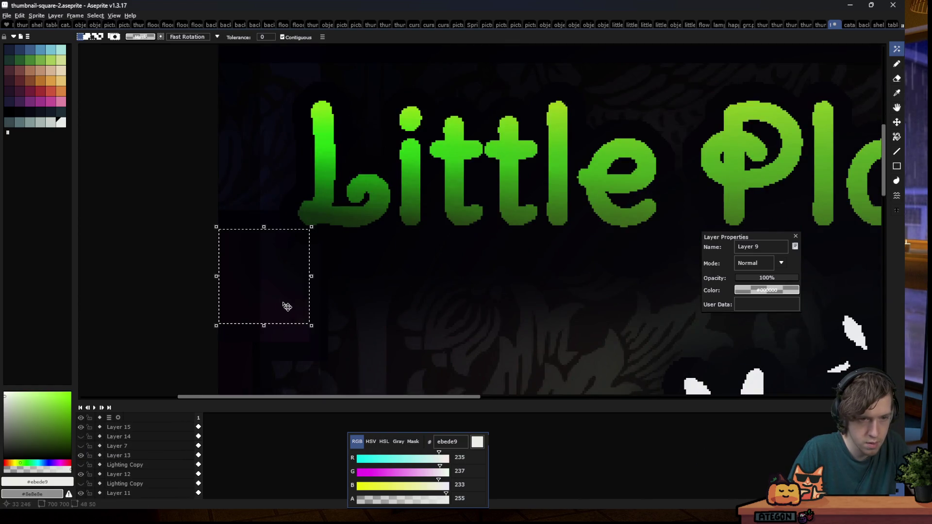
drag(263, 347, 244, 244)
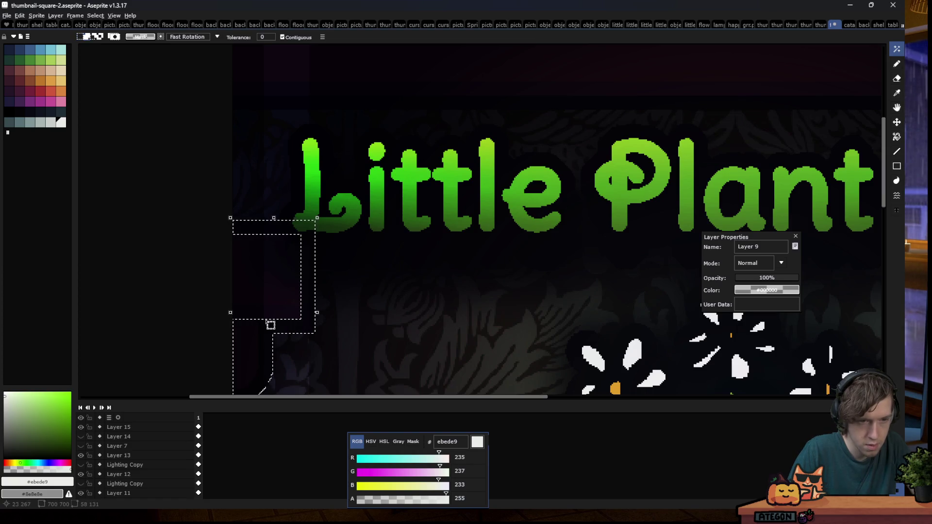
With Contiguous off, add the top band, right bracket and thin line; deselect on Layer 15
scroll(244, 244, down, 3)
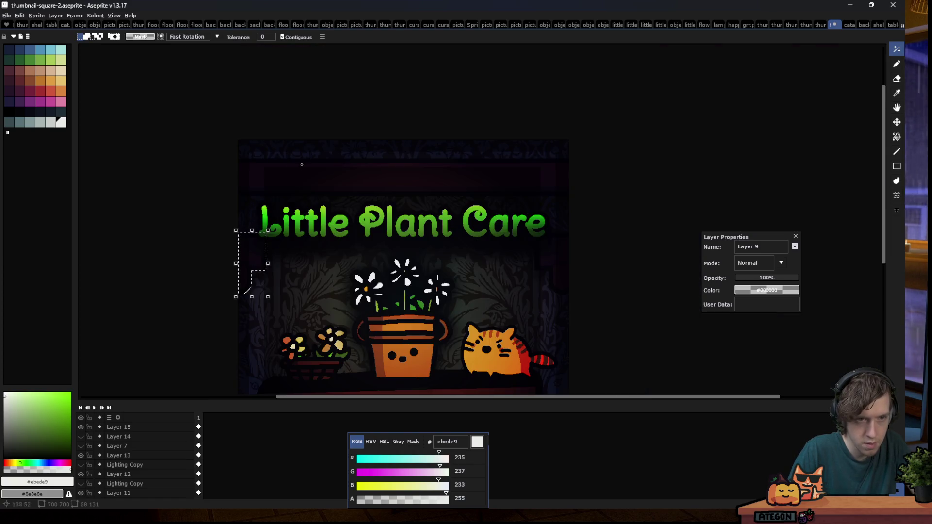
click(282, 37)
click(274, 176)
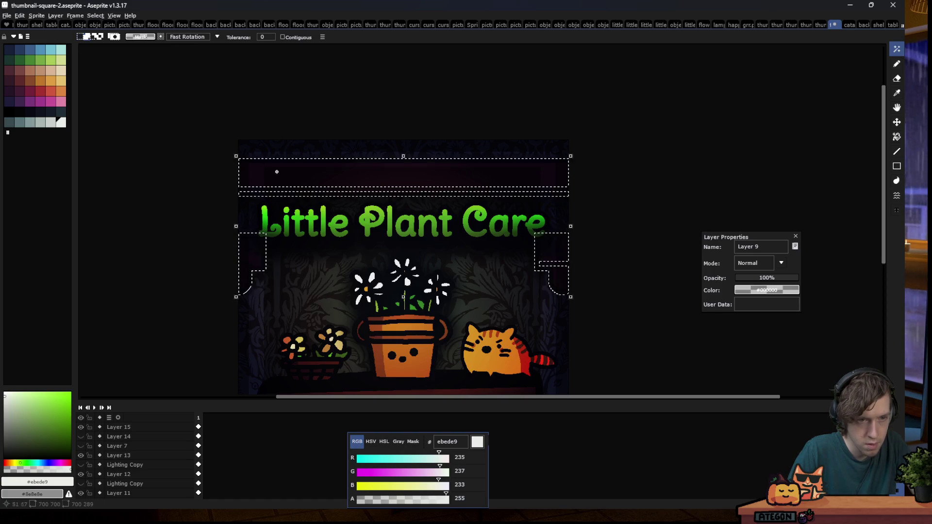
click(261, 190)
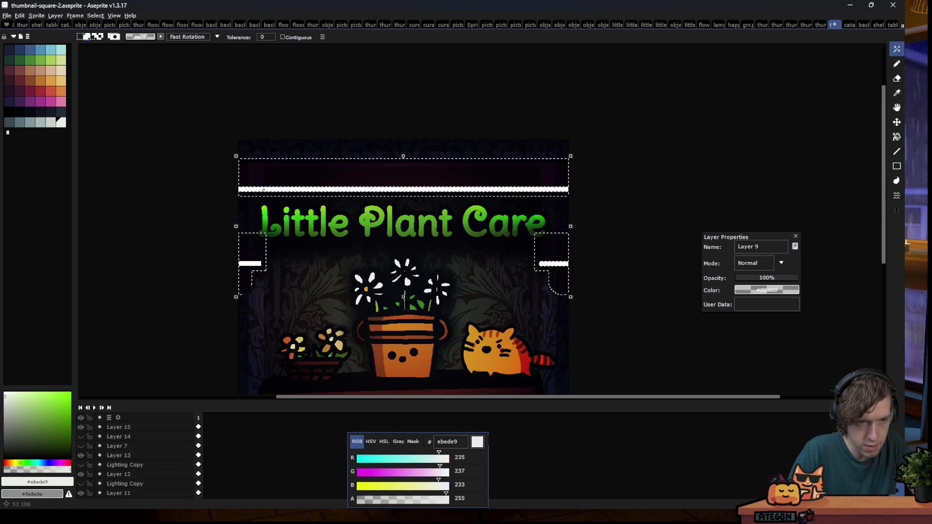
click(146, 427)
key(ctrl+d)
scroll(288, 214, down, 3)
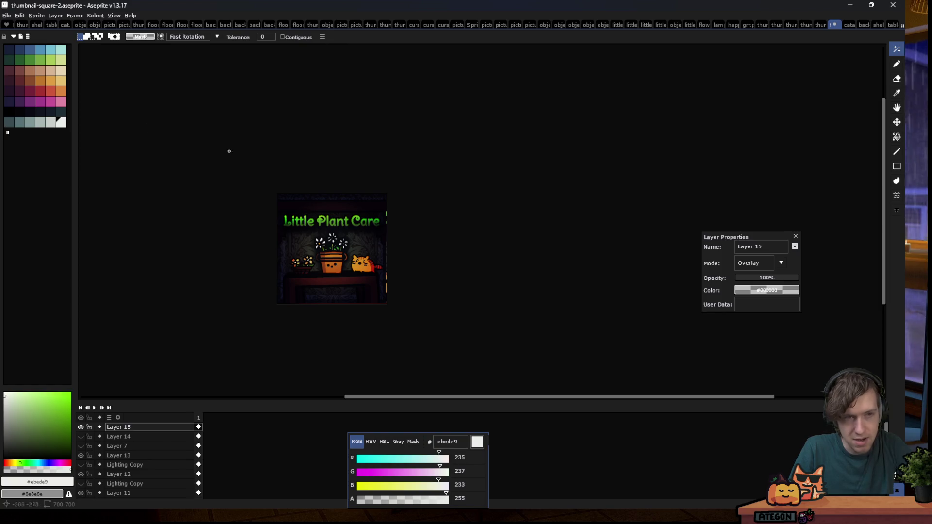
Open picture1.png and picture8.png from the art folder, then return to thumbnail-square-2.aseprite
scroll(267, 271, up, 1)
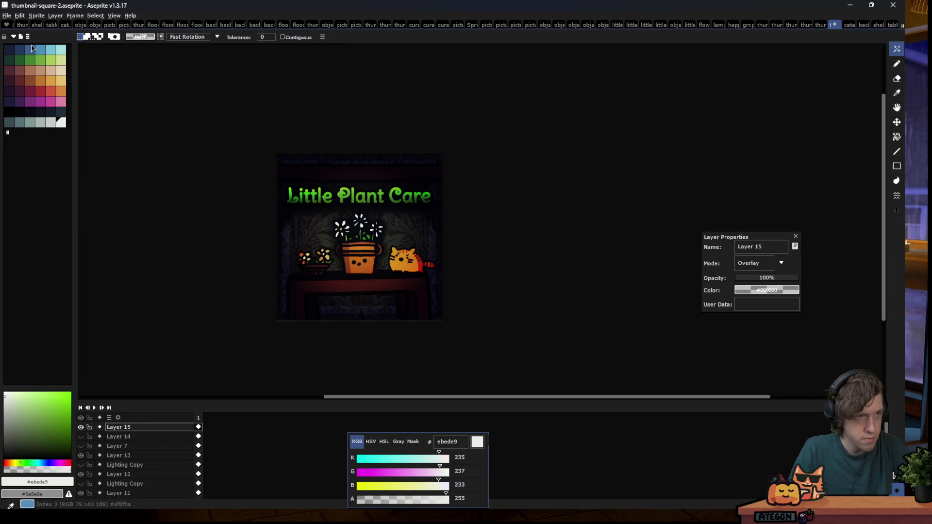
click(8, 16)
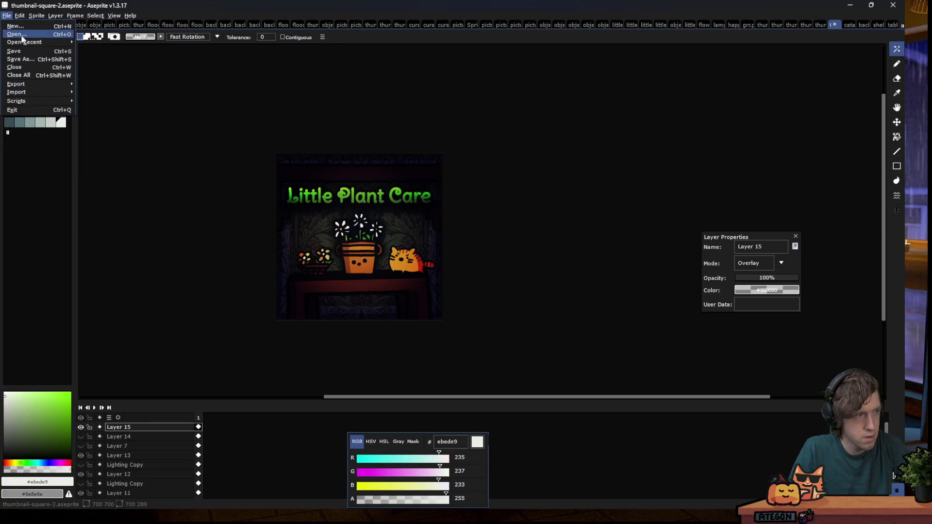
click(17, 34)
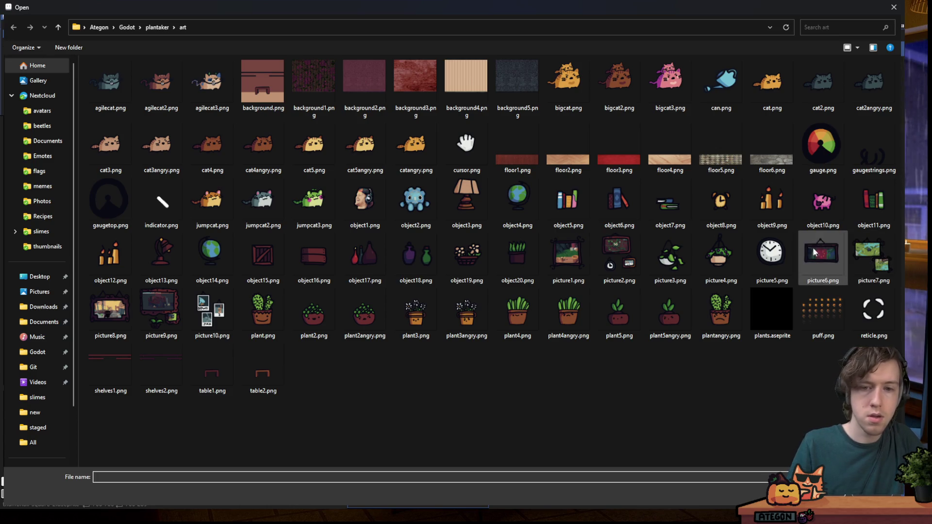
click(584, 269)
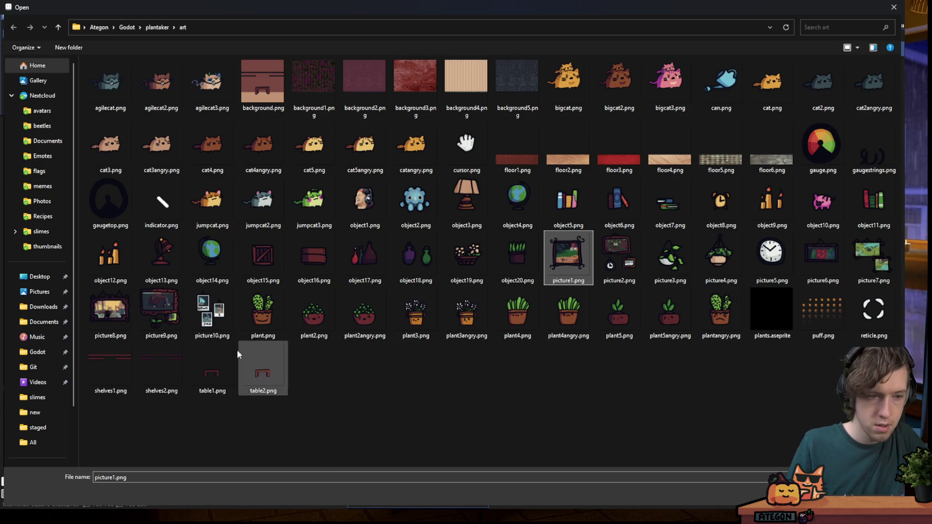
ctrl+click(120, 310)
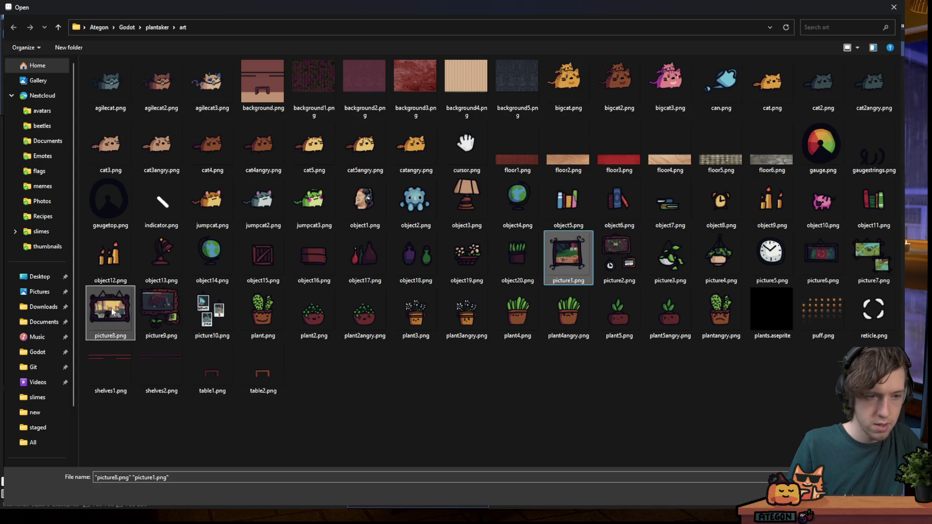
key(Return)
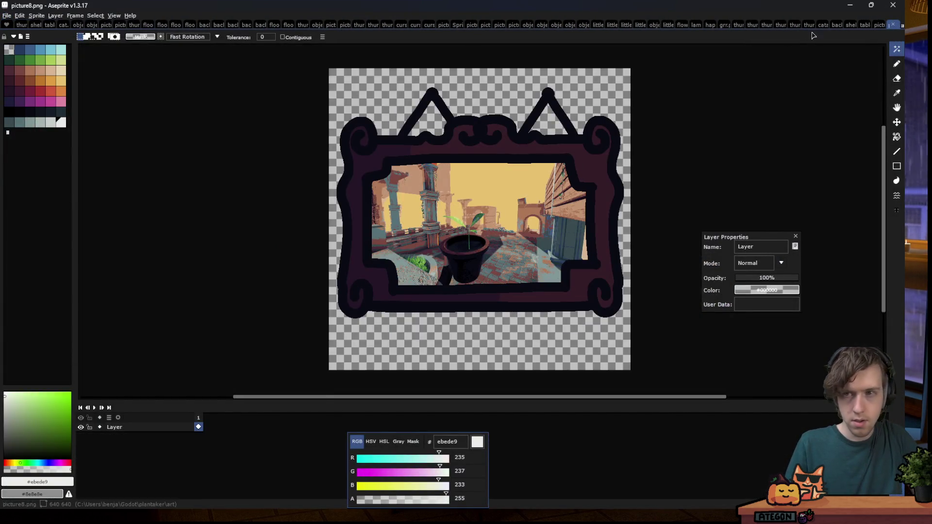
click(879, 25)
click(807, 25)
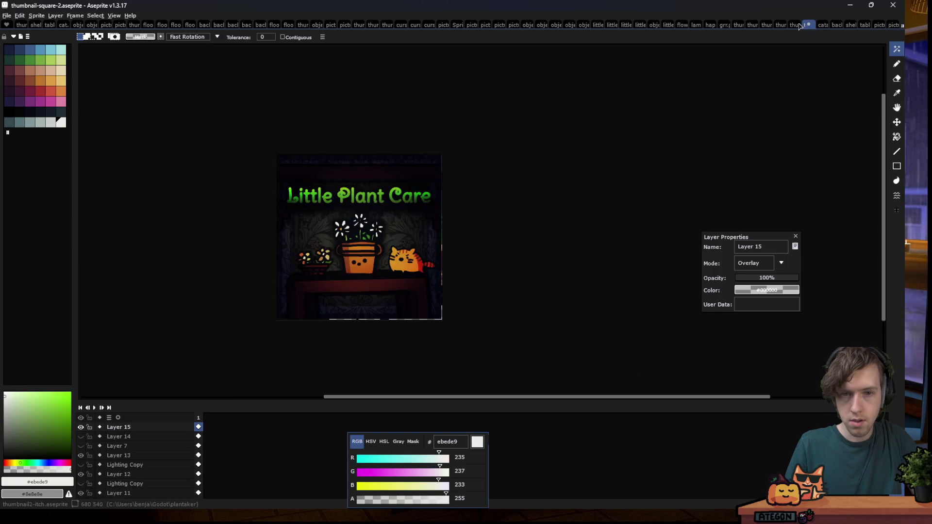
Add a new empty Layer 16 to the thumbnail's layer stack
scroll(156, 453, down, 2)
scroll(142, 466, down, 2)
scroll(124, 473, down, 2)
scroll(122, 467, down, 2)
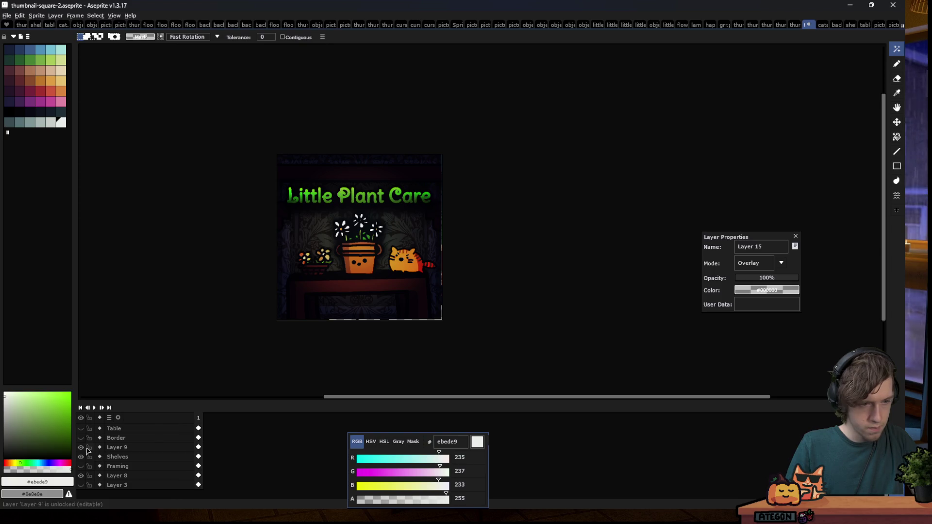
scroll(81, 465, up, 1)
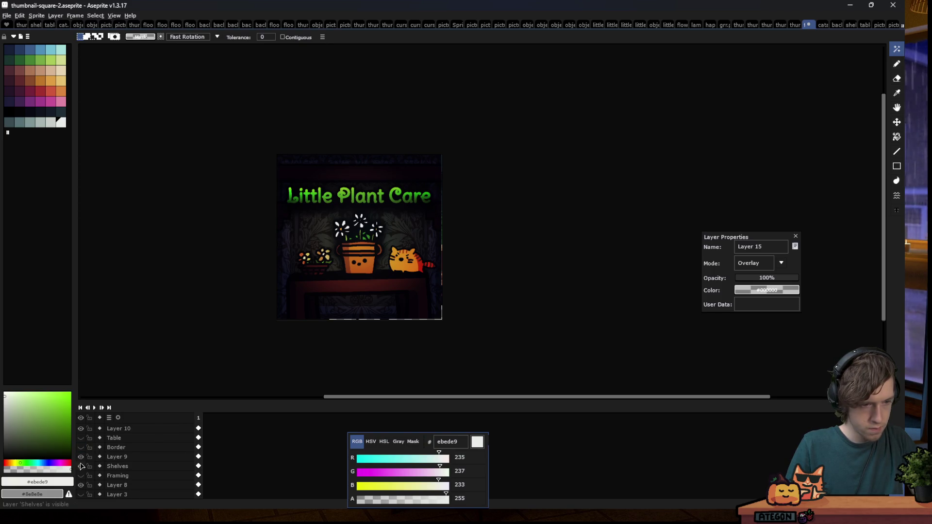
click(84, 444)
click(83, 443)
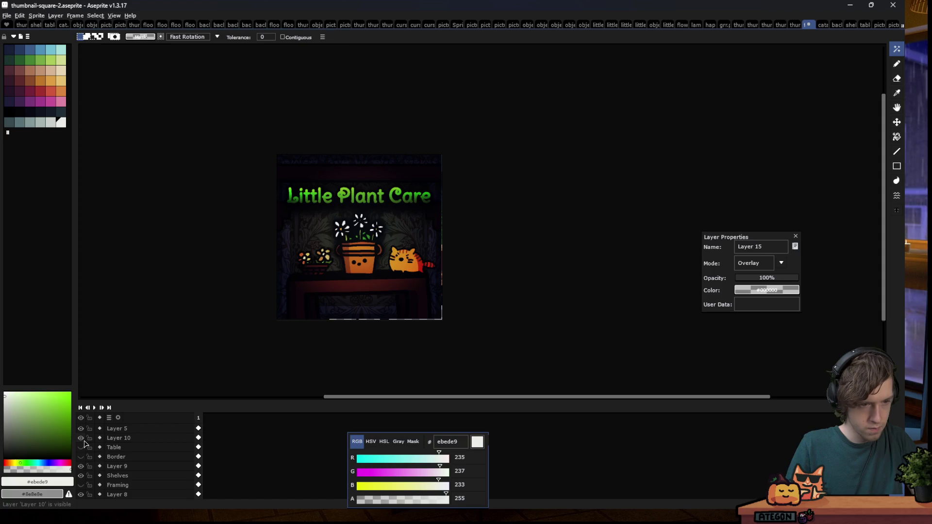
click(116, 457)
key(shift+ctrl+n)
Paste the framed picture, shrink it to 176 px square and place it right of the flowers
scroll(165, 448, up, 4)
key(ctrl+v)
scroll(431, 262, up, 1)
drag(387, 267, 252, 132)
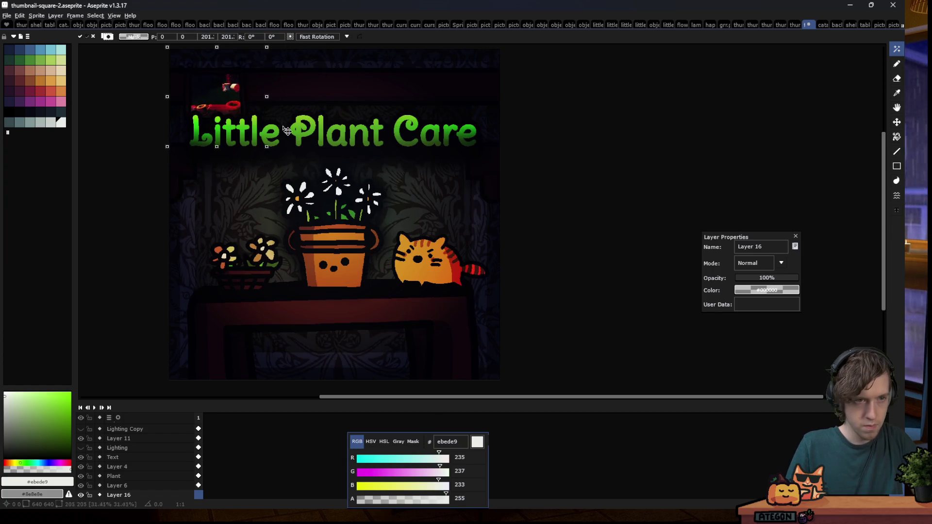
mouse_move(242, 93)
mouse_down()
mouse_move(424, 154)
mouse_move(463, 179)
mouse_up()
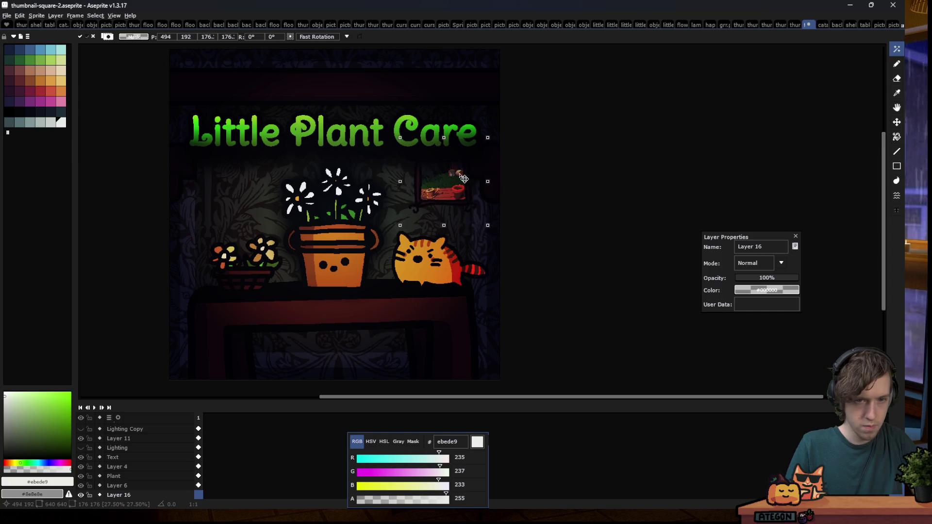
key(Return)
scroll(404, 209, down, 2)
scroll(404, 208, down, 1)
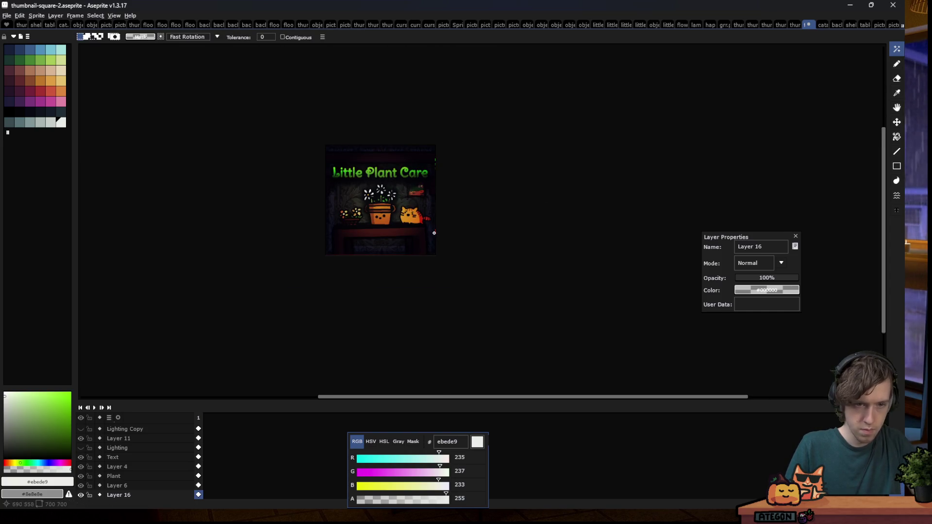
Undo the pasted picture's placement and switch to the Pencil tool
key(m)
scroll(414, 234, down, 2)
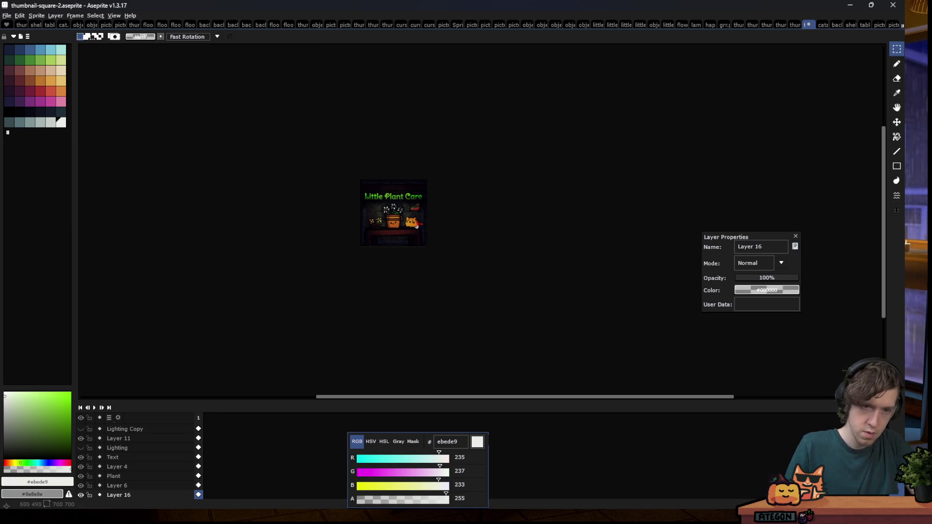
scroll(407, 204, up, 2)
key(Escape)
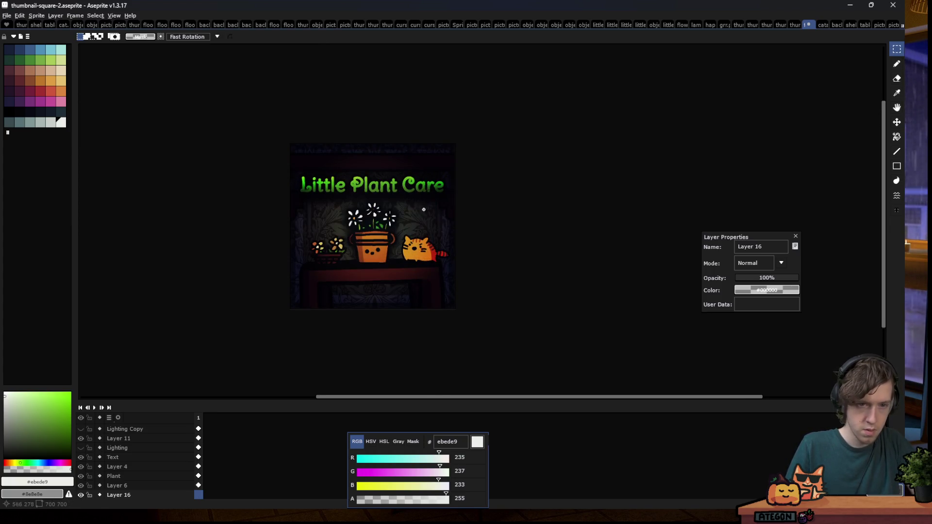
key(ctrl+b)
scroll(385, 193, down, 1)
scroll(385, 193, down, 1)
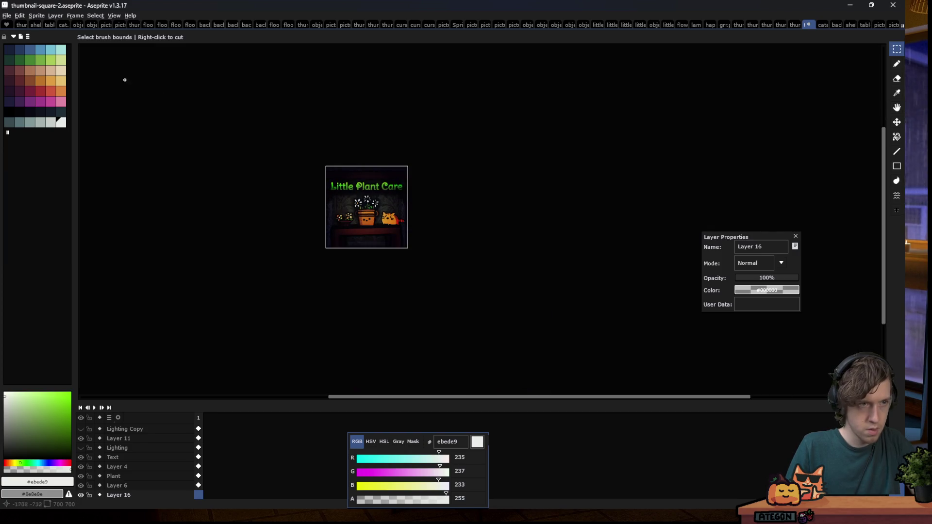
scroll(366, 208, up, 1)
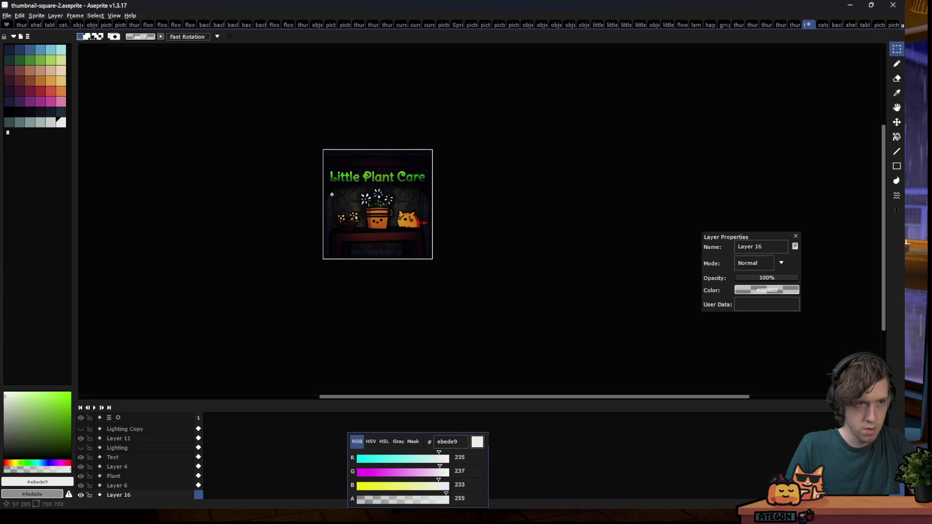
key(b)
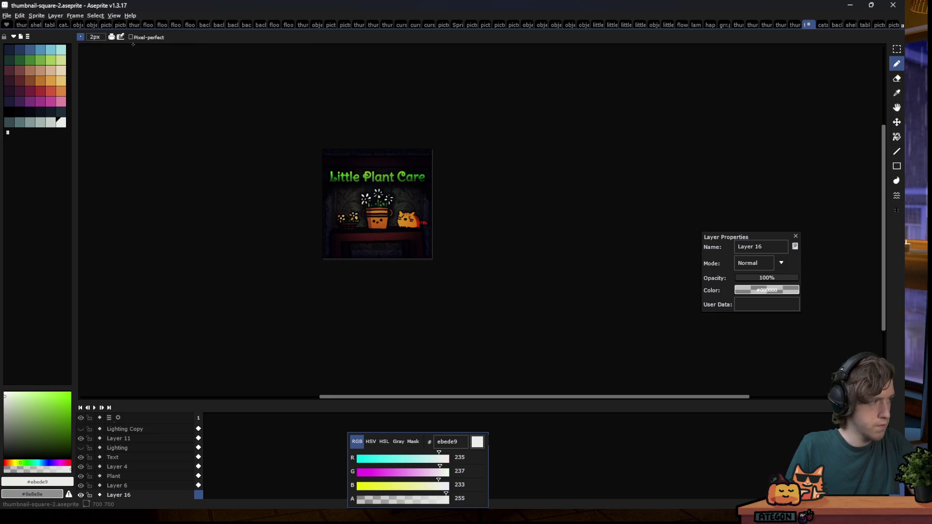
Scale the pasted piece to about 210 px, tilt it ten degrees and place it below the title
click(891, 25)
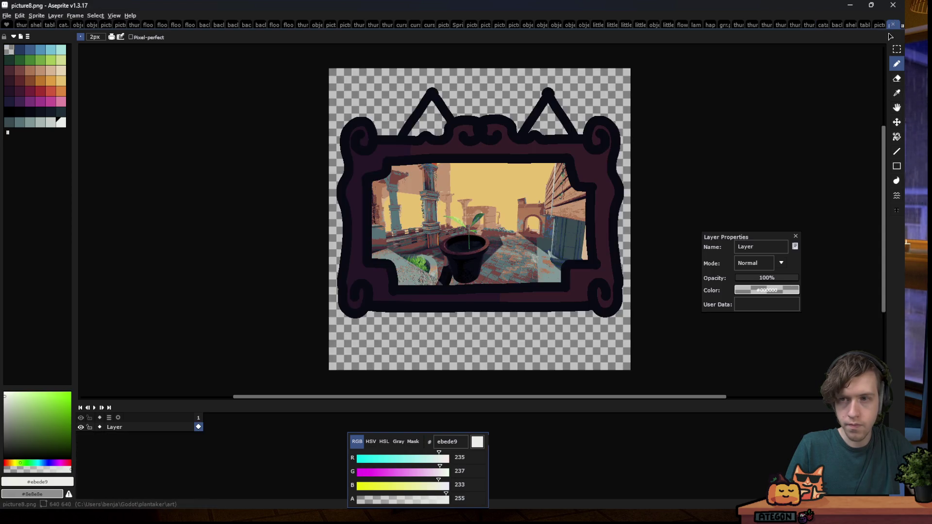
click(879, 25)
click(809, 25)
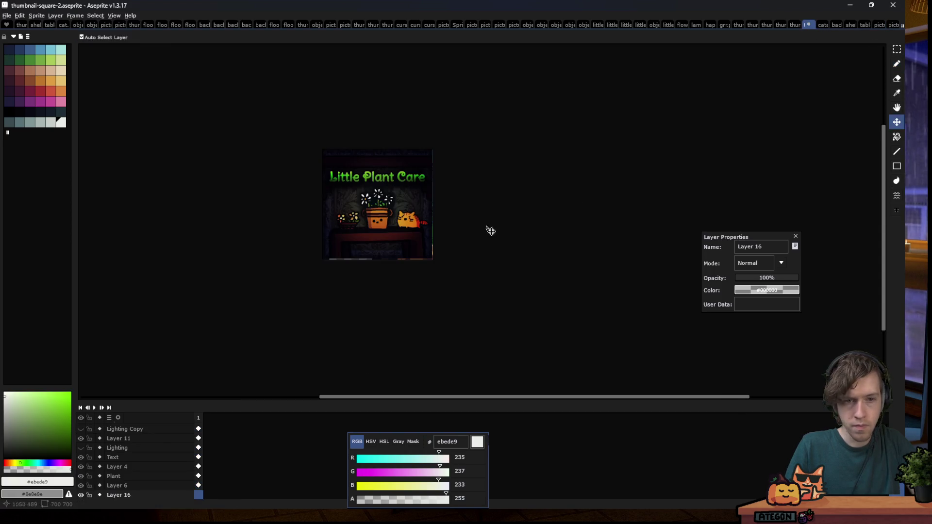
scroll(385, 205, up, 1)
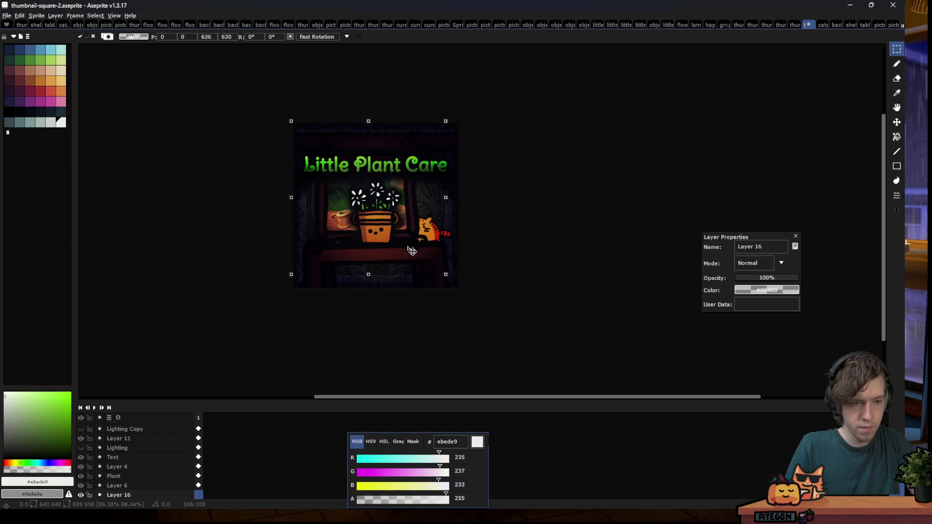
drag(361, 206, 369, 202)
drag(343, 158, 434, 179)
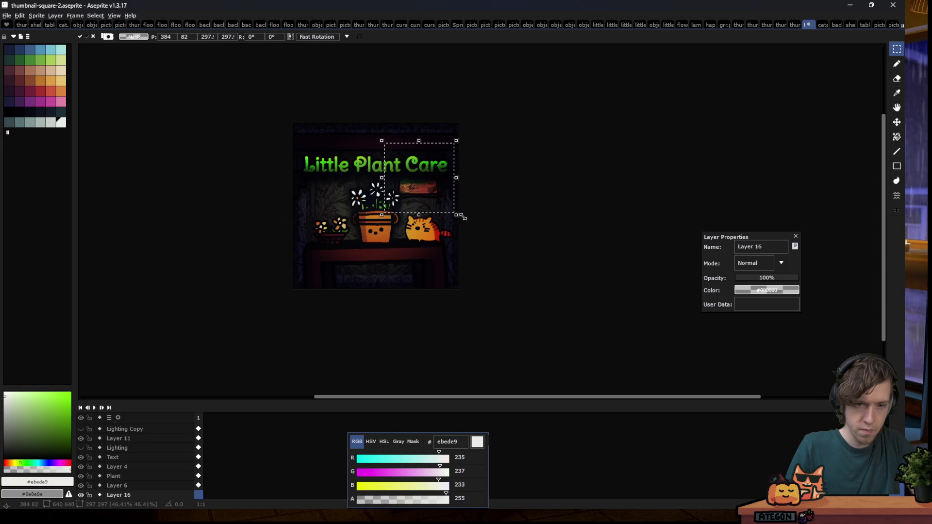
drag(457, 215, 431, 207)
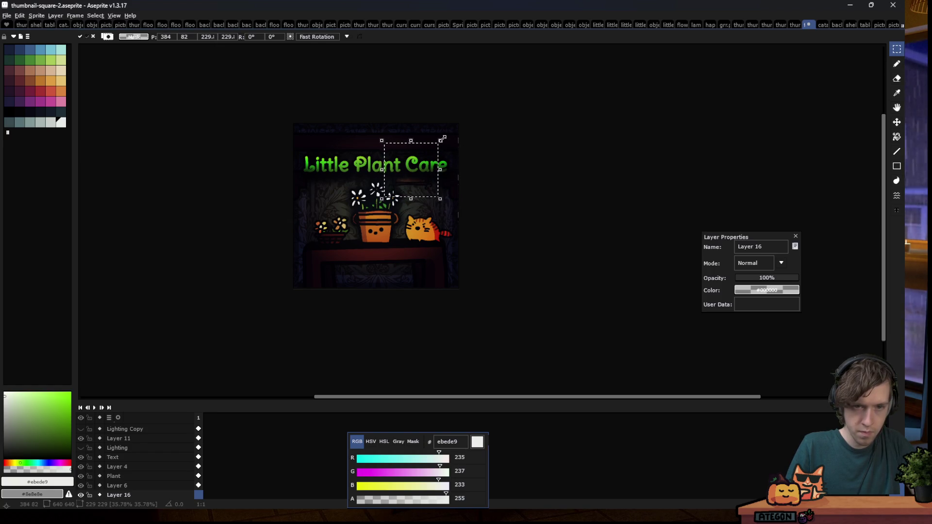
drag(457, 138, 466, 139)
drag(426, 166, 440, 192)
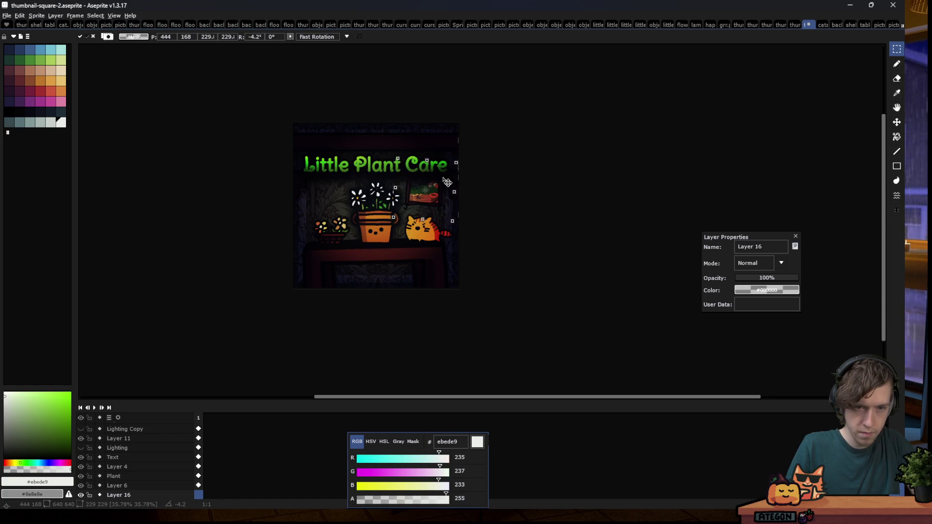
click(552, 203)
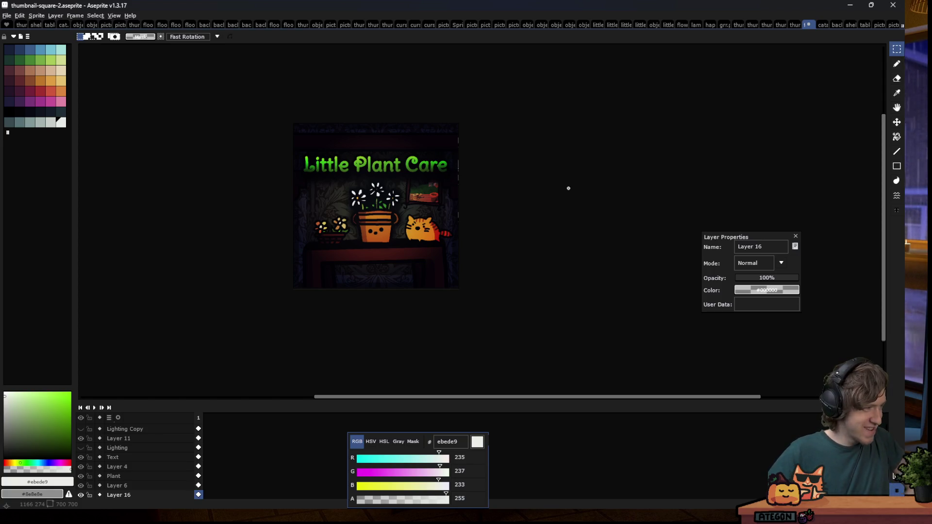
Paste the garden picture again and resize it to fit the right wall
scroll(335, 269, down, 3)
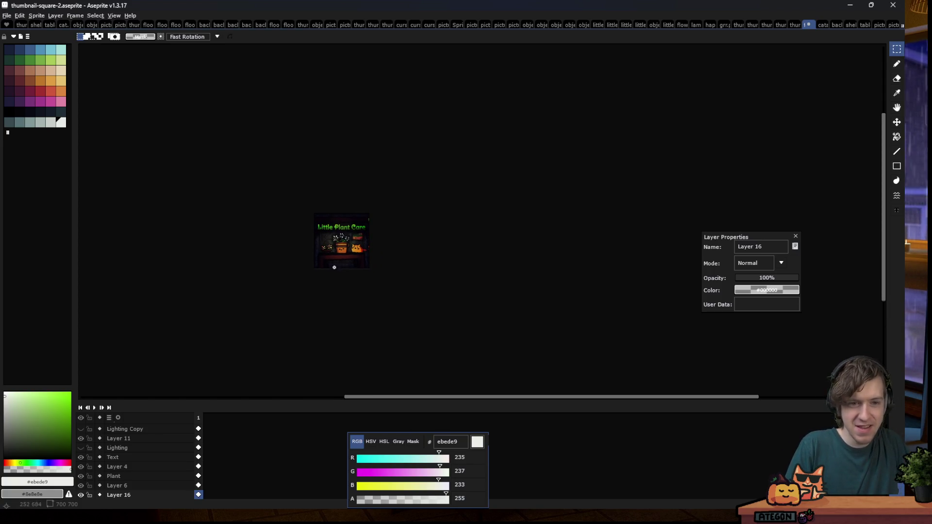
key(ctrl+v)
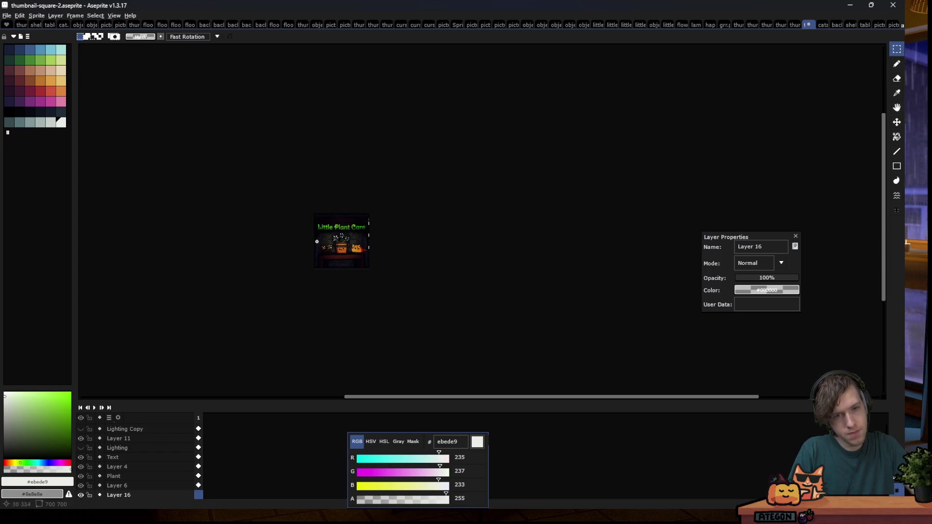
scroll(318, 246, up, 2)
scroll(317, 246, up, 3)
mouse_move(341, 160)
mouse_down()
mouse_move(529, 342)
mouse_move(408, 256)
mouse_move(448, 140)
mouse_move(493, 167)
mouse_up()
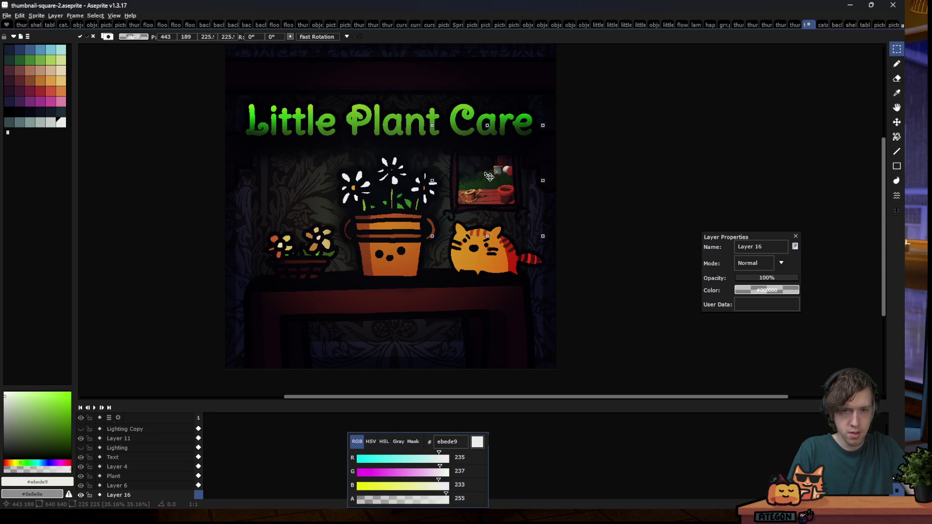
click(672, 148)
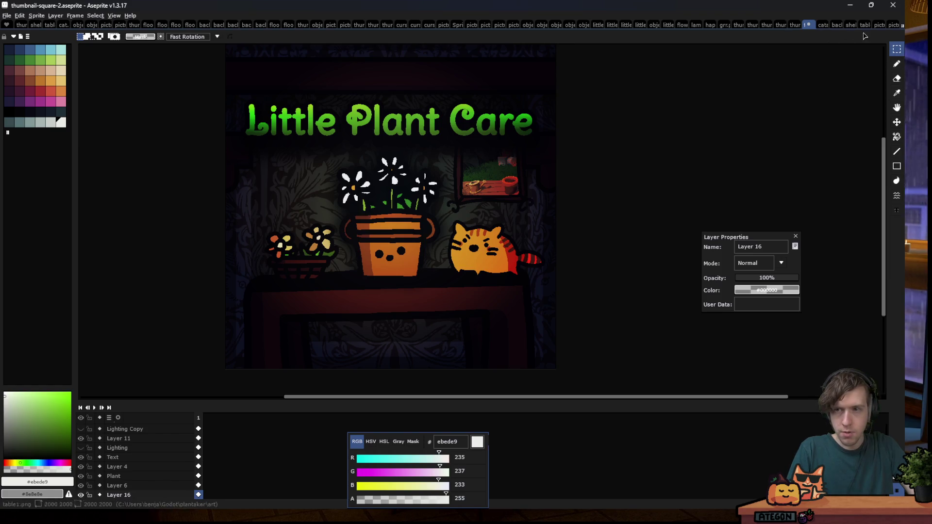
click(877, 27)
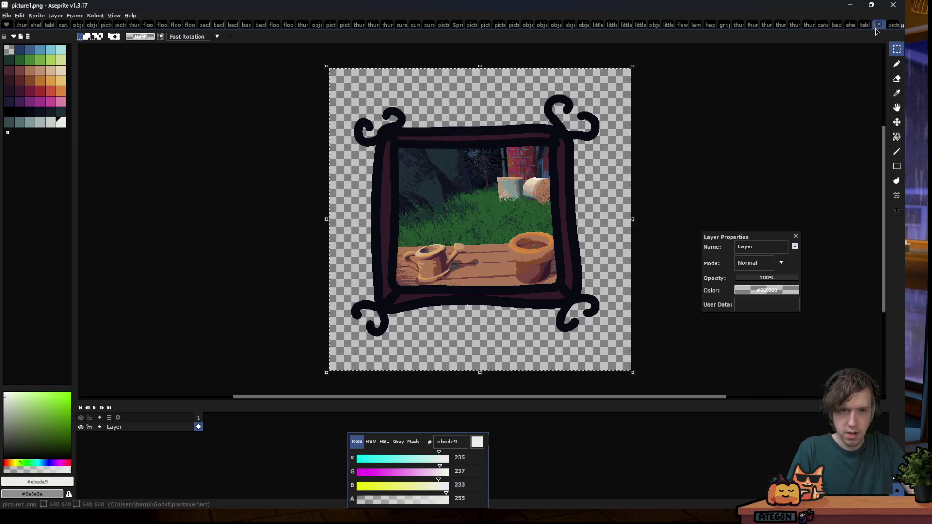
Paste the framed ruins picture, scale it to 177×177 and place it below the title on the left
click(891, 25)
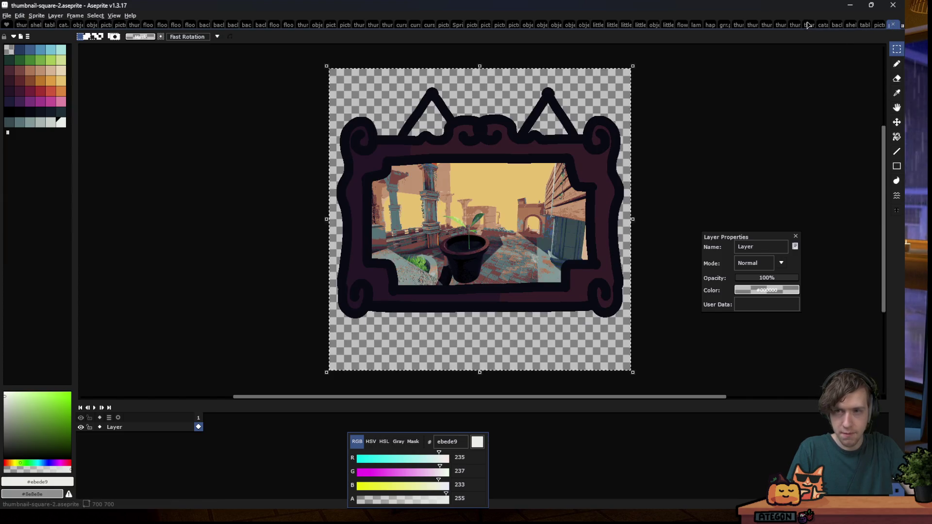
click(808, 24)
key(ctrl+v)
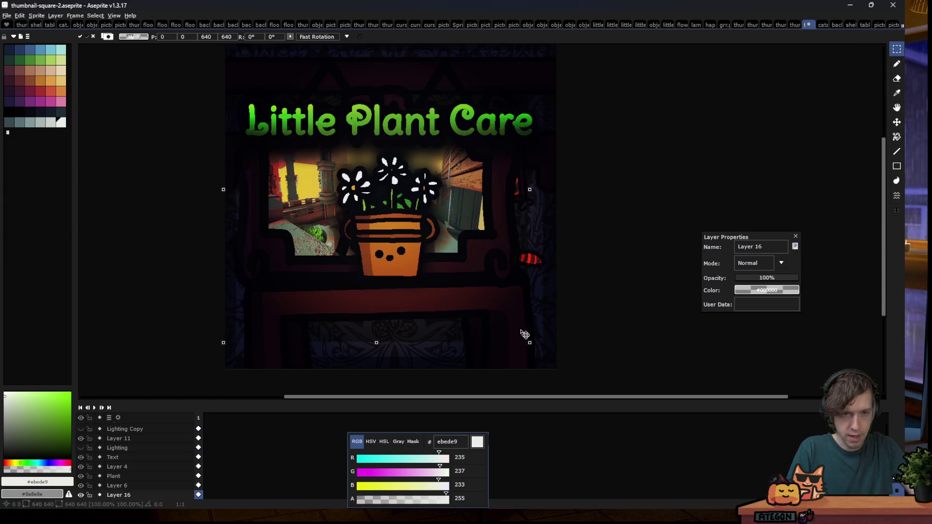
drag(530, 342, 314, 130)
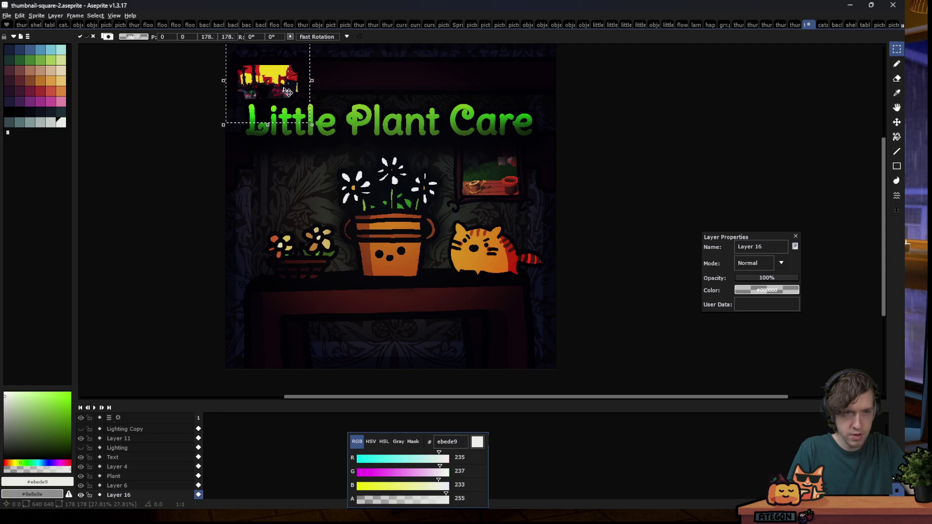
drag(287, 89, 303, 183)
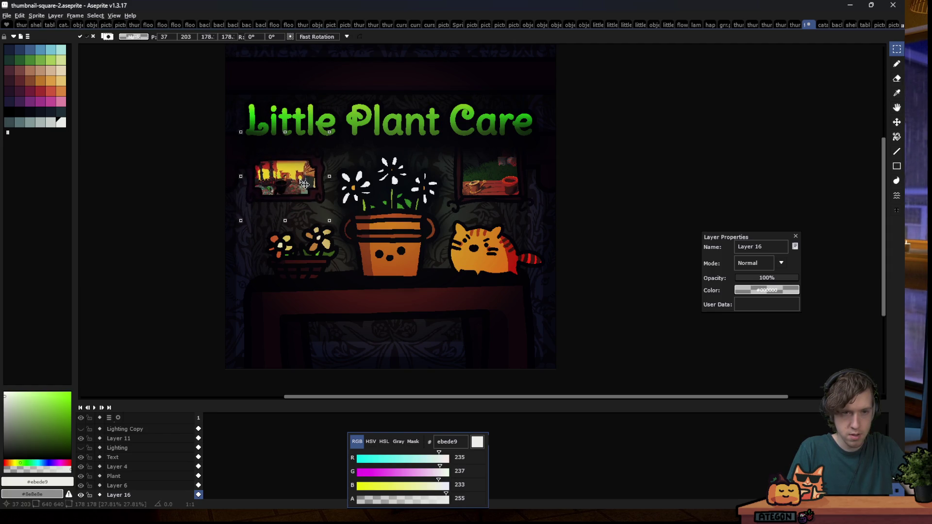
click(389, 217)
Nudge the left painting into position, deselect, and switch over to Gamedle in the browser
scroll(389, 217, down, 3)
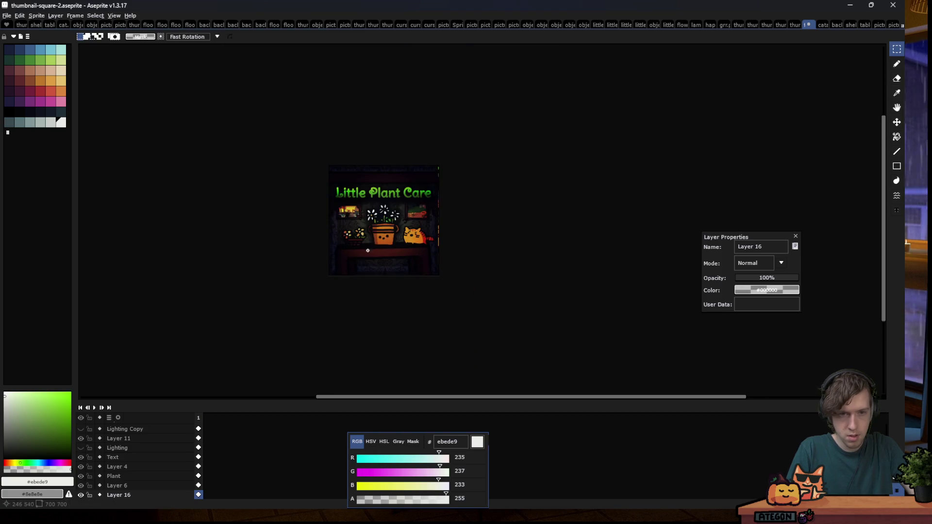
scroll(398, 236, down, 1)
scroll(376, 215, up, 2)
scroll(376, 216, up, 2)
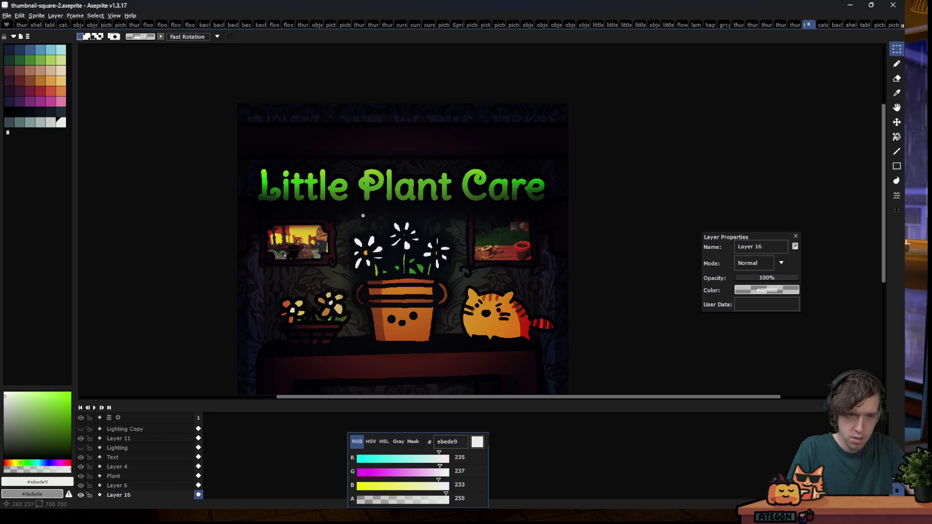
drag(246, 205, 347, 283)
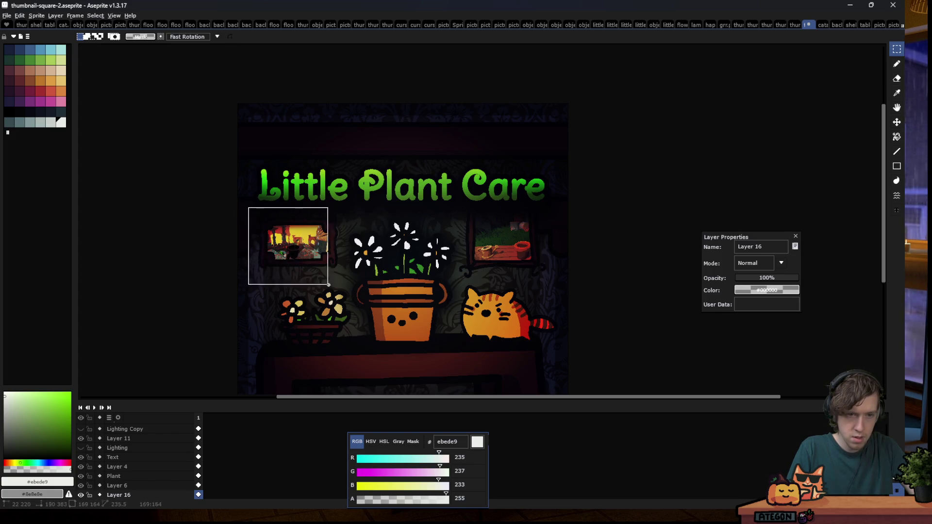
drag(318, 243, 322, 242)
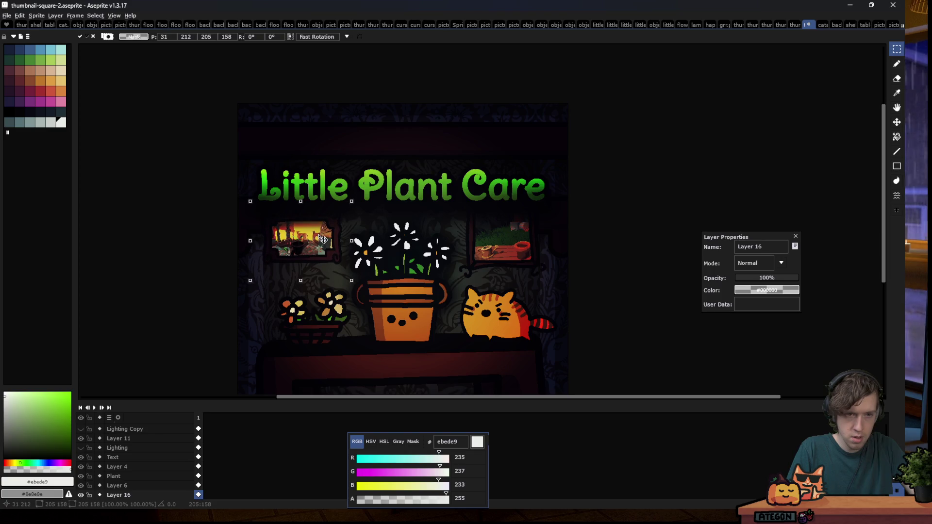
key(ctrl+d)
scroll(282, 256, down, 3)
key(alt+Tab)
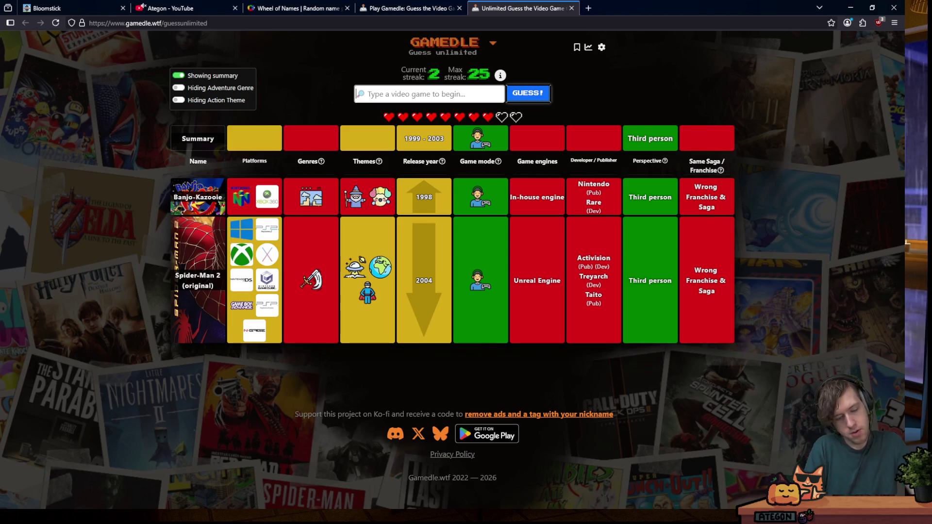
Enter 'bat' and submit Batman: Arkham Asylum from the suggestions as the third guess
text(bat)
key(Down)
key(Down)
key(Down)
key(Down)
key(Down)
key(Down)
key(Down)
key(Down)
key(Down)
key(Down)
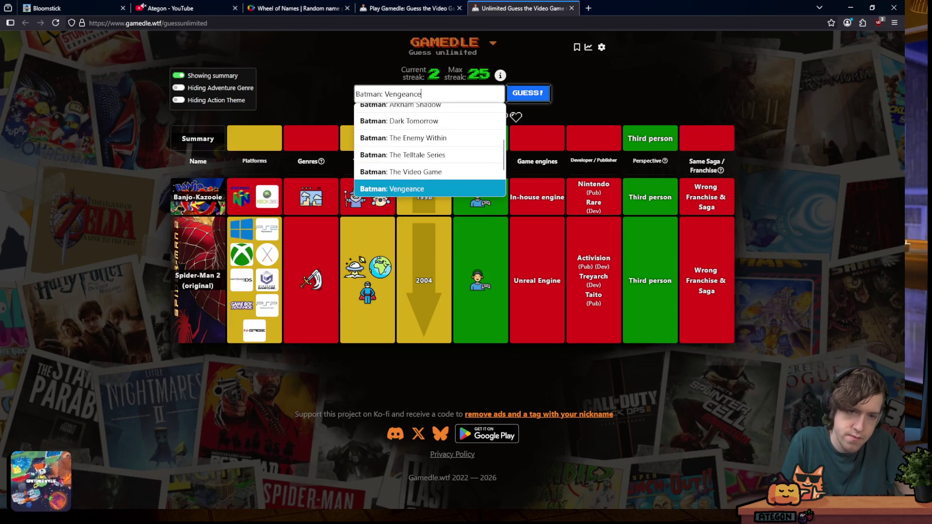
key(Up)
key(Up)
key(Up)
key(Up)
key(Up)
key(Up)
key(Up)
key(Up)
key(Down)
key(Up)
key(Down)
key(Down)
key(Down)
key(Down)
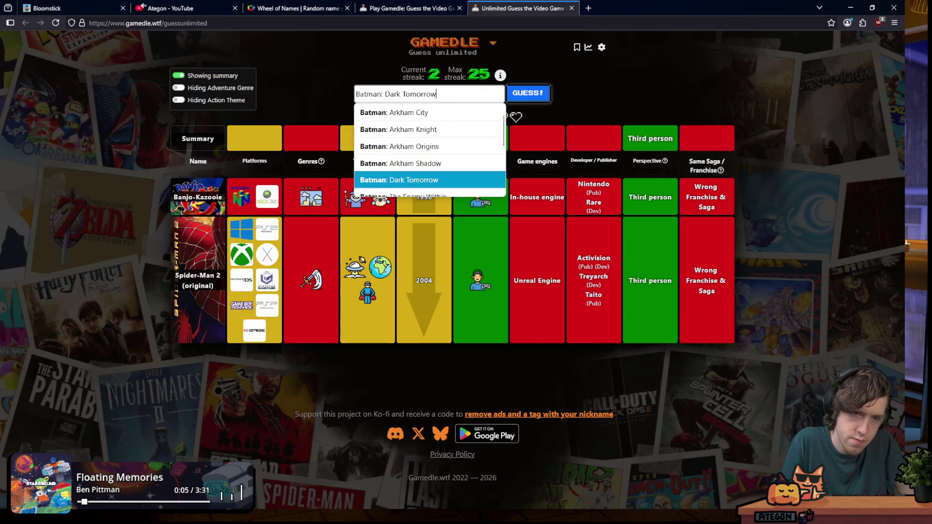
key(Down)
key(Down)
key(Down)
key(Down)
key(Up)
key(Down)
key(Down)
key(Down)
key(Return)
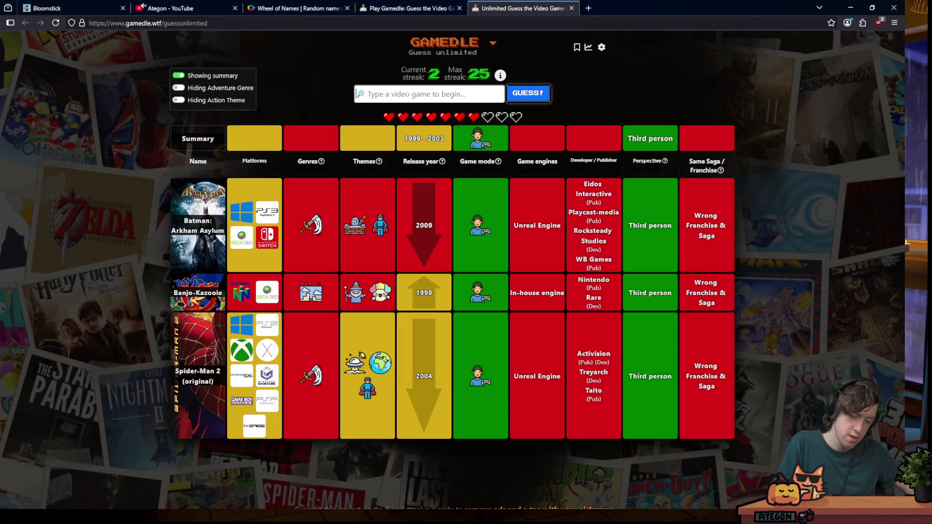
Guess Escape from Monkey Island from the 'monkey' suggestions
text(monkey)
key(Down)
key(Down)
key(Down)
key(Up)
key(Return)
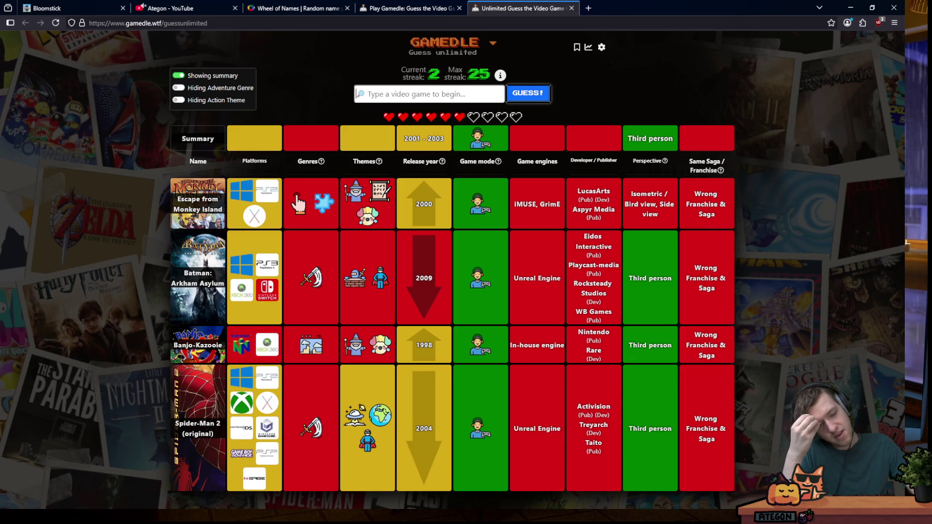
Guess Need for Speed II from the 'Need for Speed' suggestions and reveal the one-time theme clue
text(Need for Speed)
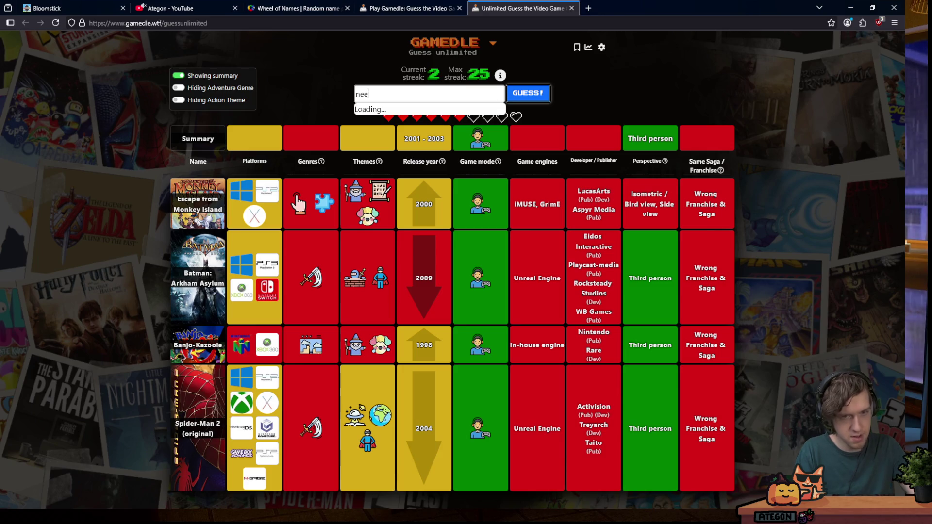
key(Down)
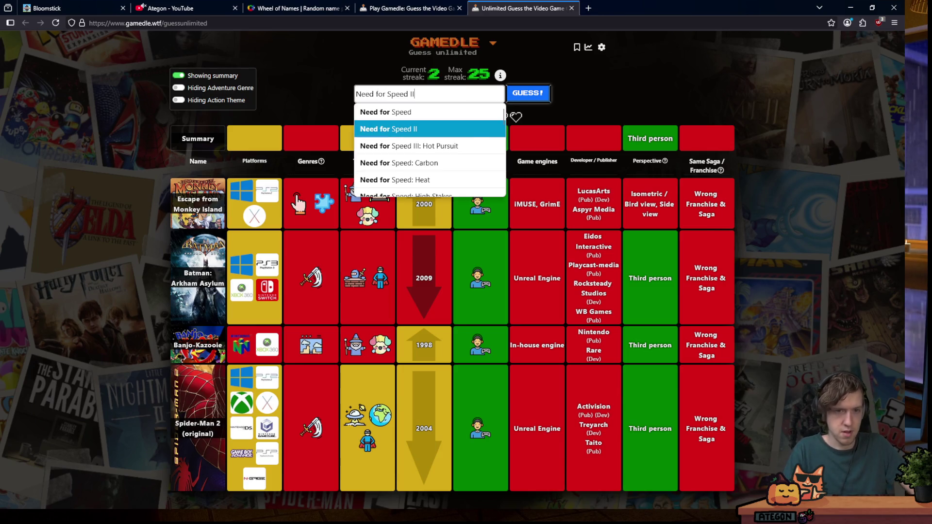
key(Return)
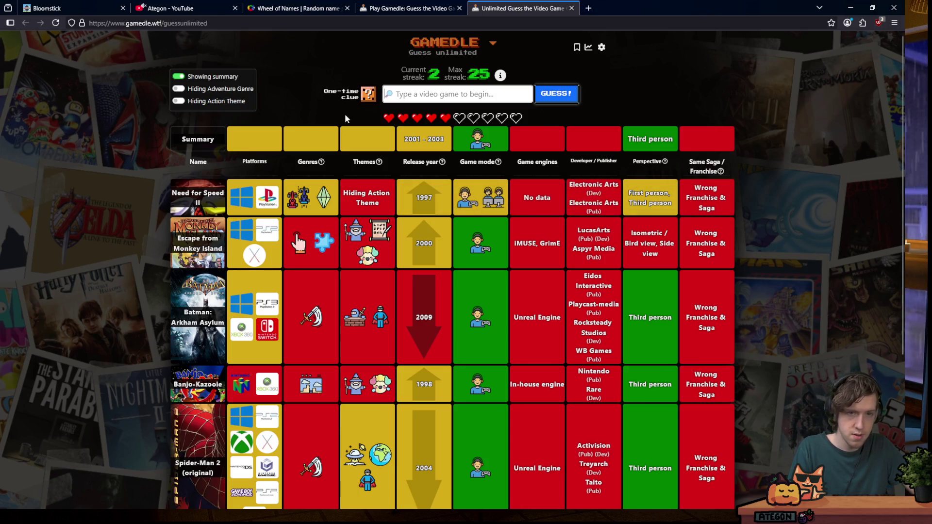
click(362, 100)
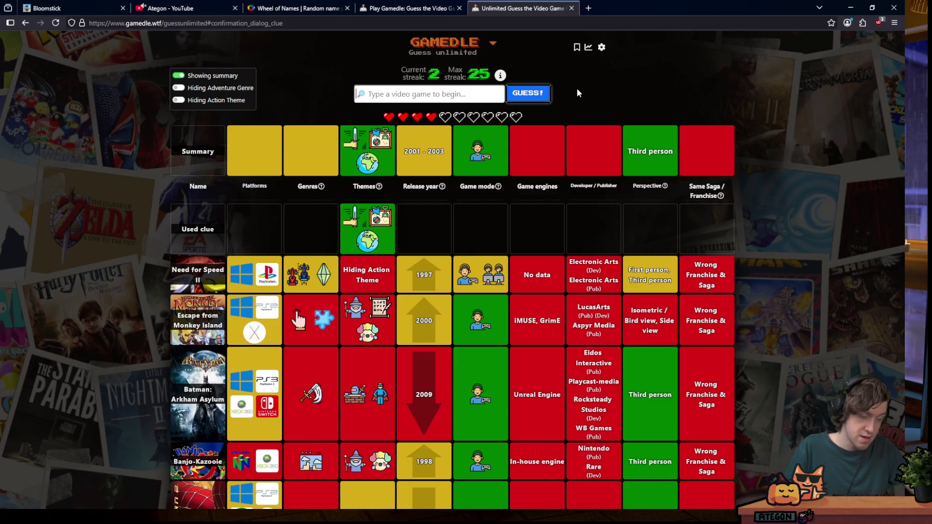
Submit Grand Theft Auto III as the winning guess, then restore the browser window to full screen
text(grand)
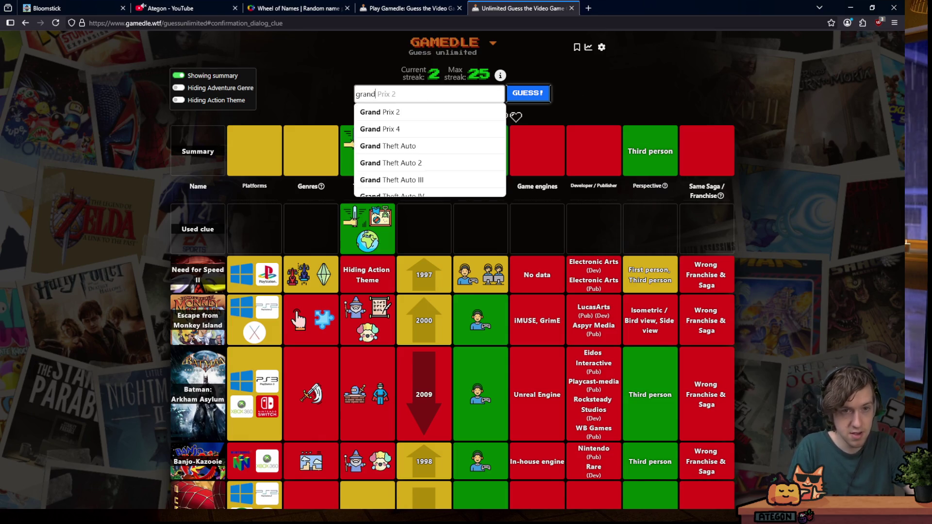
key(Down)
key(Down)
key(Down)
key(Down)
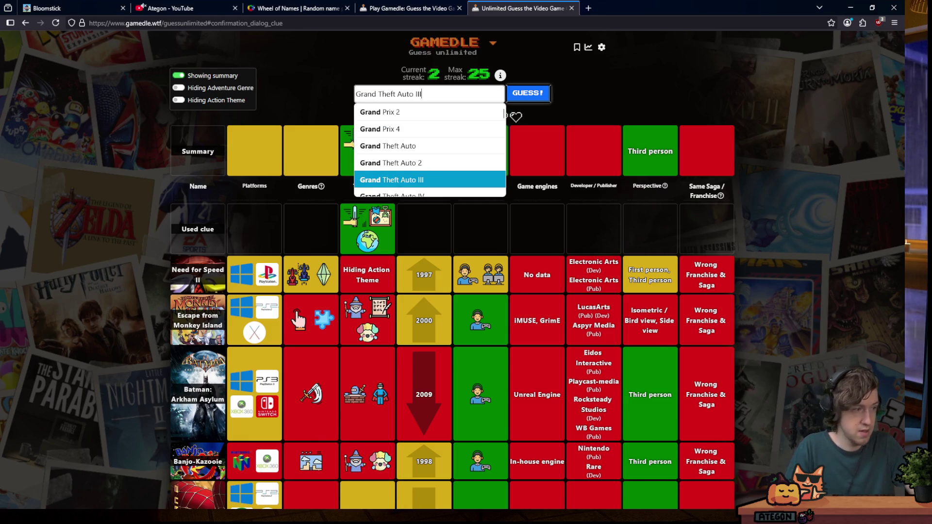
key(Return)
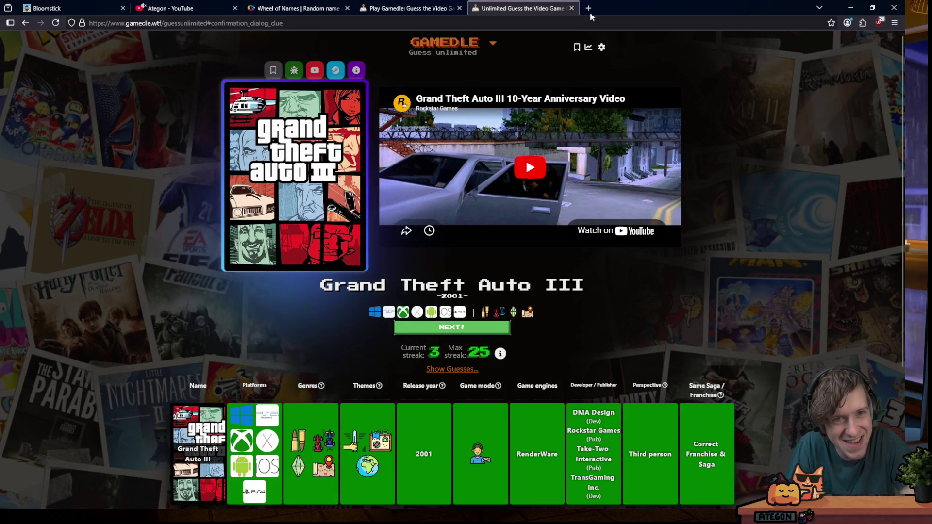
mouse_move(597, 9)
mouse_down()
mouse_move(610, 271)
mouse_move(575, 60)
mouse_up()
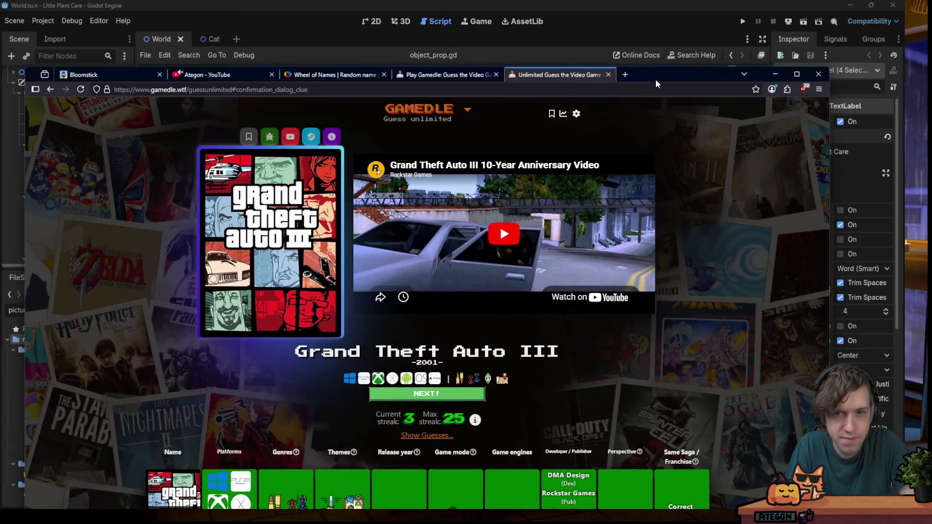
double_click(663, 75)
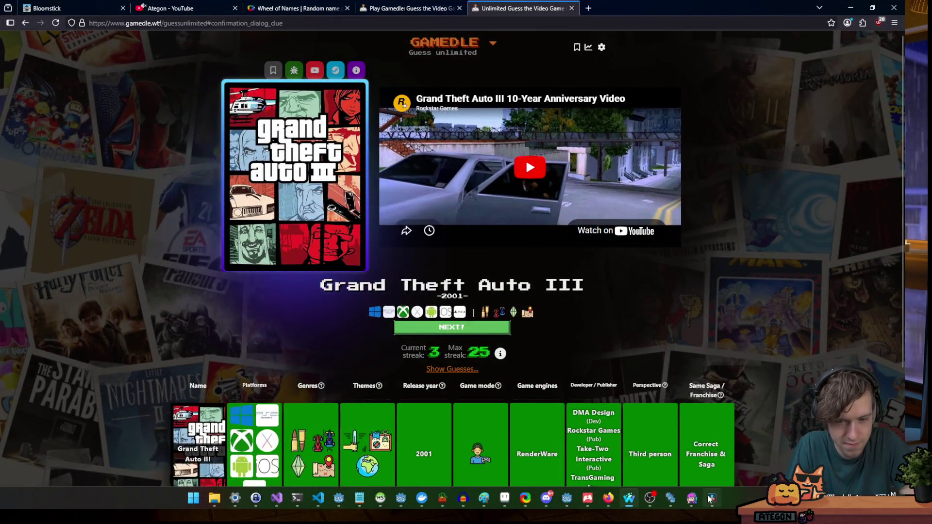
Re-export the Little Plant Care art via Export Sprite Sheet, overwriting thumbnail-square-2.png, then minimize Aseprite
click(711, 498)
click(504, 499)
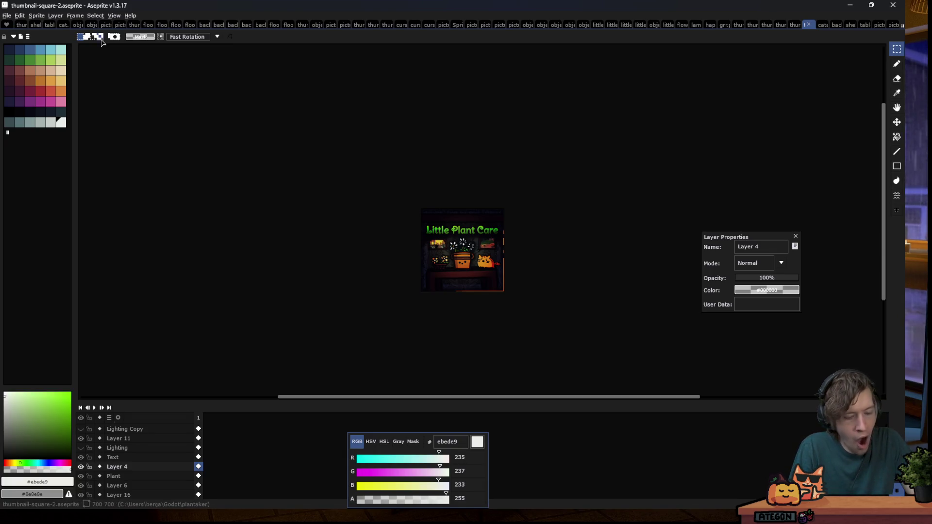
key(ctrl+e)
click(291, 200)
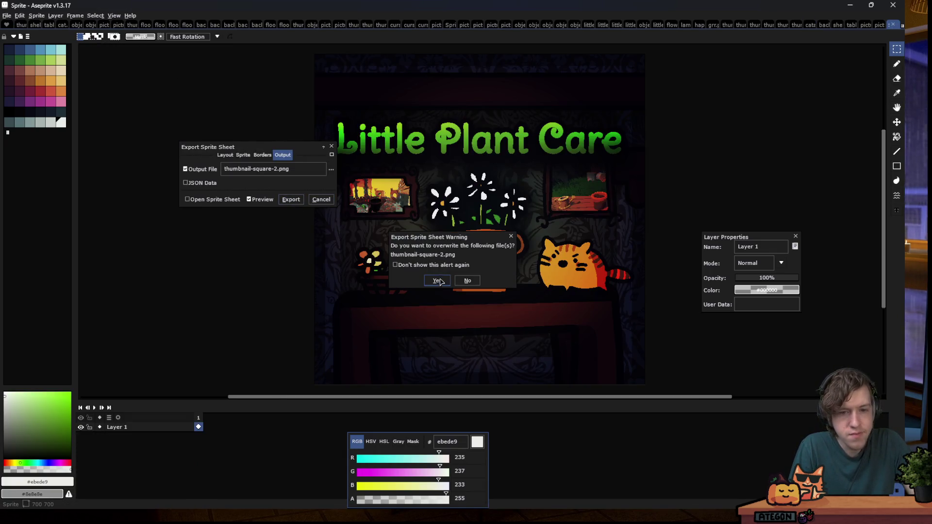
click(439, 280)
click(850, 5)
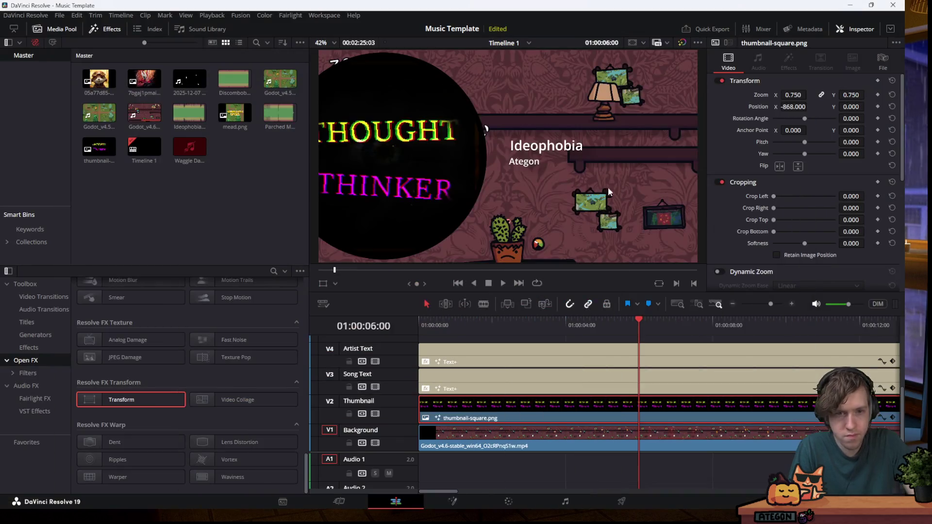
mouse_move(214, 499)
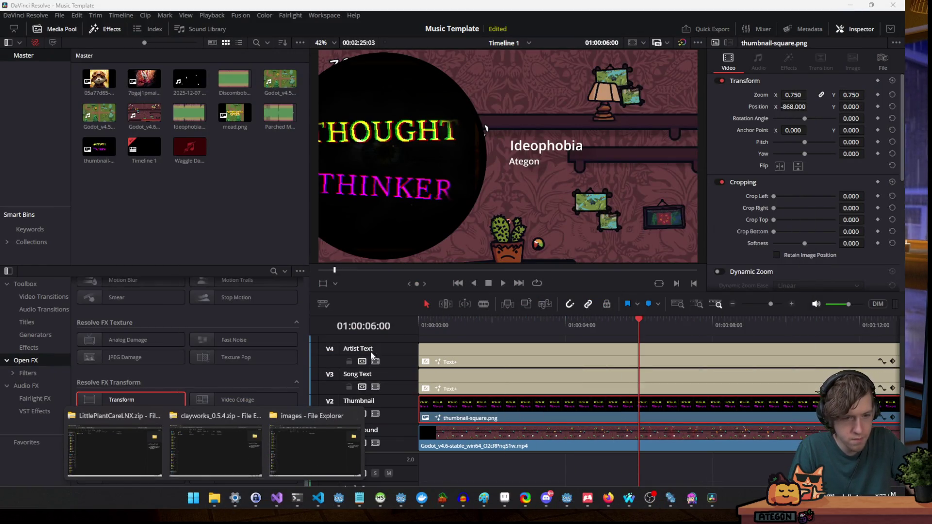
click(311, 437)
drag(395, 74, 20, 10)
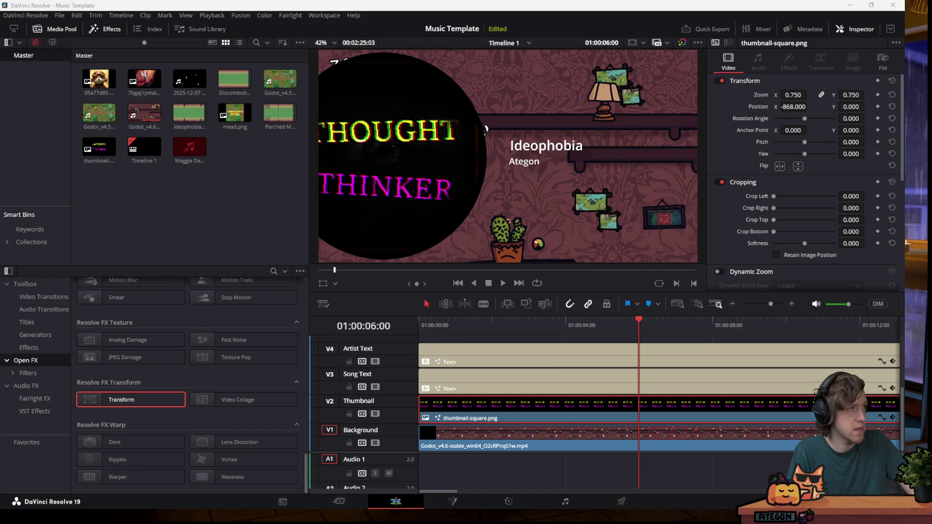
drag(0, 194, 222, 194)
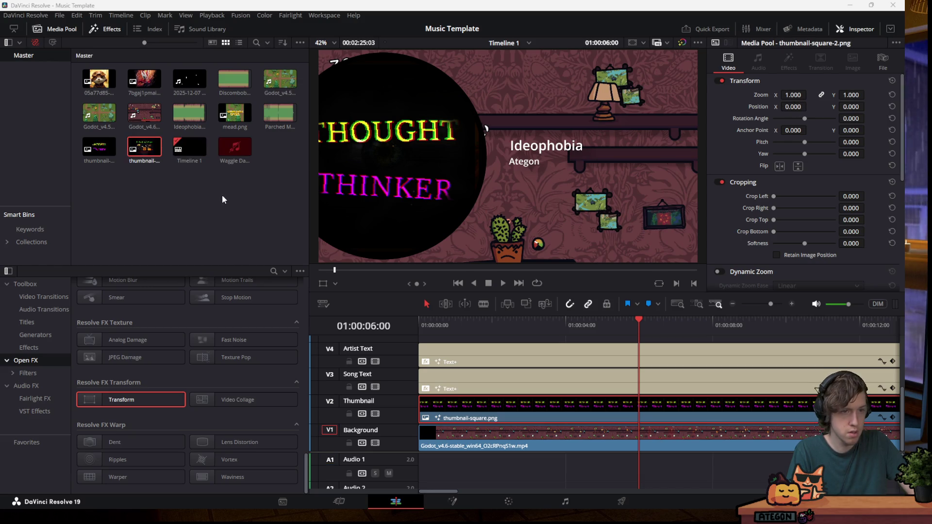
Select the V2 thumbnail clip and inspect its right-click options menu
click(554, 420)
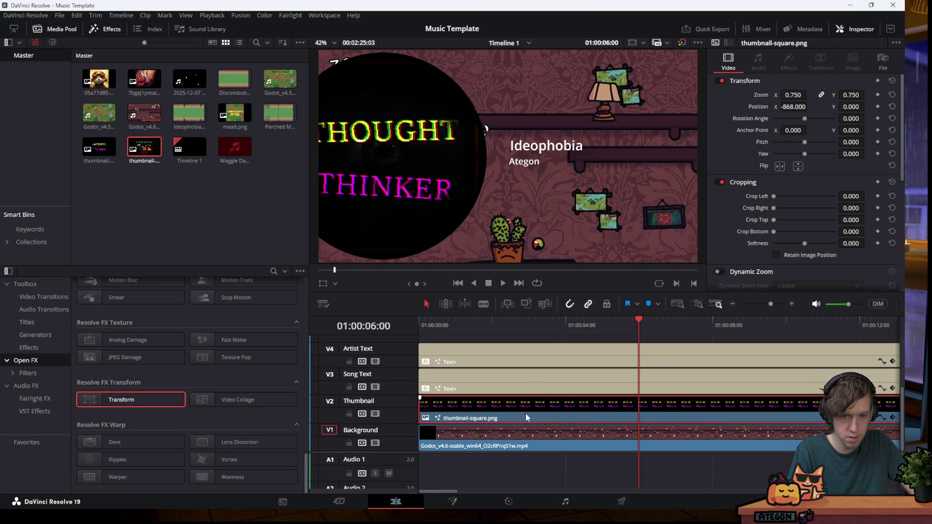
right_click(497, 401)
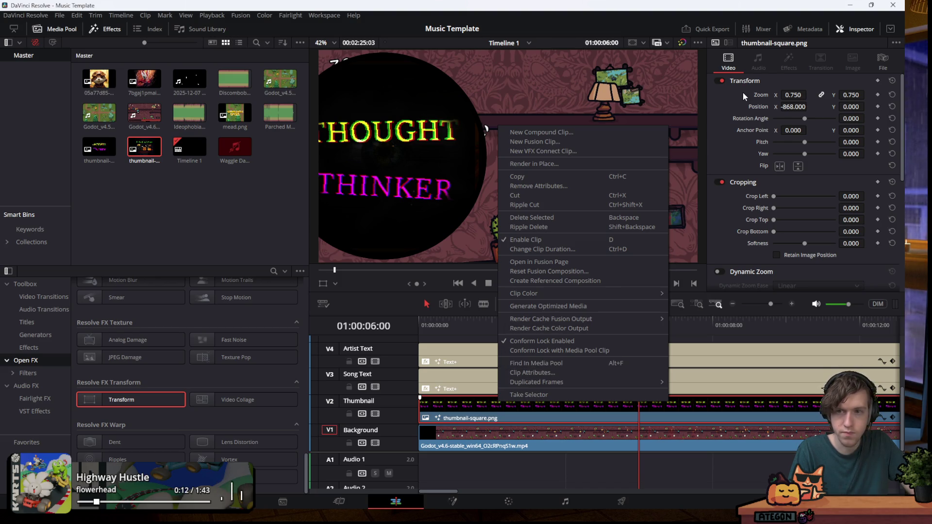
click(485, 129)
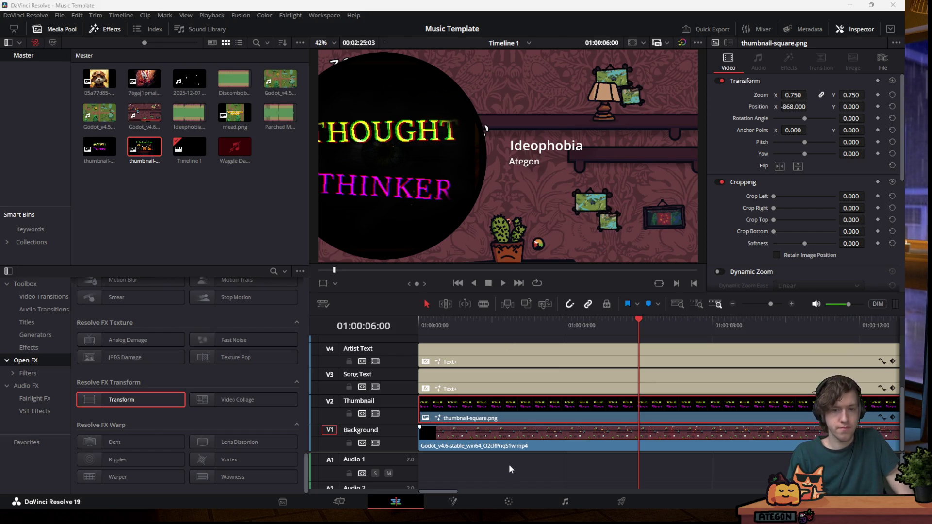
right_click(523, 416)
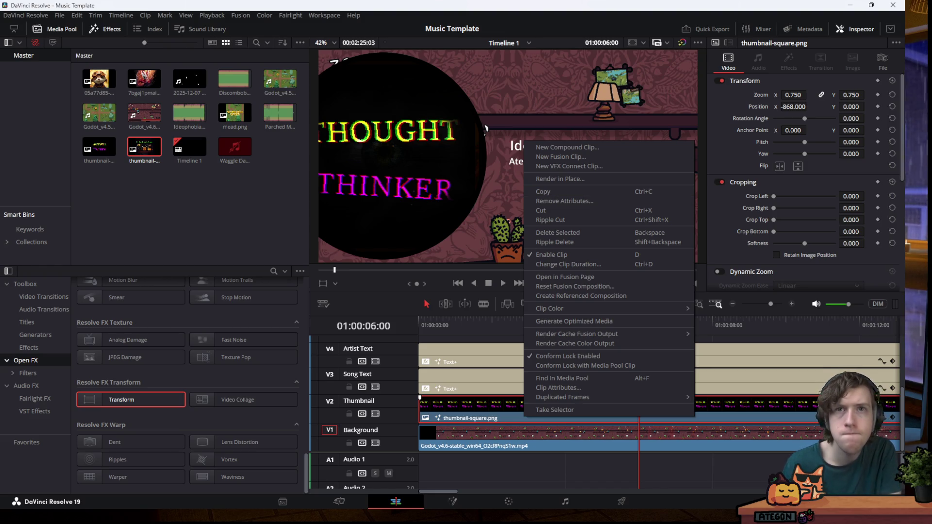
key(Escape)
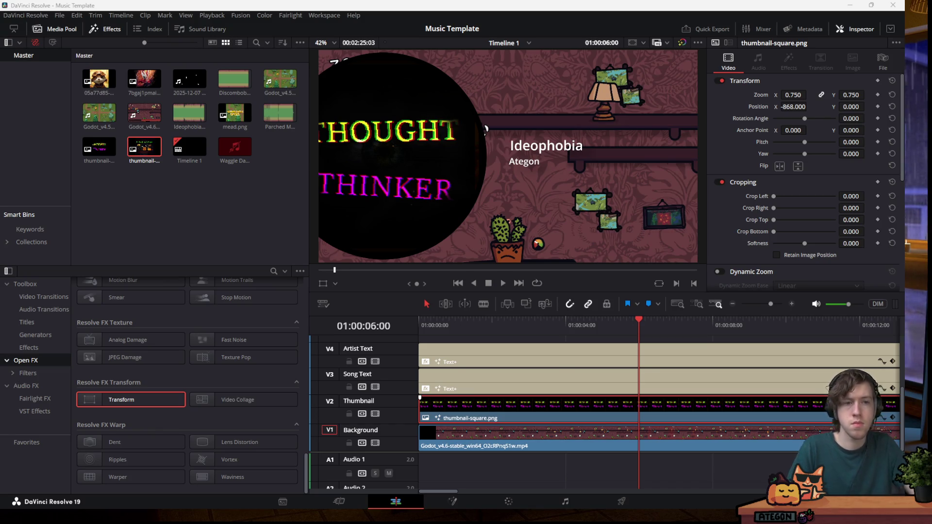
click(137, 148)
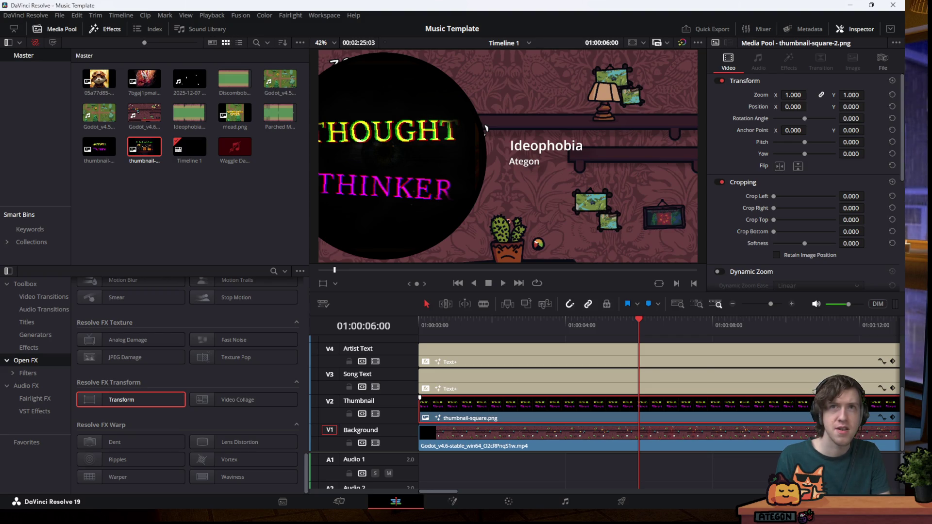
mouse_move(144, 148)
mouse_down()
mouse_move(461, 422)
mouse_move(450, 410)
mouse_move(484, 413)
mouse_up()
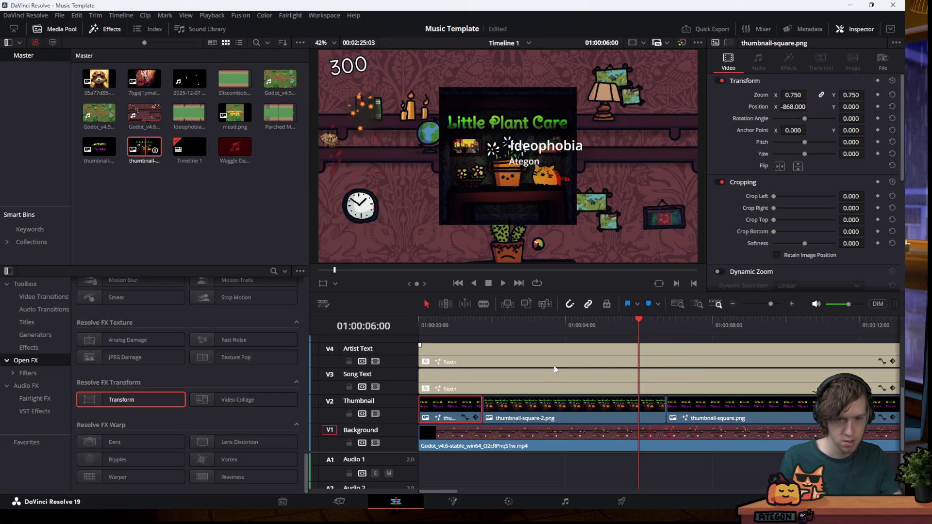
key(ctrl+z)
key(ctrl+s)
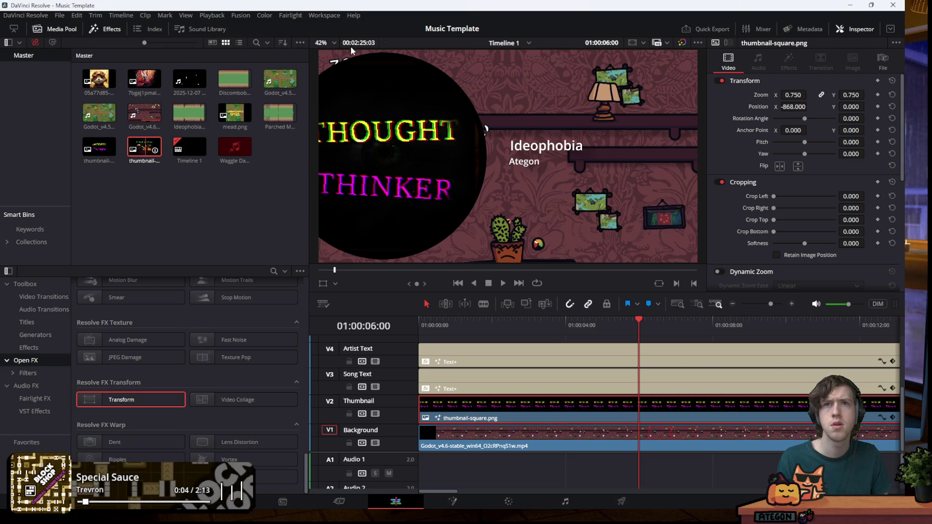
mouse_move(144, 148)
mouse_down()
mouse_move(416, 421)
mouse_move(418, 413)
mouse_up()
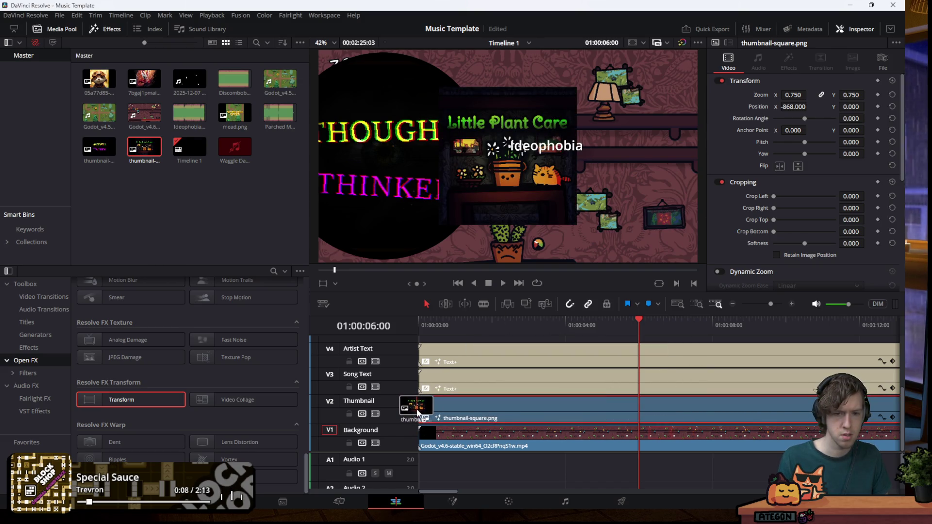
drag(417, 412, 416, 410)
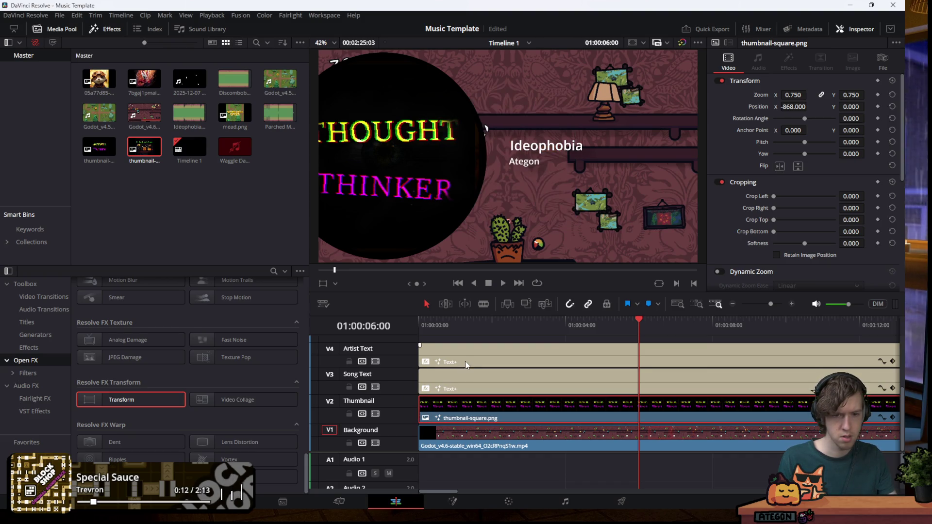
mouse_move(444, 491)
mouse_down()
mouse_move(465, 491)
mouse_move(435, 497)
mouse_up()
mouse_move(144, 150)
mouse_down()
mouse_move(427, 413)
mouse_move(686, 422)
mouse_move(193, 188)
mouse_up()
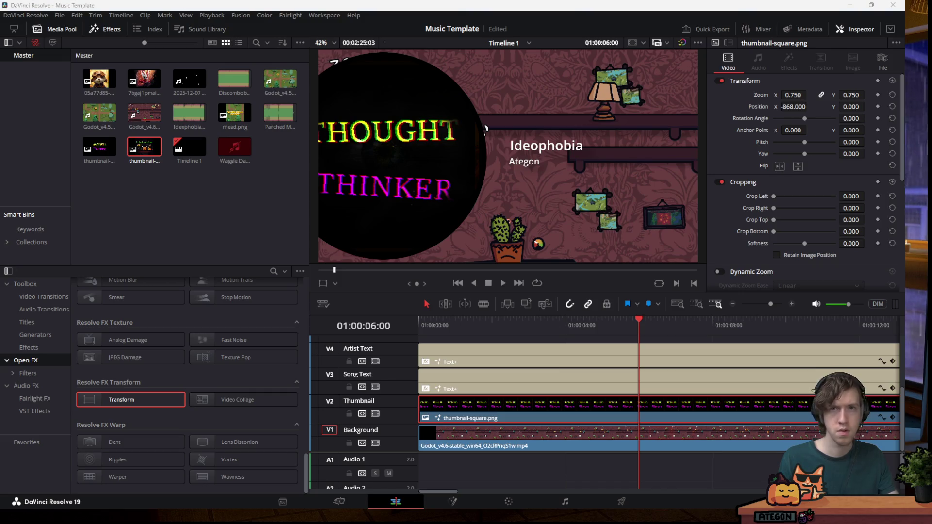
Save the project with Ctrl+S and open the Edit menu
key(ctrl+s)
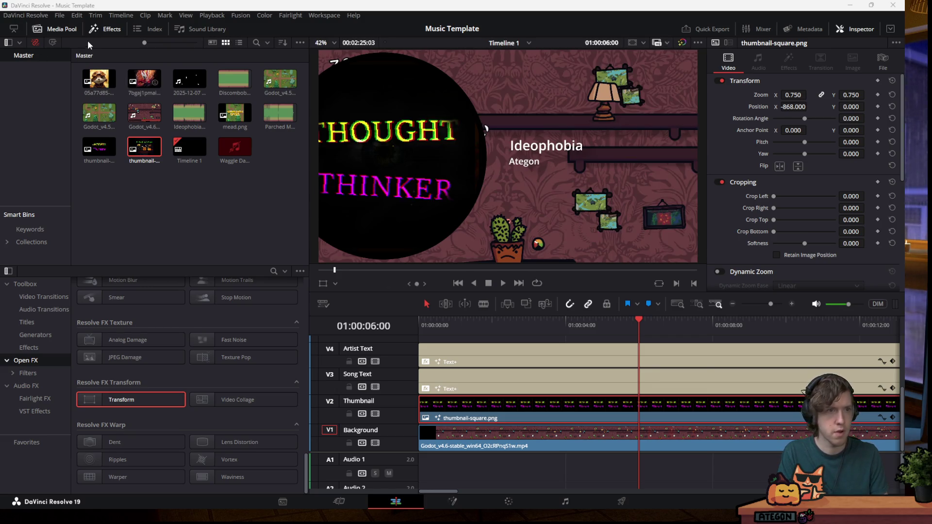
click(71, 18)
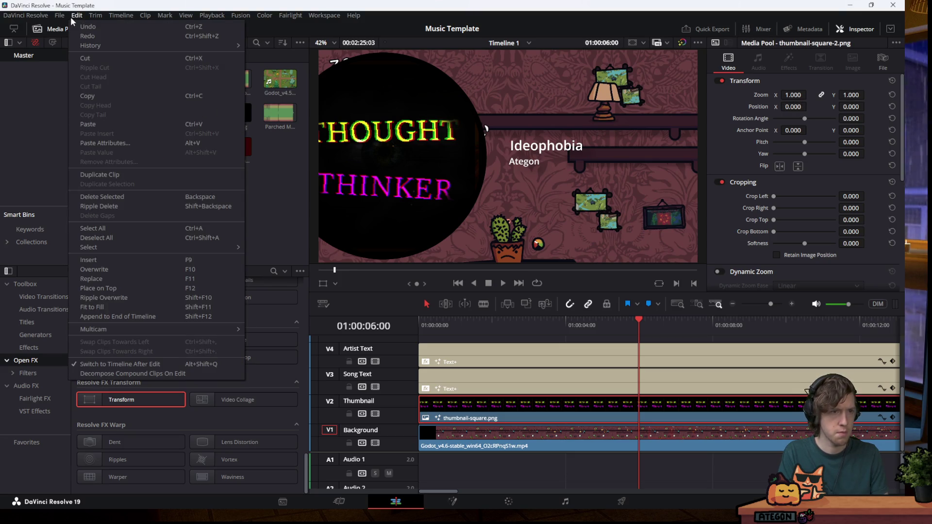
Try Insert and Replace edits with the new thumbnail, undoing both
click(115, 278)
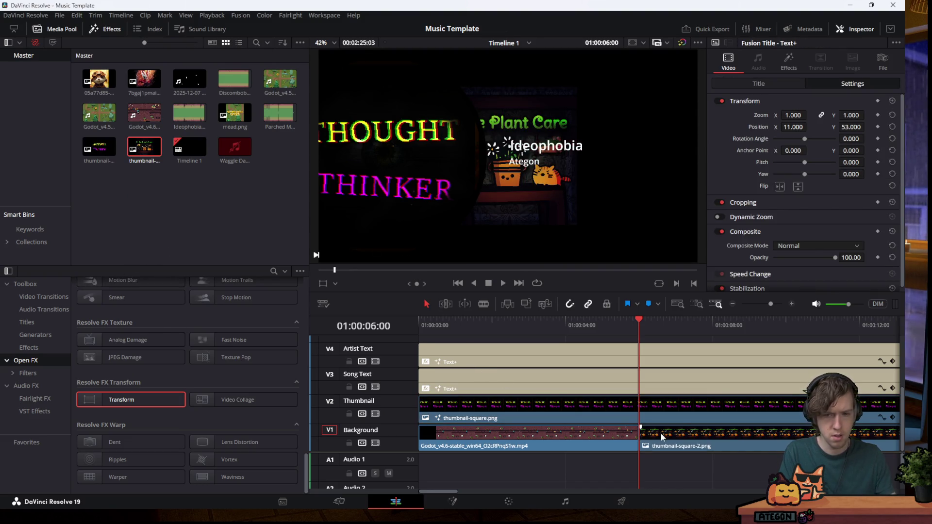
key(ctrl+z)
click(660, 410)
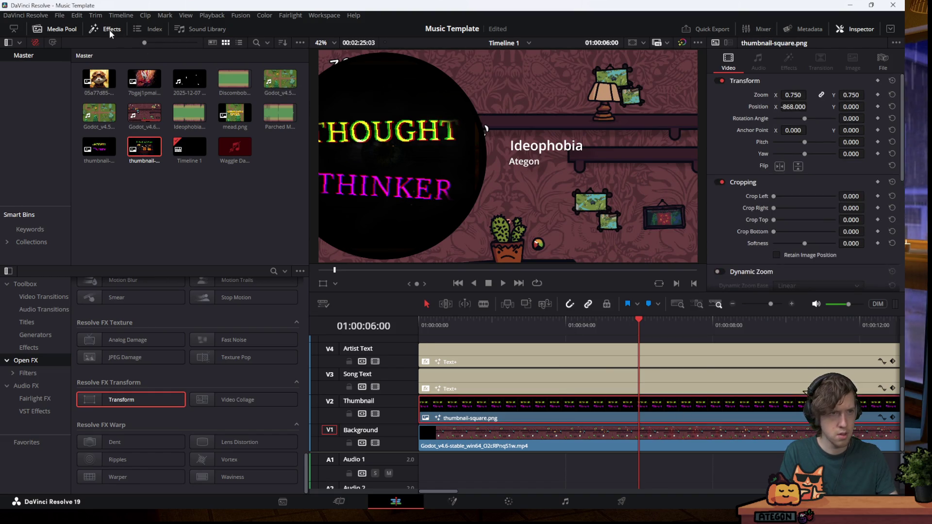
click(77, 15)
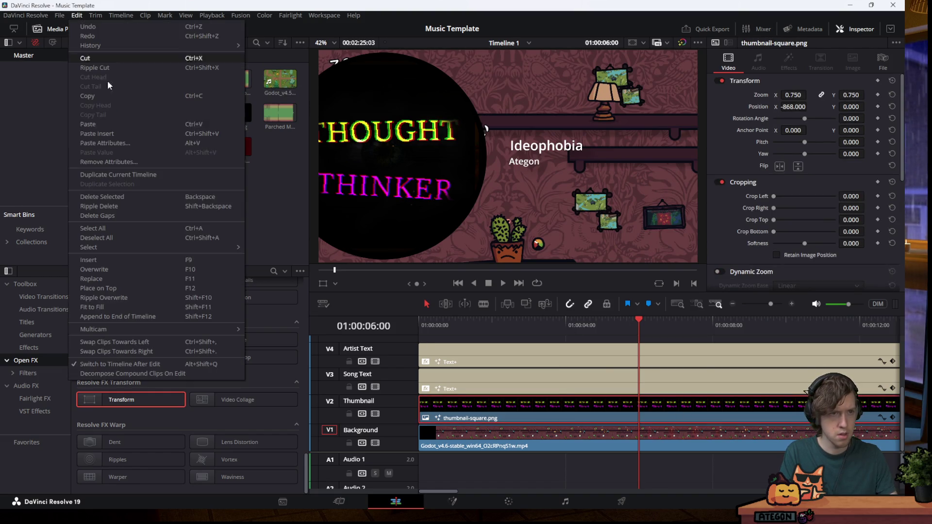
click(101, 279)
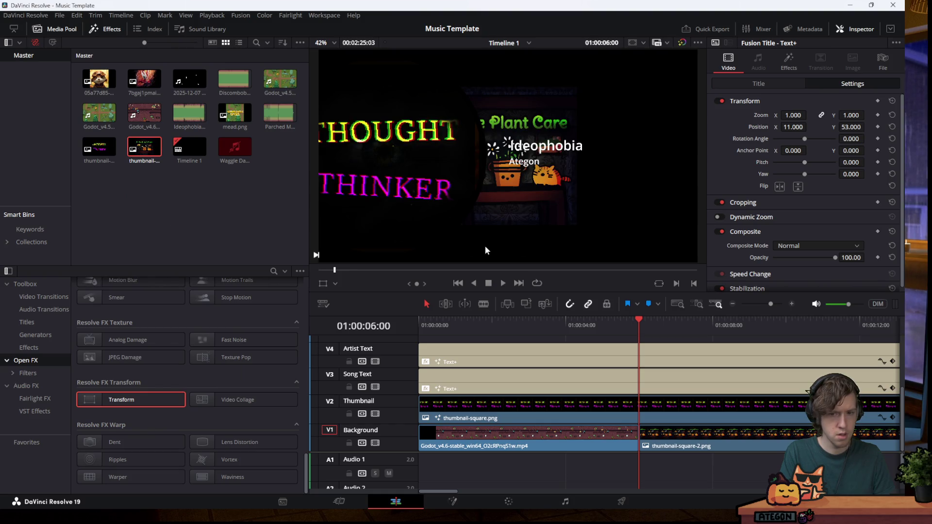
key(ctrl+z)
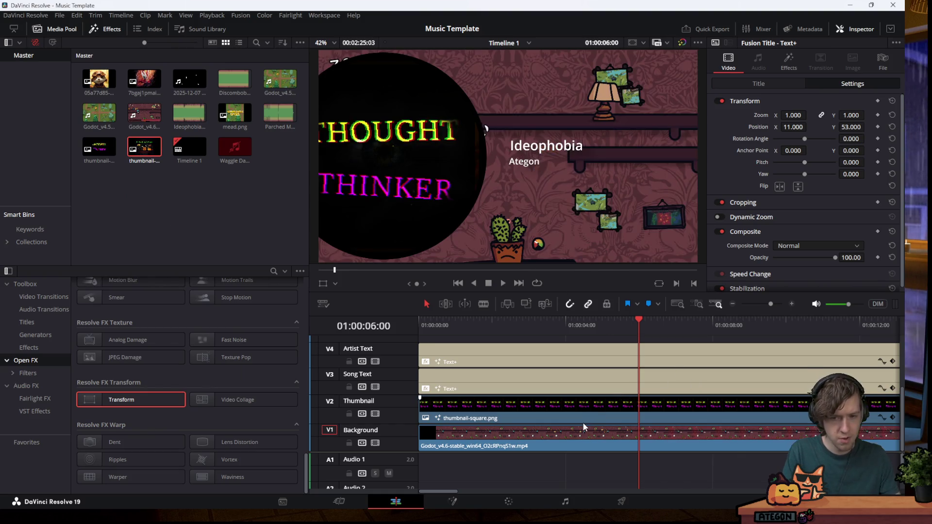
Swap the V2 clip's media for thumbnail-square-2.png using its conform lock options
click(579, 416)
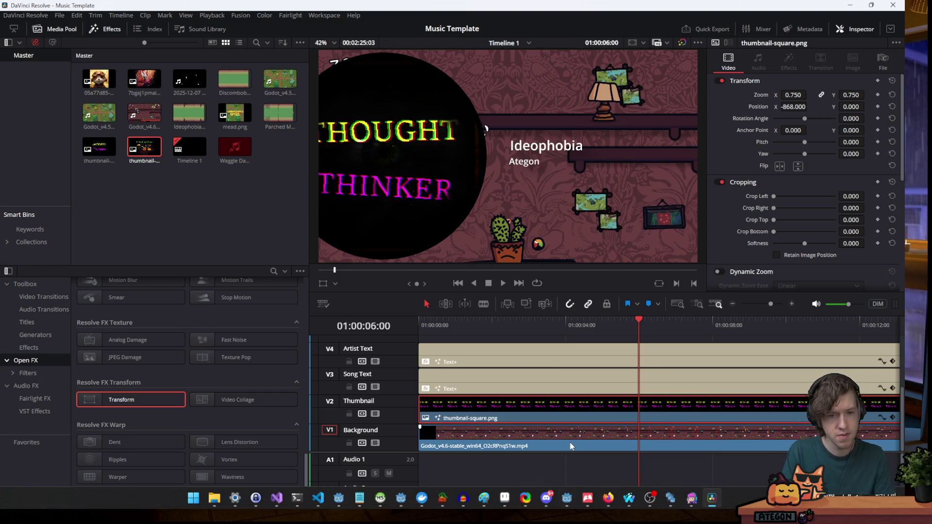
right_click(514, 410)
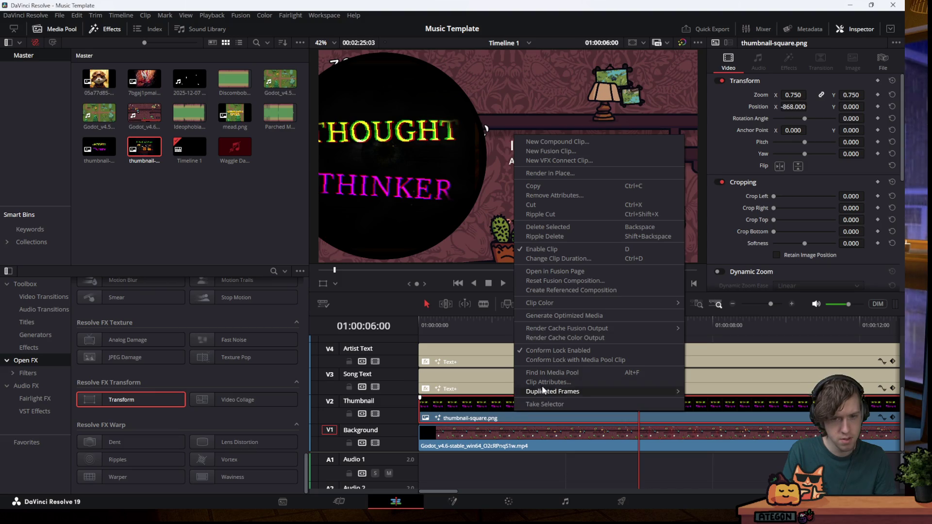
click(574, 358)
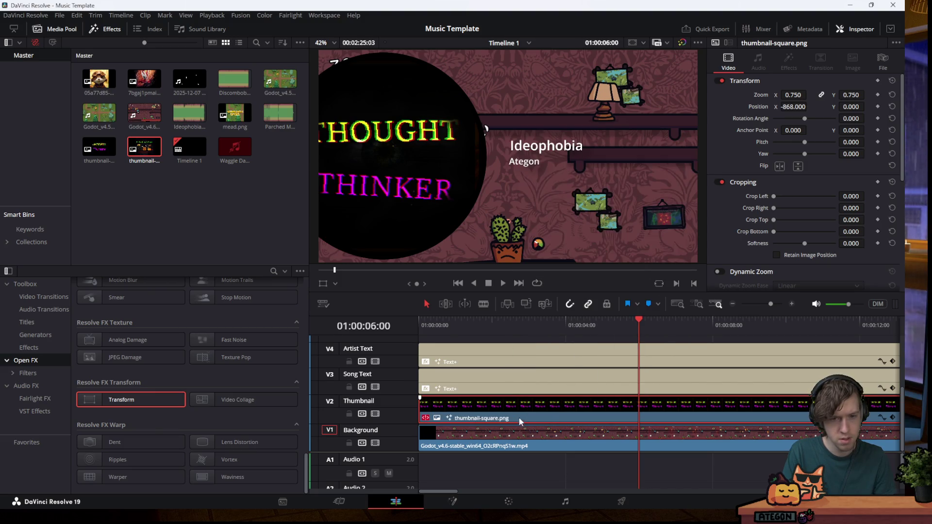
right_click(518, 418)
click(573, 359)
right_click(524, 417)
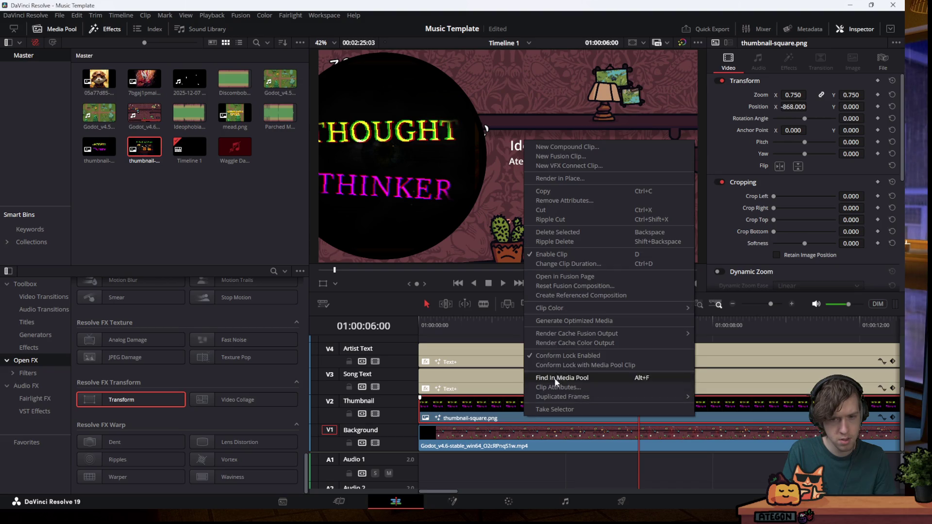
click(611, 364)
right_click(545, 417)
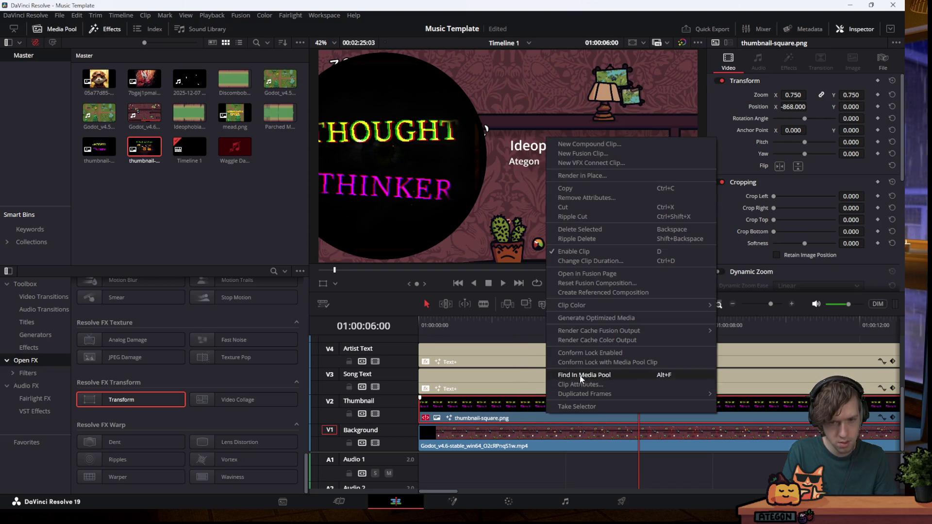
click(578, 351)
right_click(581, 406)
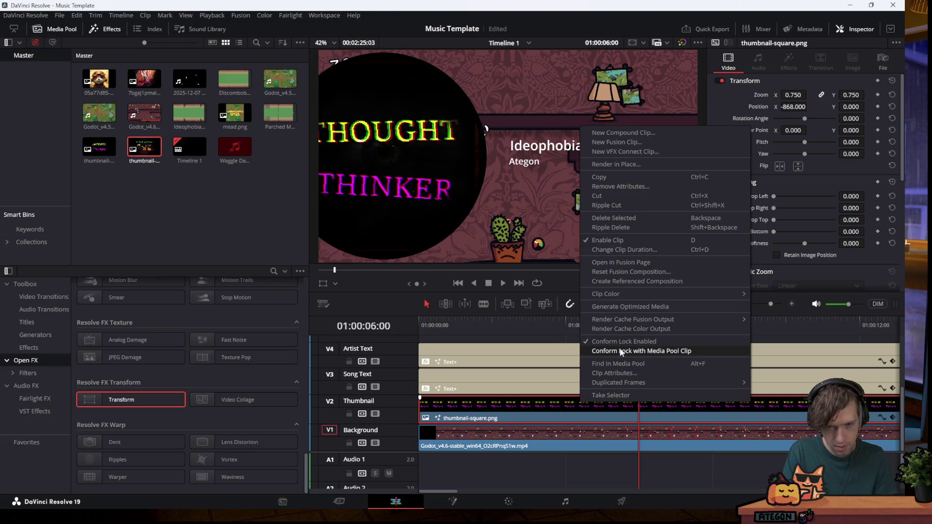
click(619, 351)
Return to the timeline start and set the thumbnail to Zoom 1.000, Position X -1314
mouse_move(504, 324)
mouse_down()
mouse_move(423, 325)
mouse_move(692, 330)
mouse_move(549, 340)
mouse_up()
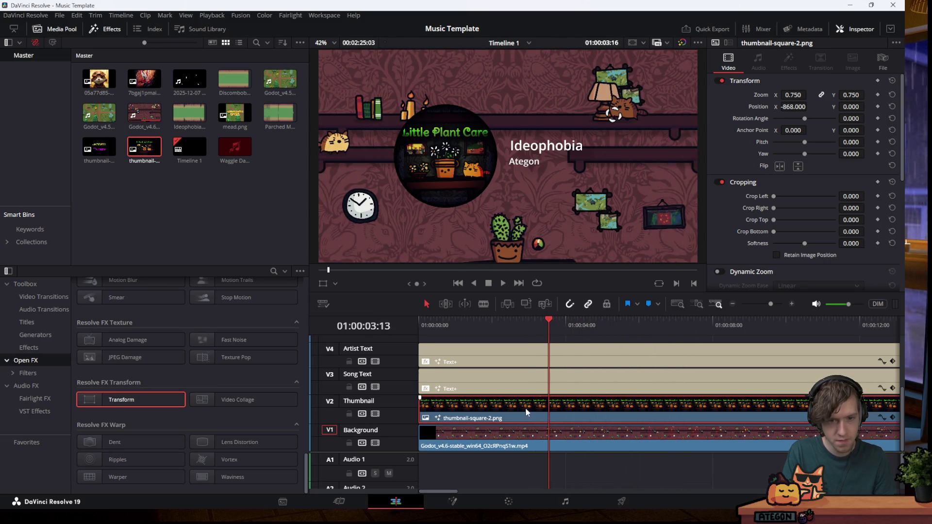
click(792, 94)
text(1)
key(Return)
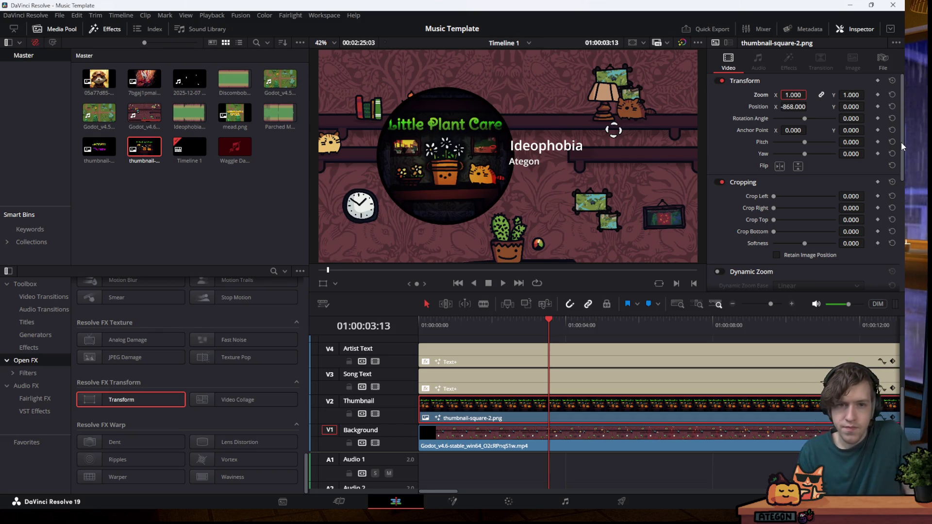
drag(809, 107, 786, 106)
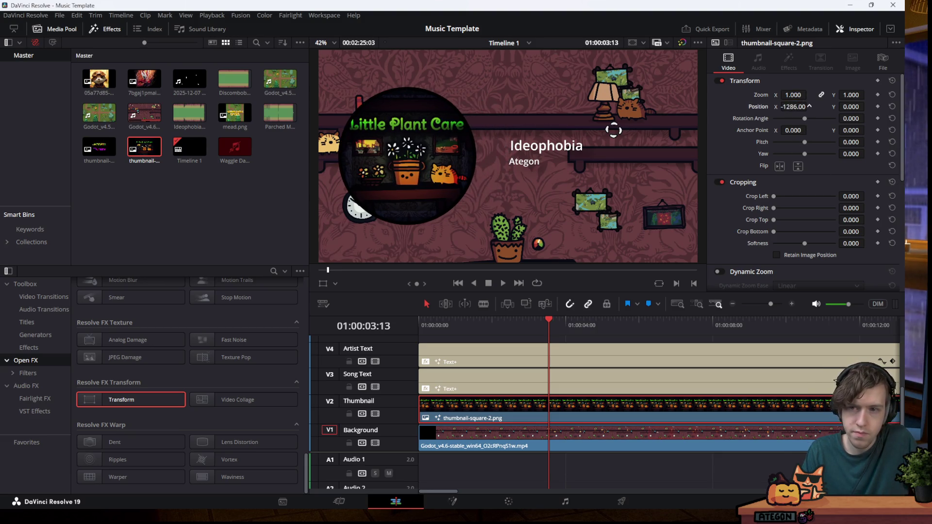
Try zoom values of 1.2 and 2, then undo the enlarged zoom
click(793, 95)
text(1.2)
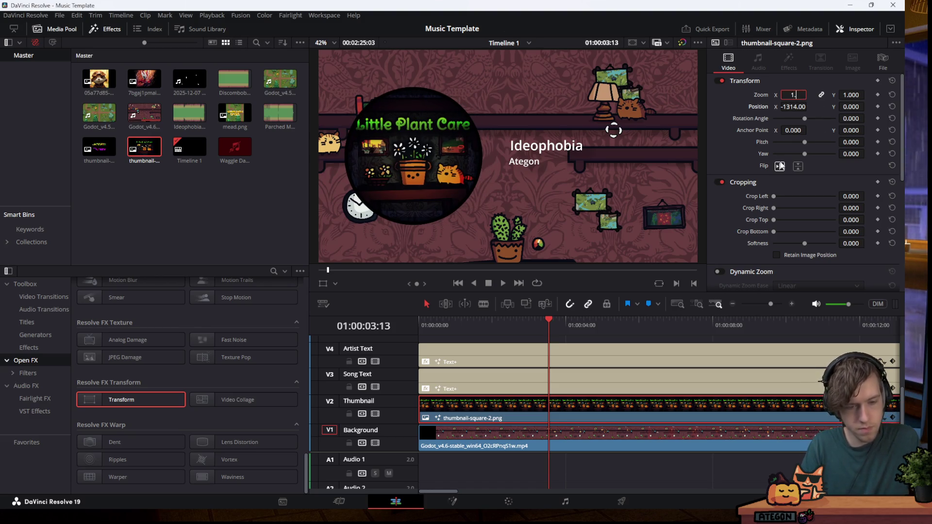
key(Return)
click(793, 95)
text(2)
key(Return)
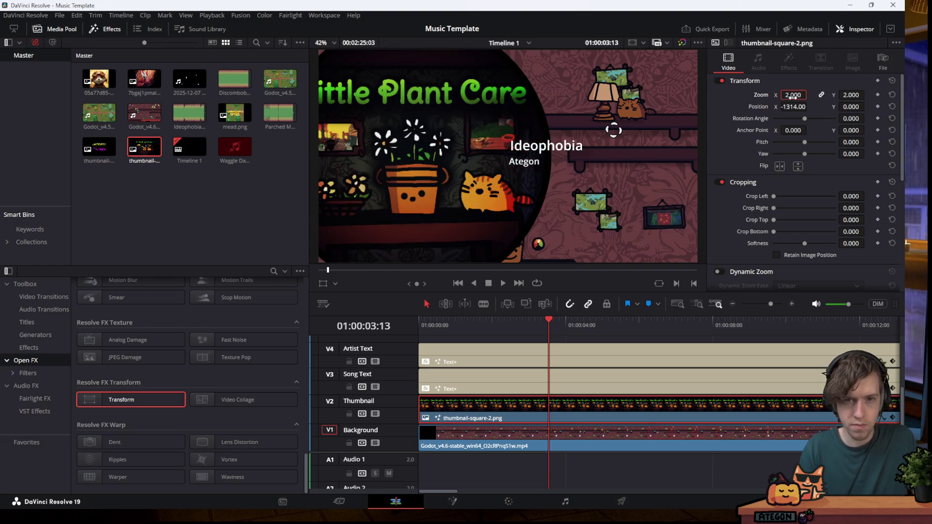
key(ctrl+z)
key(ctrl+z)
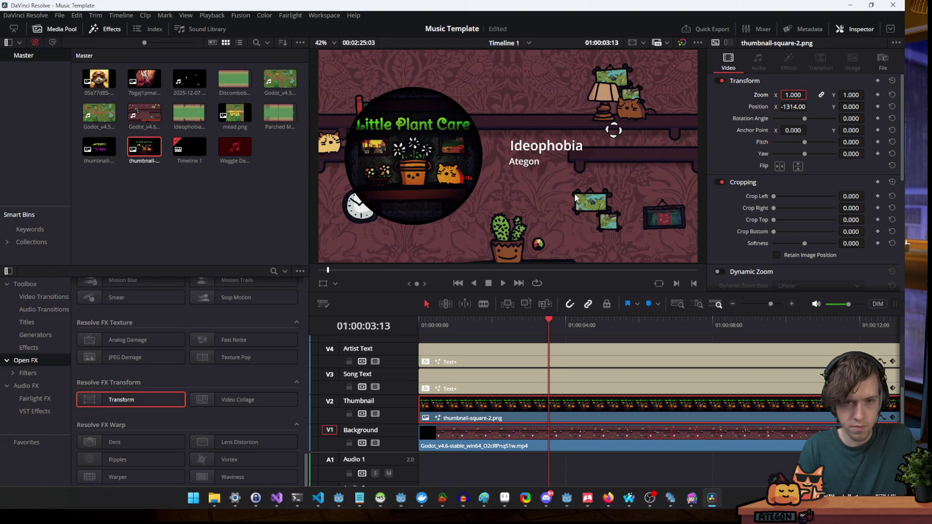
Export the artwork at 200% resize over thumbnail-square-2.png and switch back to Resolve
click(505, 497)
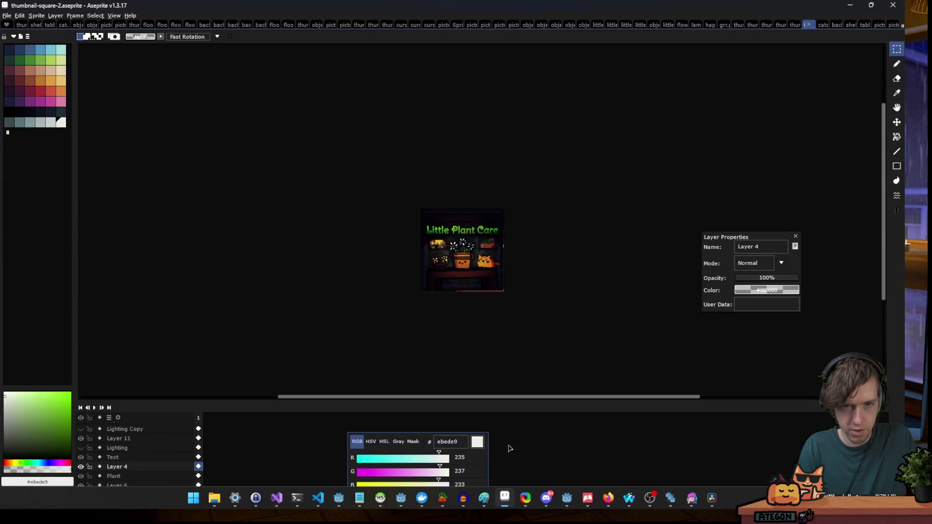
click(7, 16)
mouse_move(49, 84)
click(103, 87)
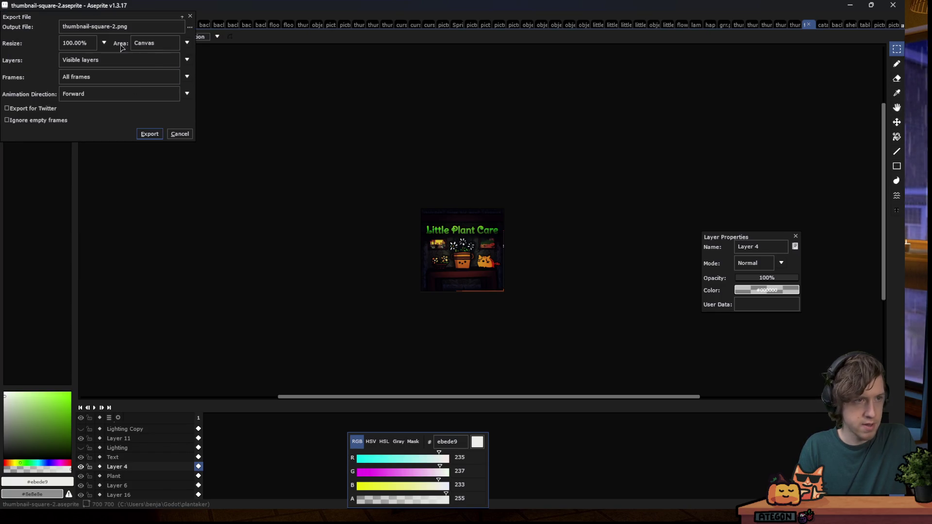
click(104, 43)
click(66, 78)
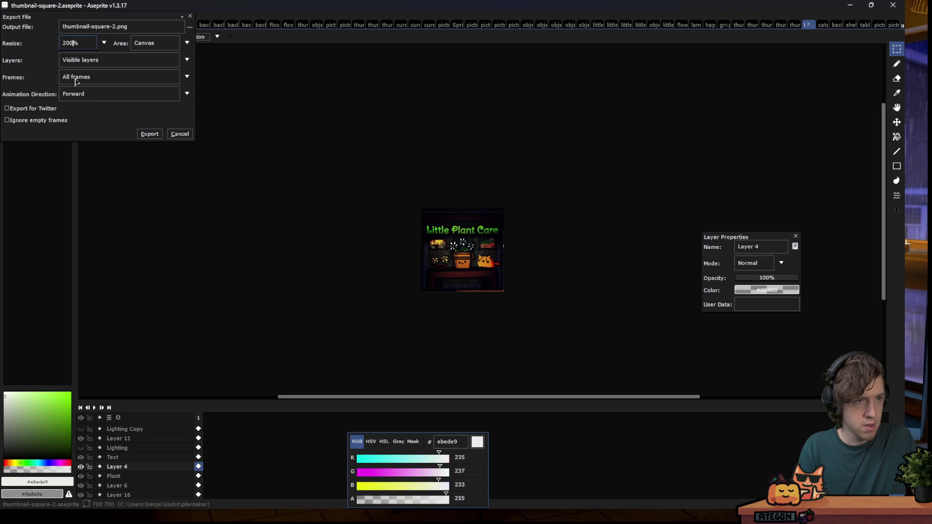
click(152, 136)
click(436, 280)
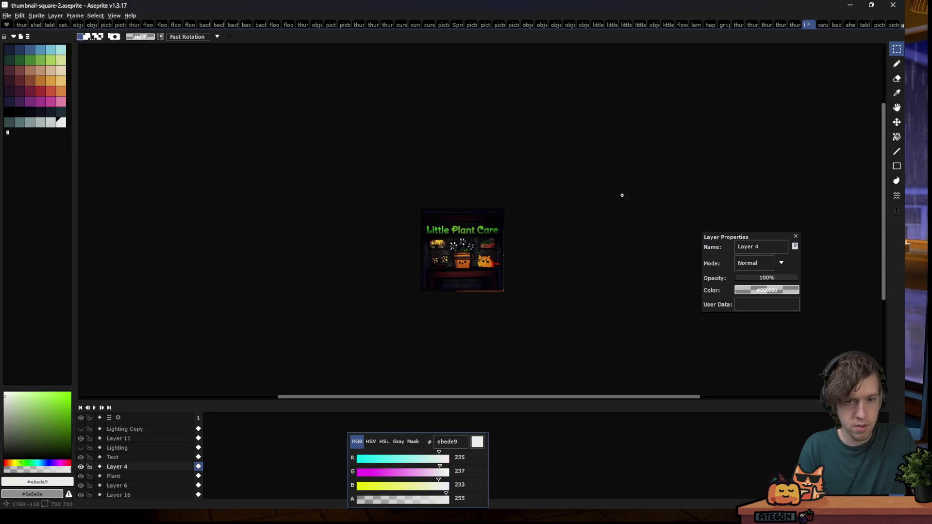
key(alt+Tab)
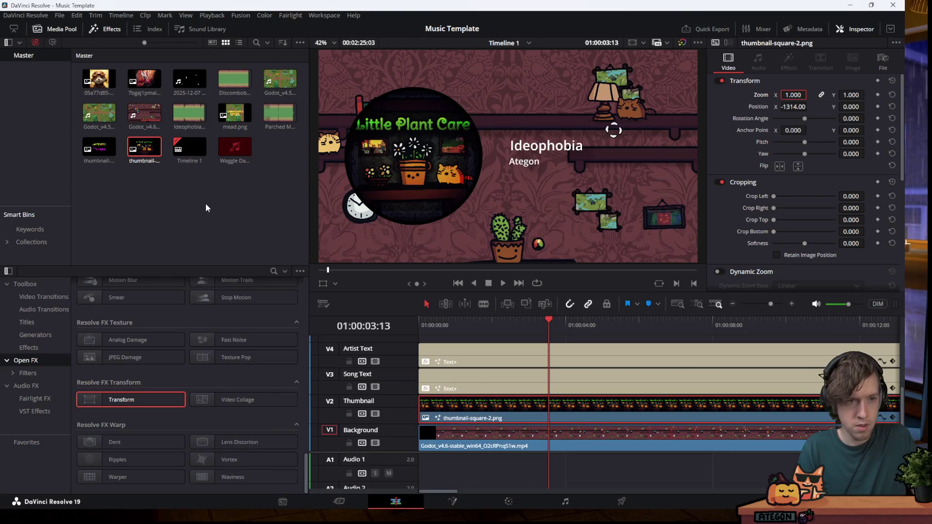
Delete and undo thumbnail-square-2.png in the media pool to reload it, trying zoom 0.500
click(207, 202)
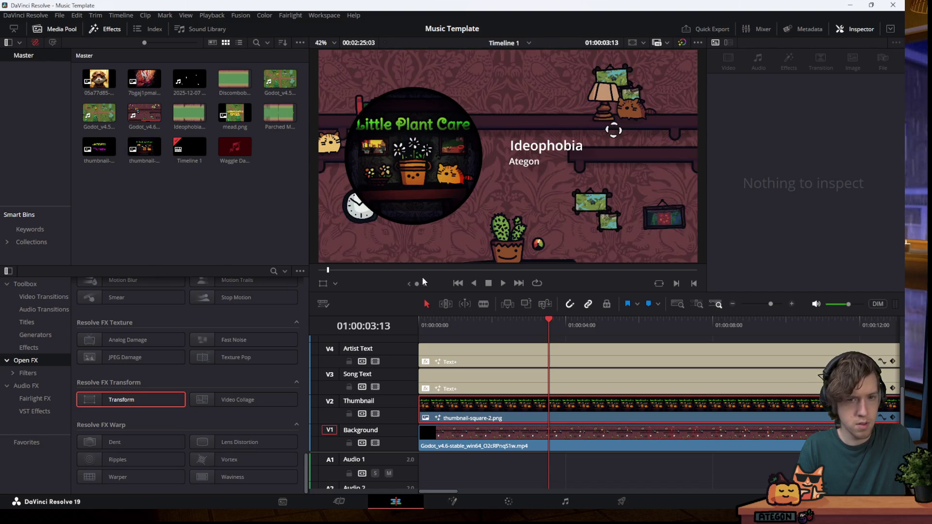
click(144, 148)
key(Delete)
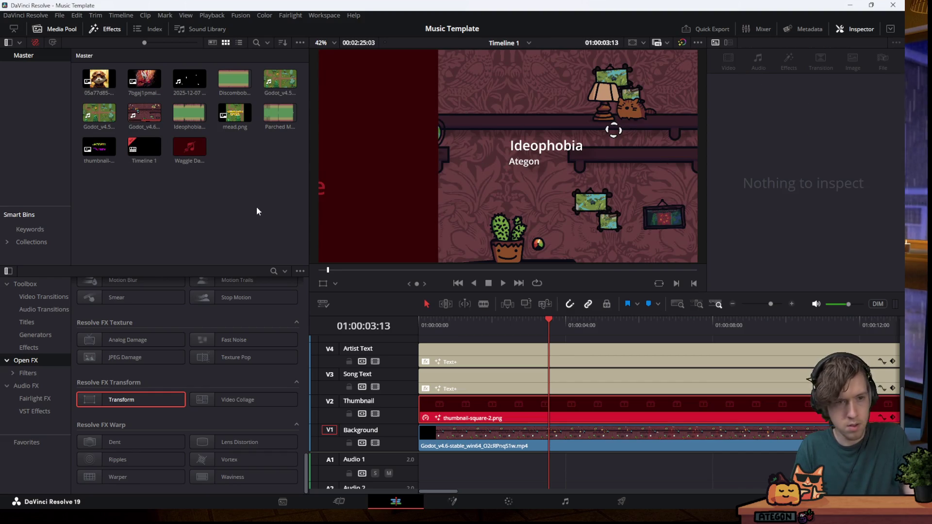
key(ctrl+z)
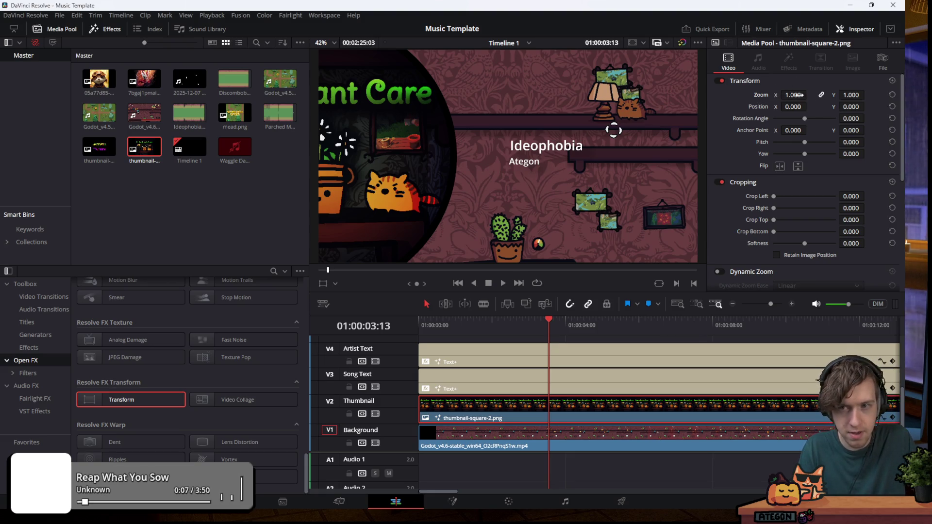
drag(792, 94, 767, 94)
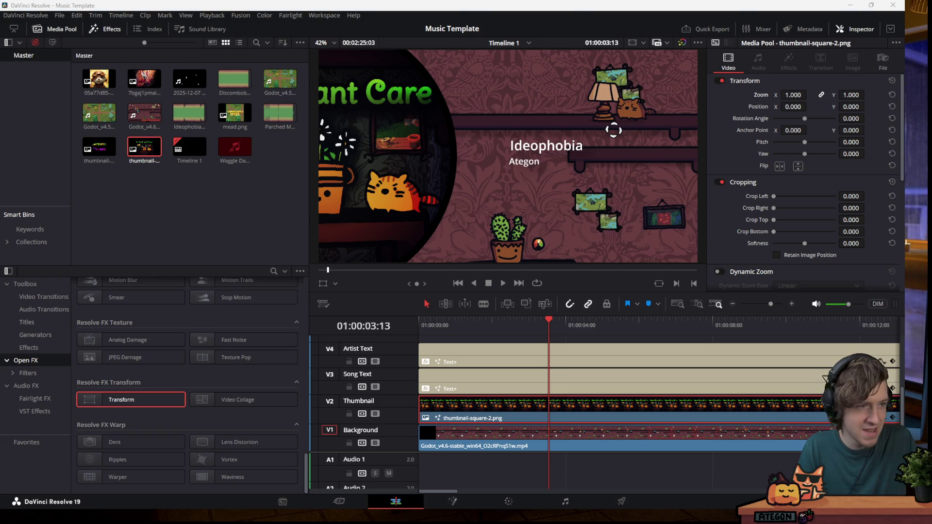
click(795, 95)
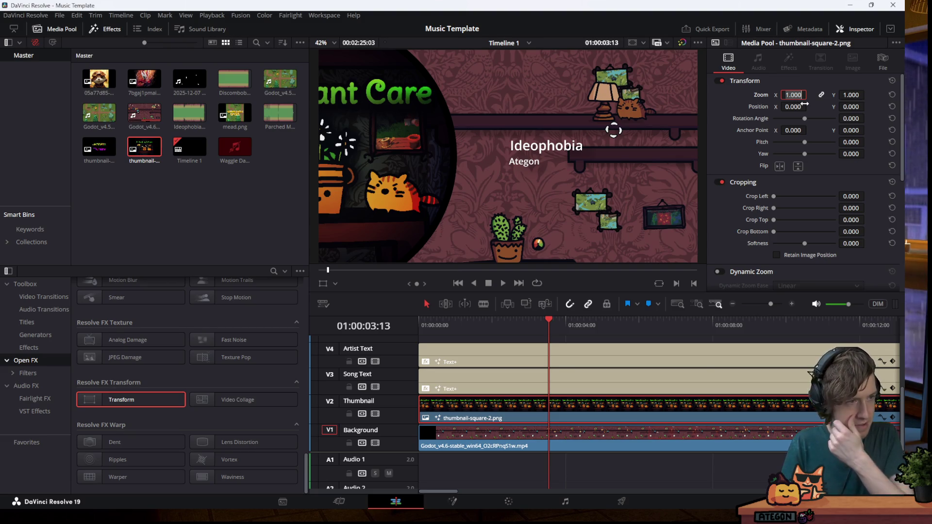
text(0.5)
key(Return)
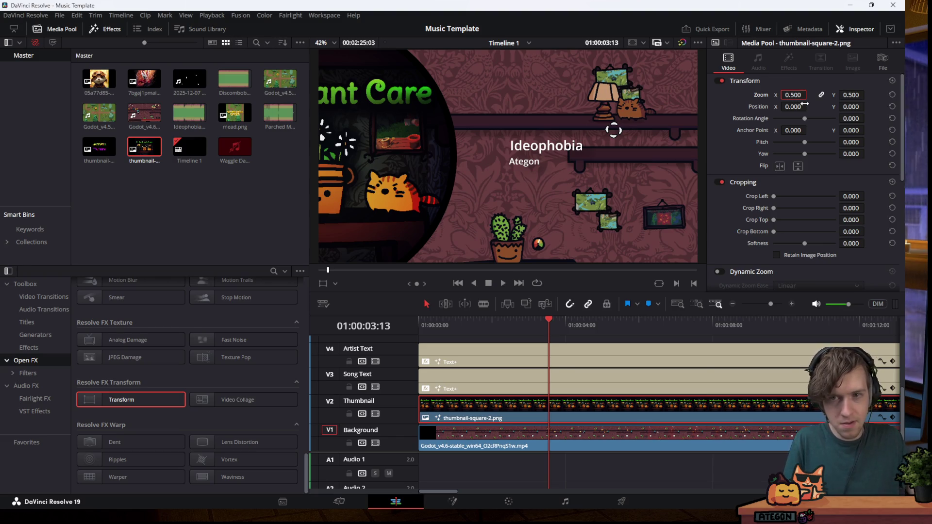
Delete and restore the media pool item again so the V2 clip relinks, then select it
key(Delete)
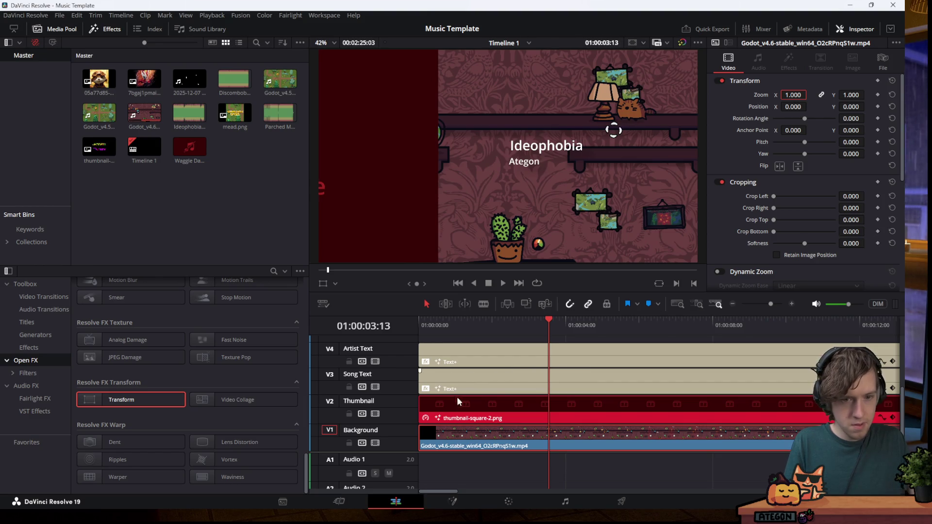
click(502, 419)
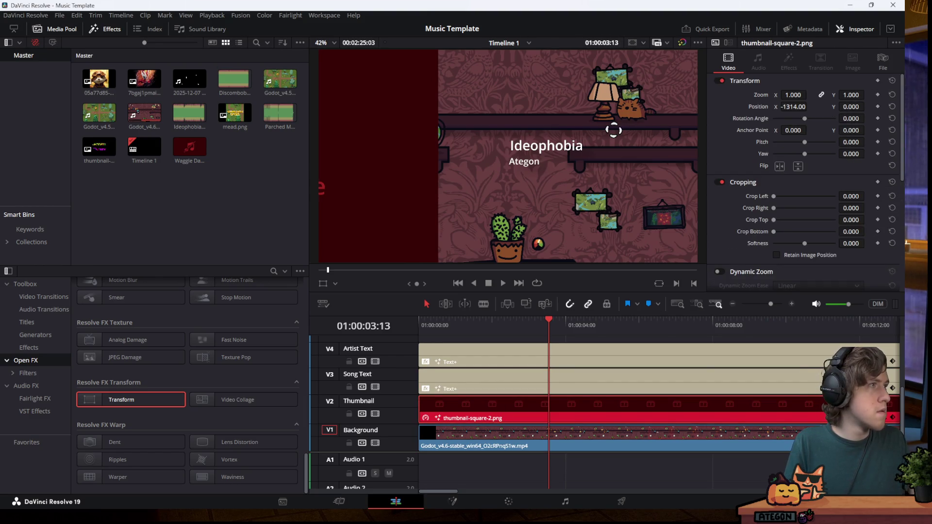
key(ctrl+z)
click(499, 406)
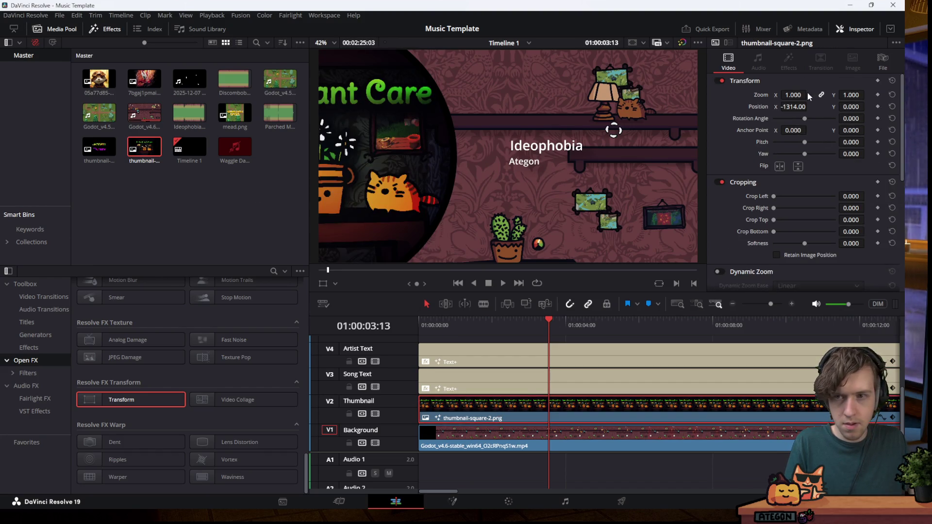
Set the thumbnail clip to Zoom 0.750 and Position X -900, then return to the timeline start
drag(809, 93, 786, 93)
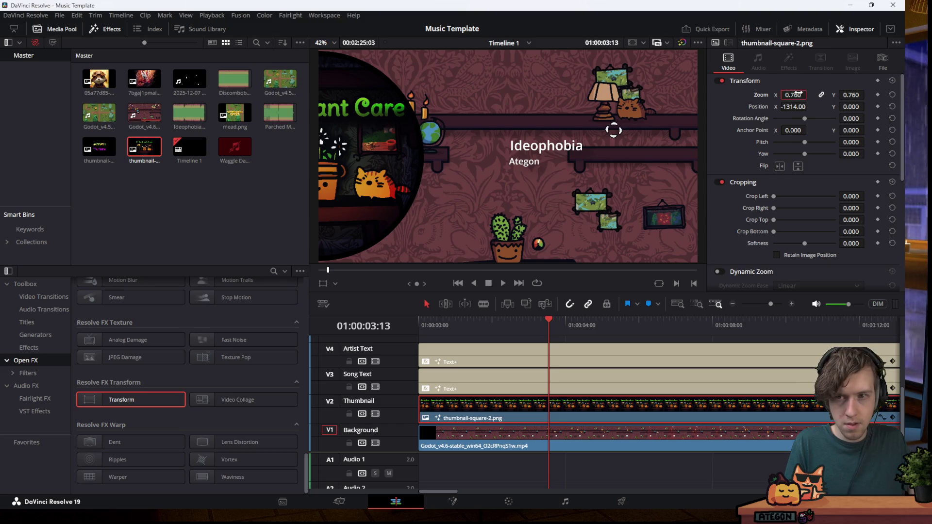
text(0.75)
key(Return)
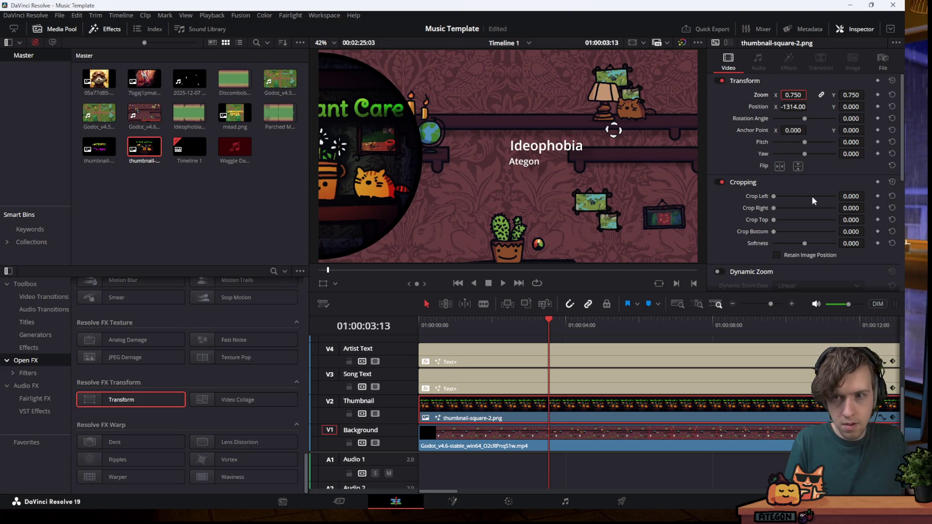
drag(793, 107, 809, 106)
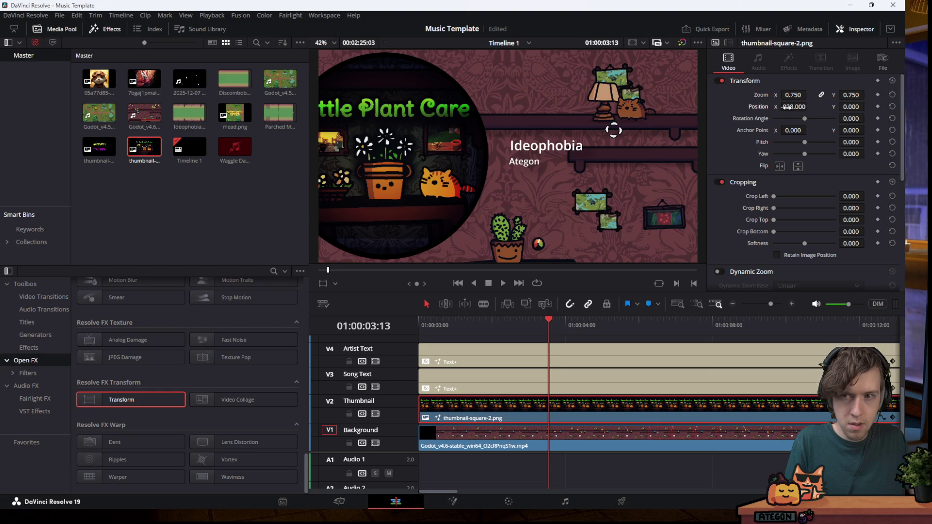
click(794, 107)
key(BackSpace)
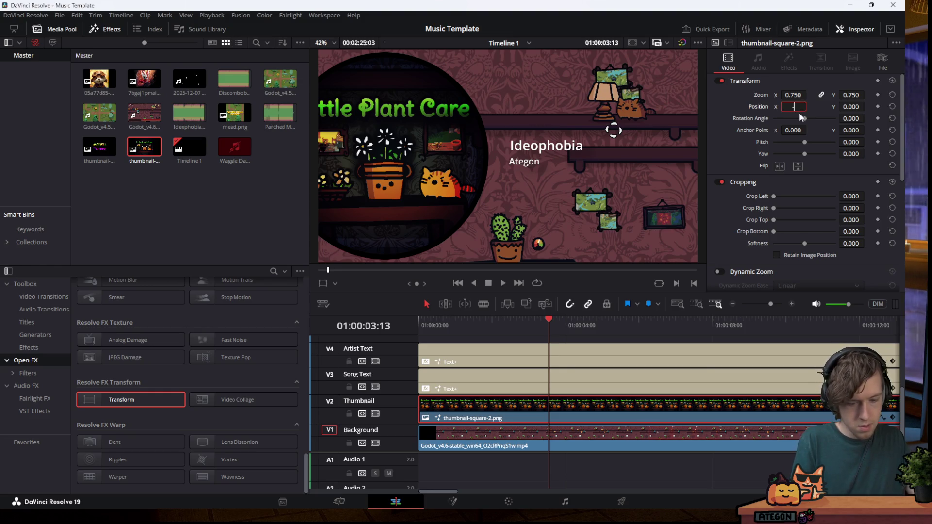
text(-900)
key(Return)
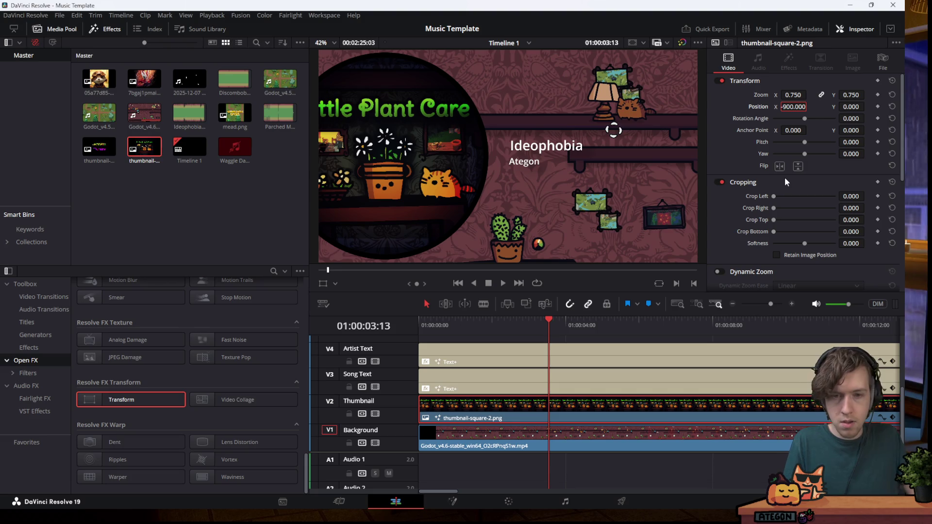
drag(547, 321, 419, 322)
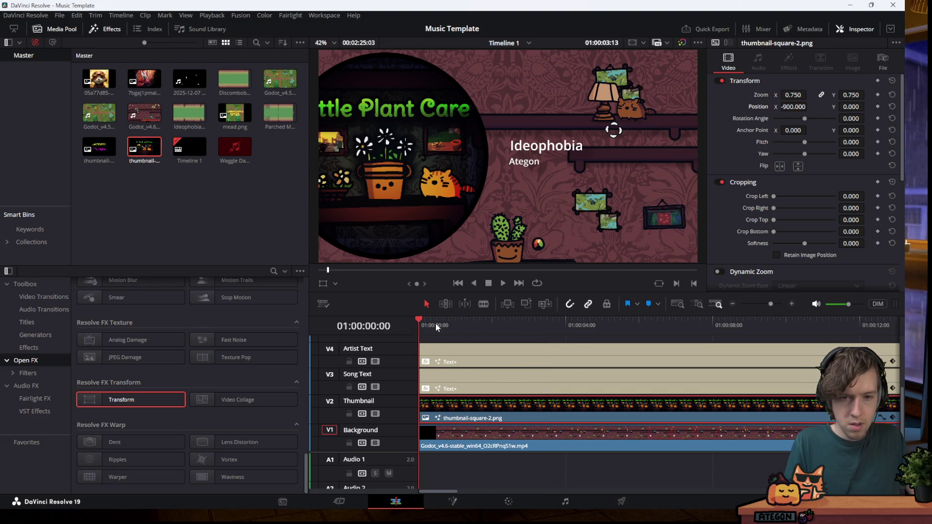
click(491, 282)
mouse_move(495, 322)
mouse_down()
mouse_move(622, 369)
mouse_move(420, 371)
mouse_up()
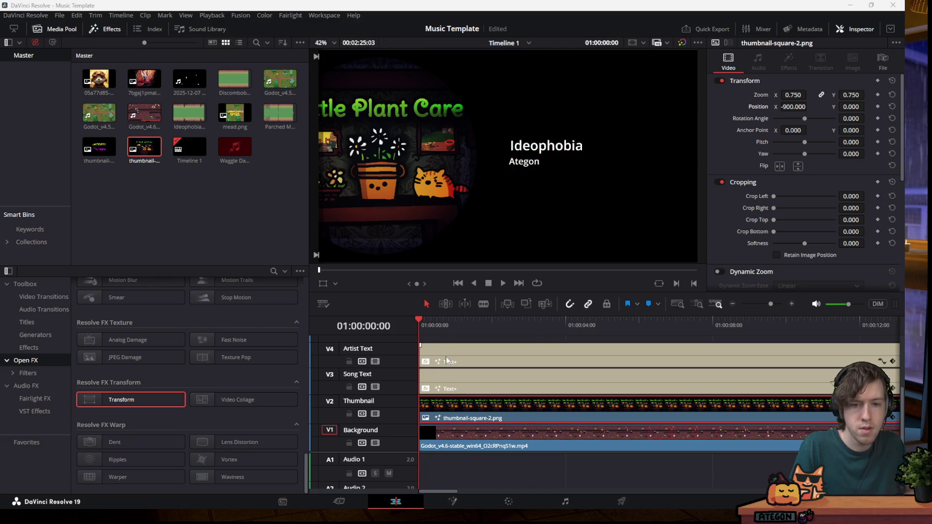
click(473, 320)
drag(490, 318, 504, 319)
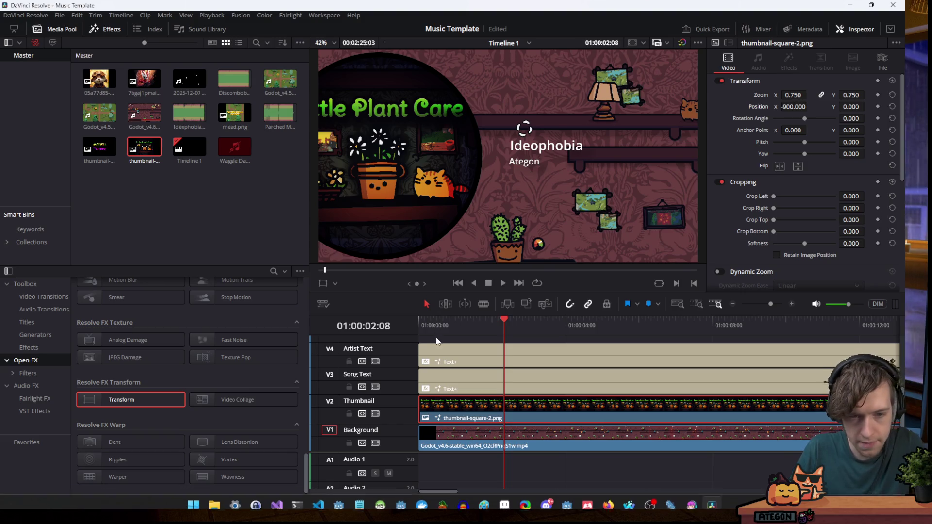
click(418, 325)
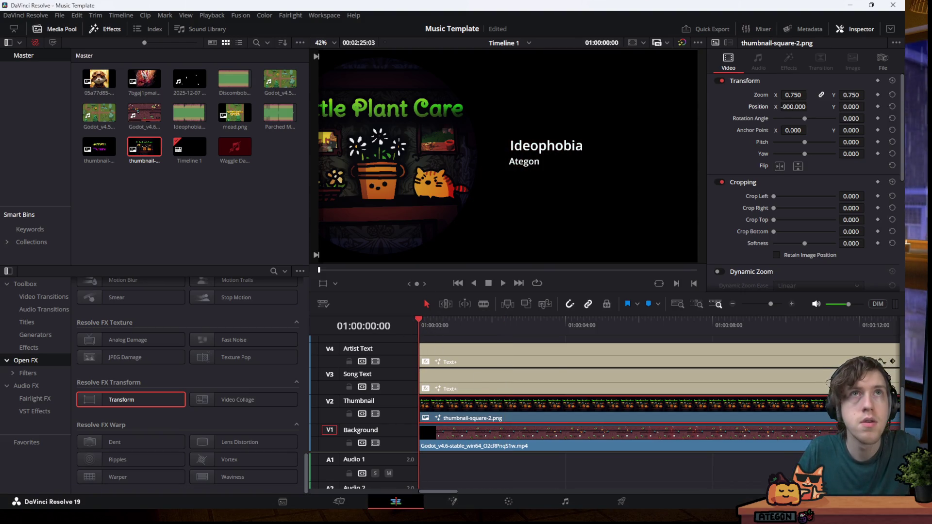